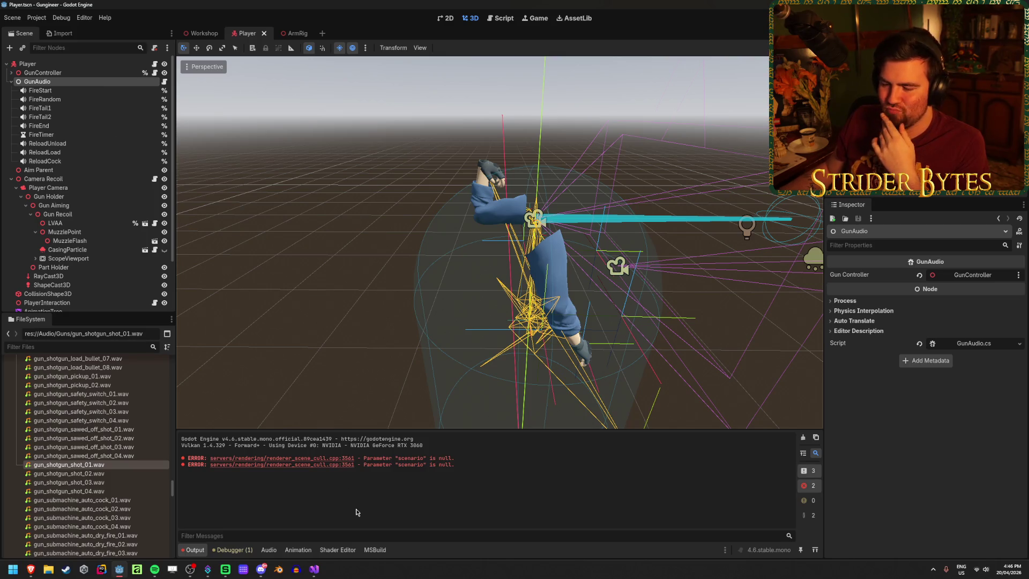
Step: Switch from Godot to the GunAudio.cs script open in Visual Studio
click(314, 569)
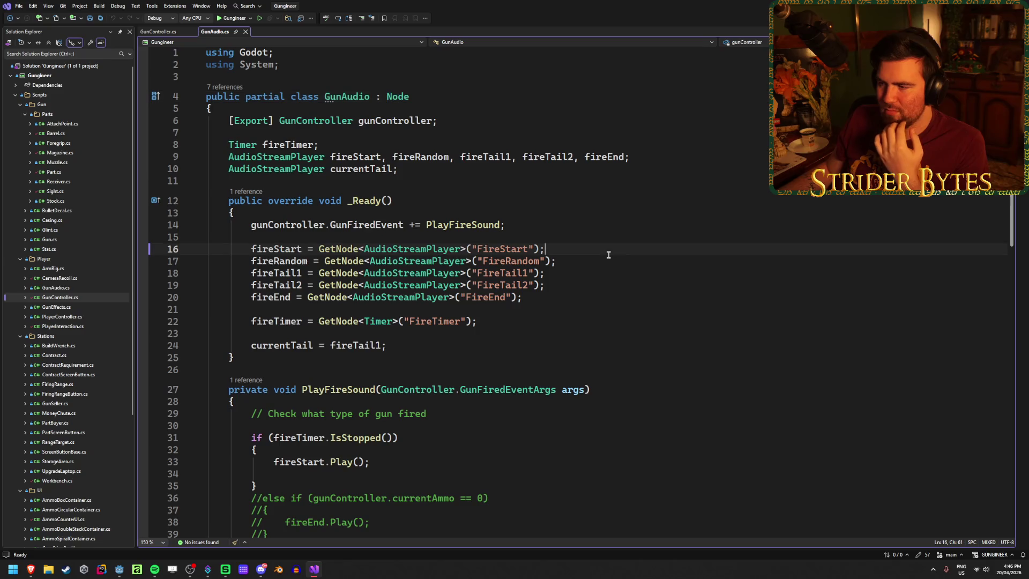
click(581, 298)
click(584, 272)
click(583, 285)
click(582, 272)
scroll(582, 265, down, 6)
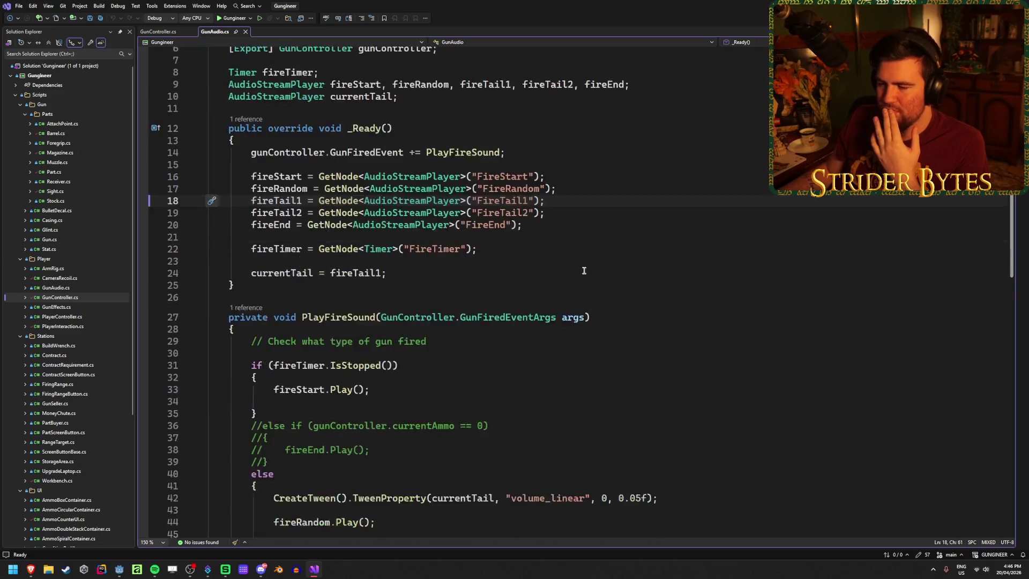
scroll(582, 262, up, 1)
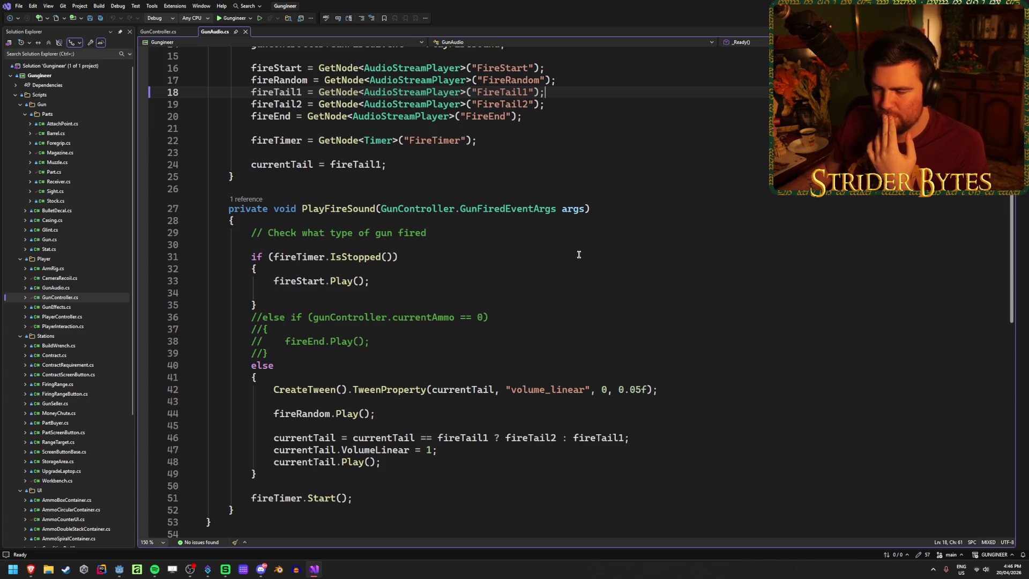
click(509, 315)
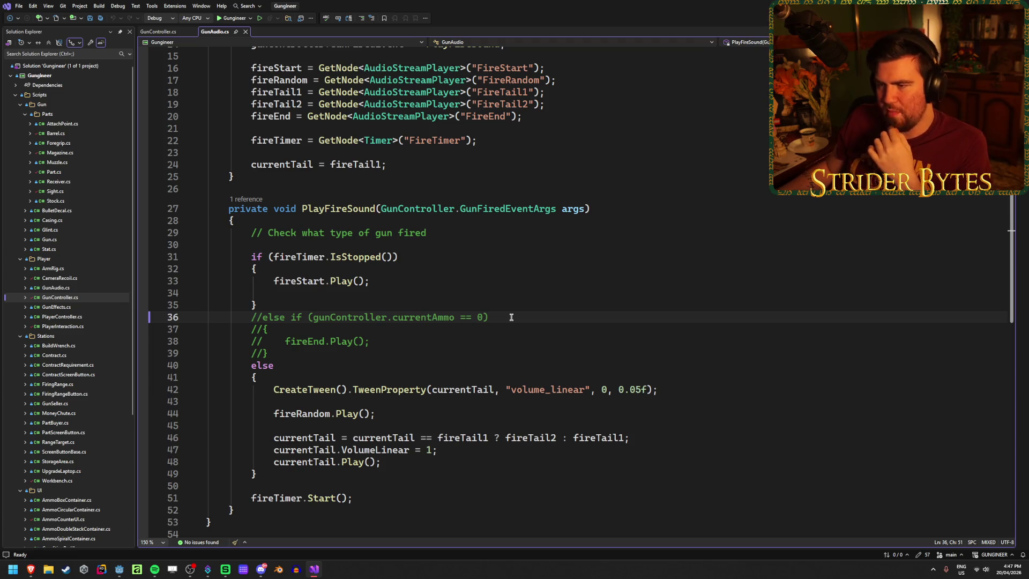
scroll(512, 317, up, 4)
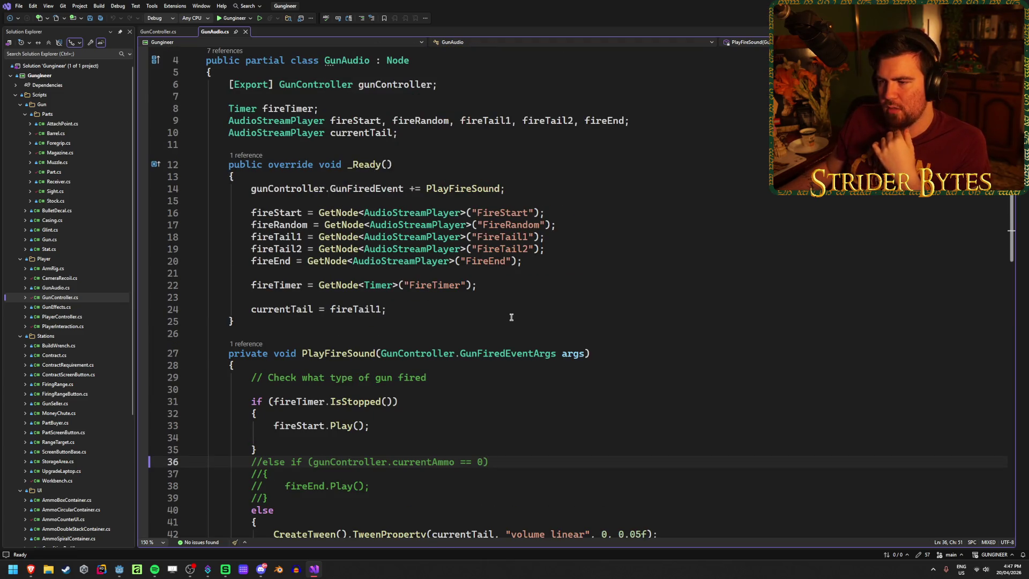
mouse_move(411, 139)
mouse_down()
mouse_move(214, 134)
mouse_move(220, 121)
mouse_move(451, 129)
mouse_move(228, 120)
mouse_up()
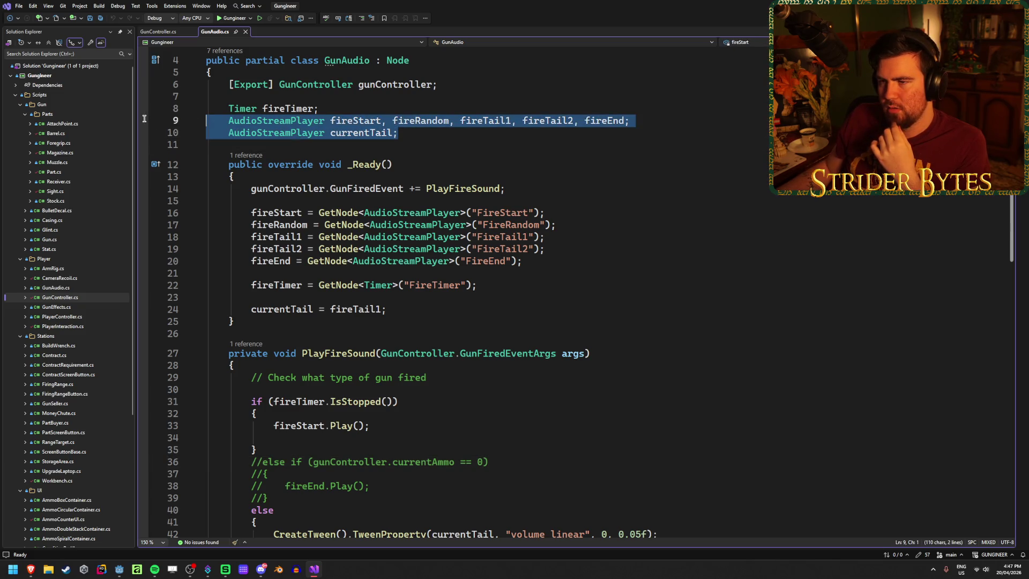
click(463, 135)
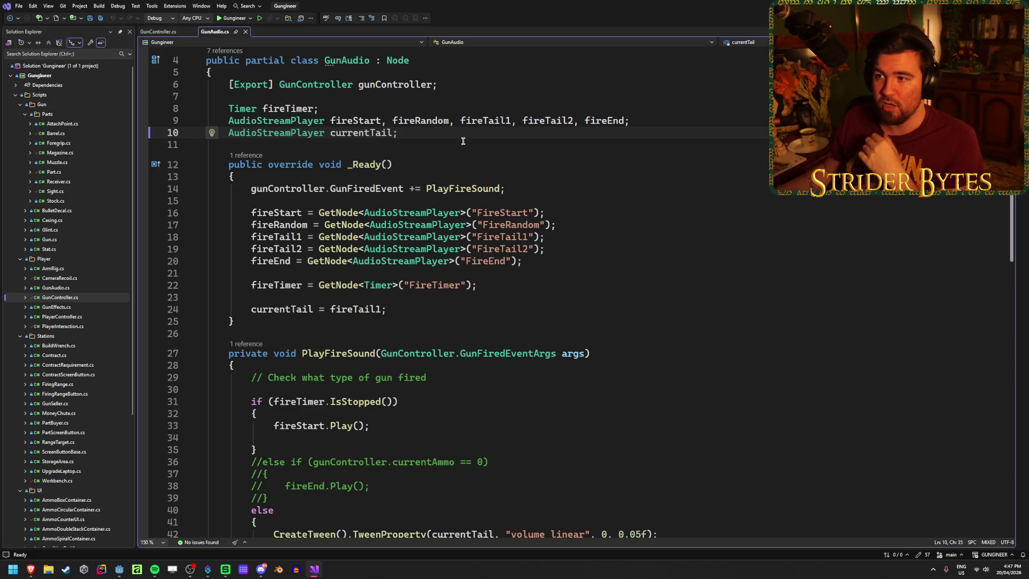
drag(476, 134, 229, 108)
click(461, 134)
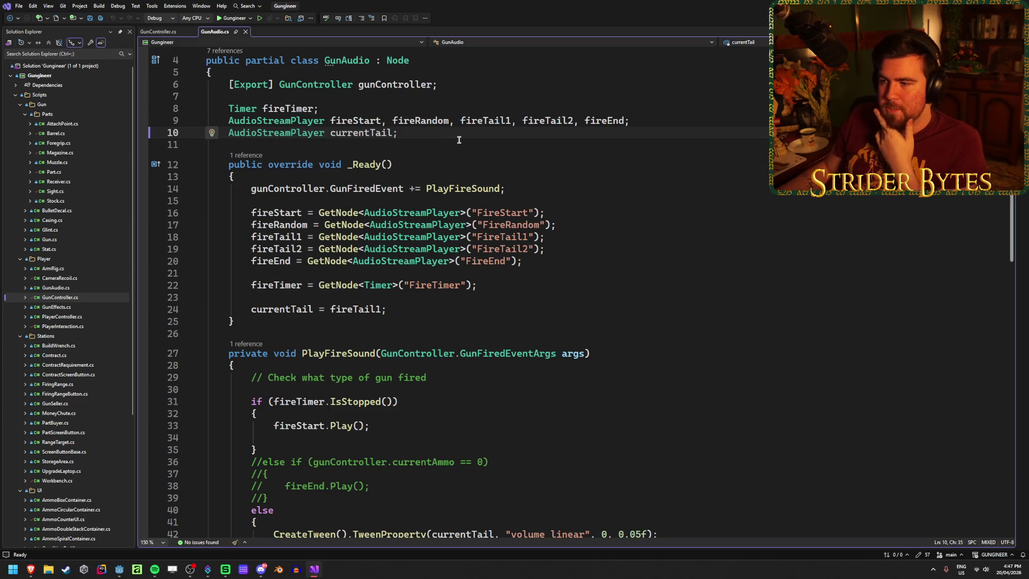
click(569, 272)
click(524, 286)
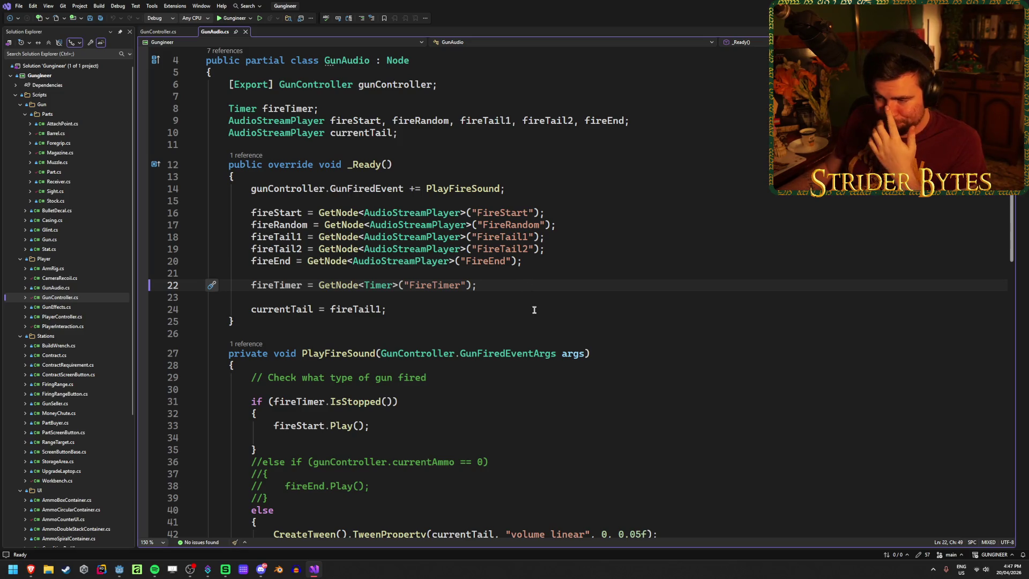
scroll(531, 306, down, 7)
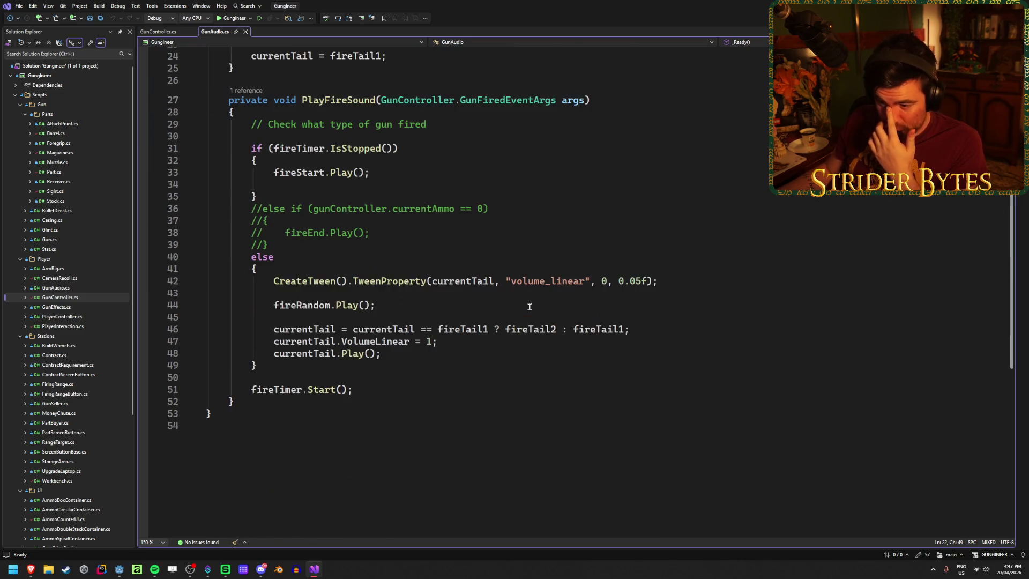
scroll(530, 268, up, 8)
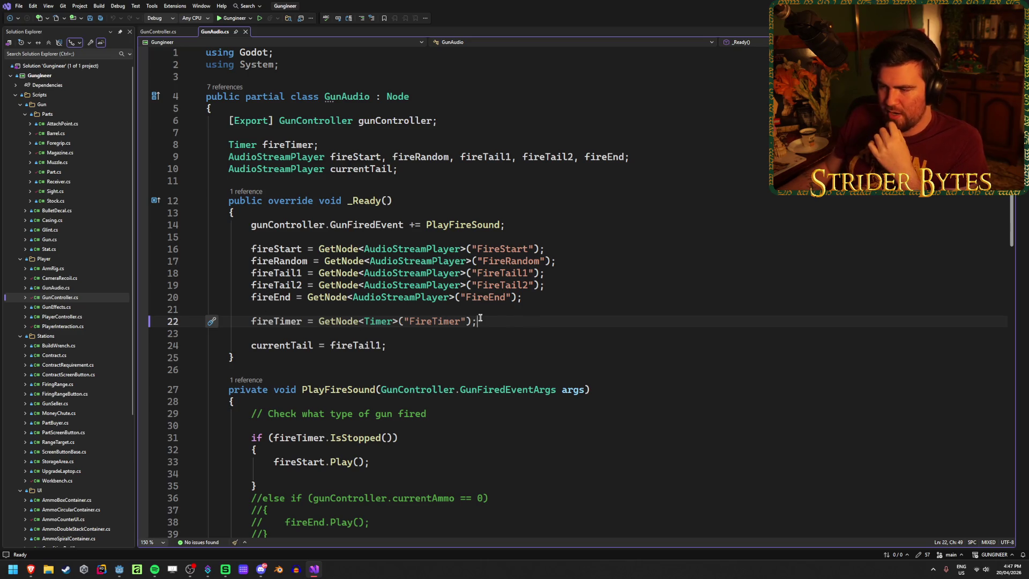
click(547, 297)
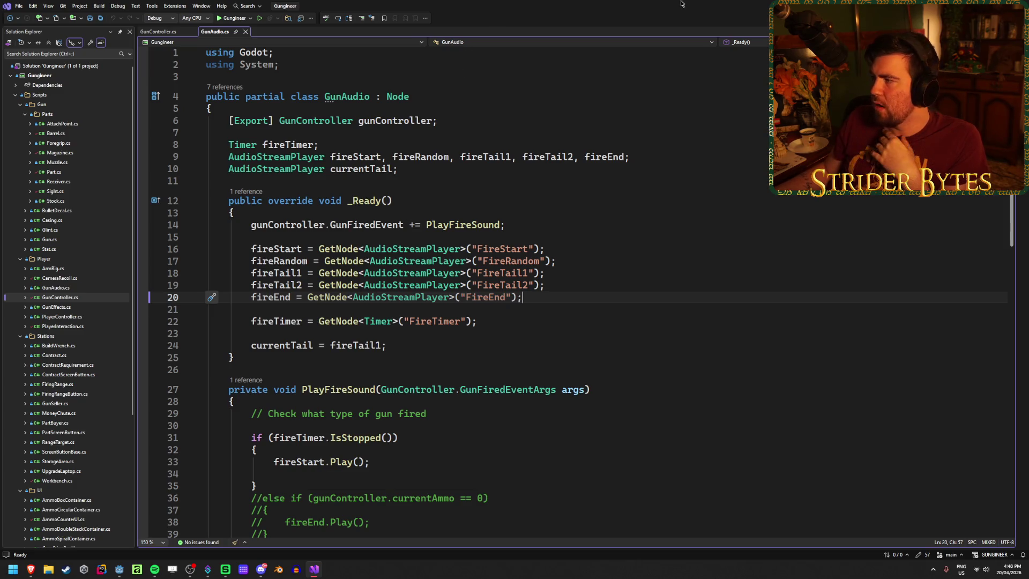
Step: Return to the Godot editor's Player scene showing the GunAudio node and its children
key(alt+Tab)
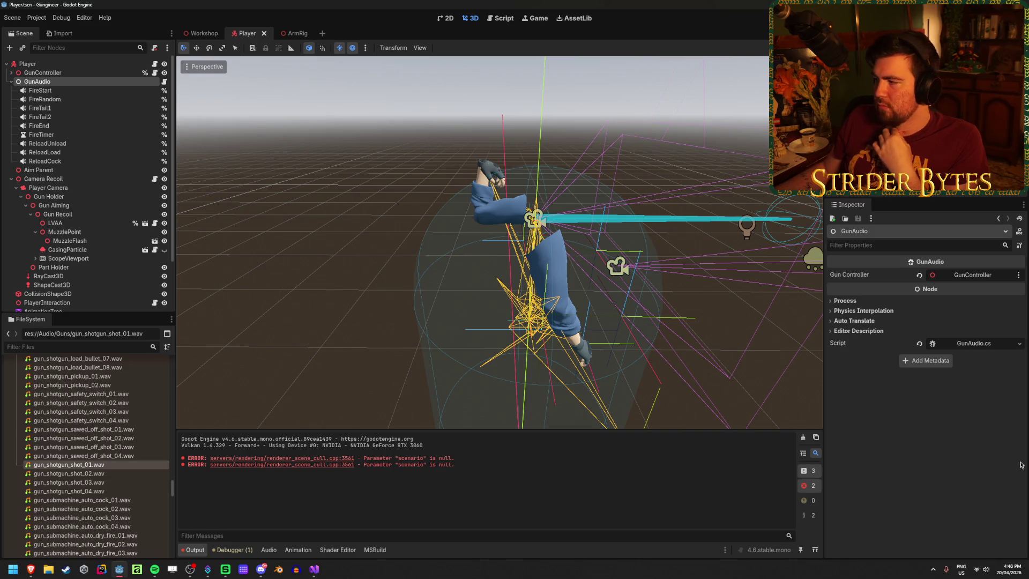
Step: Clear the error messages from the Output panel and select the FireStart audio player
drag(341, 58, 818, 450)
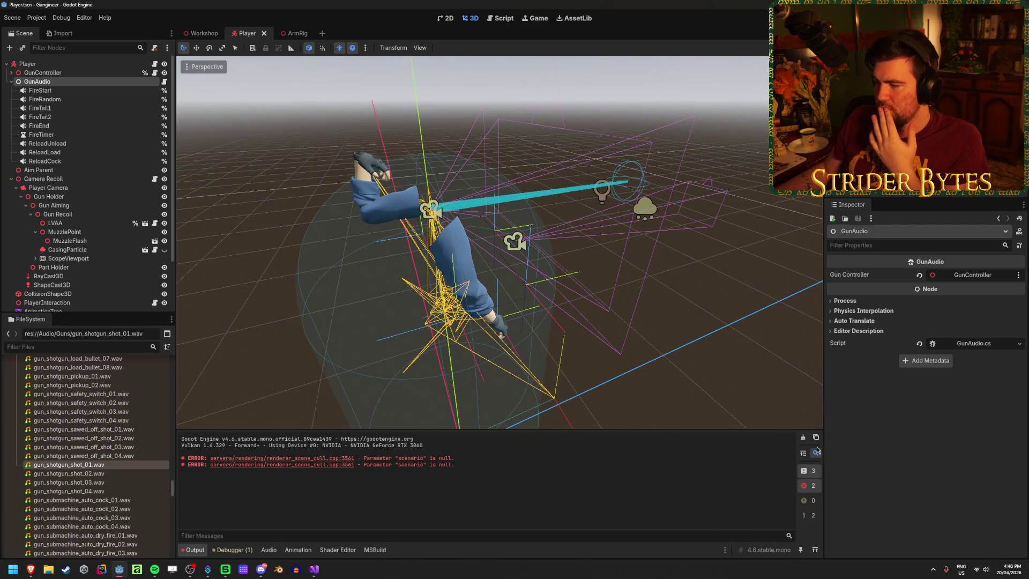
click(803, 437)
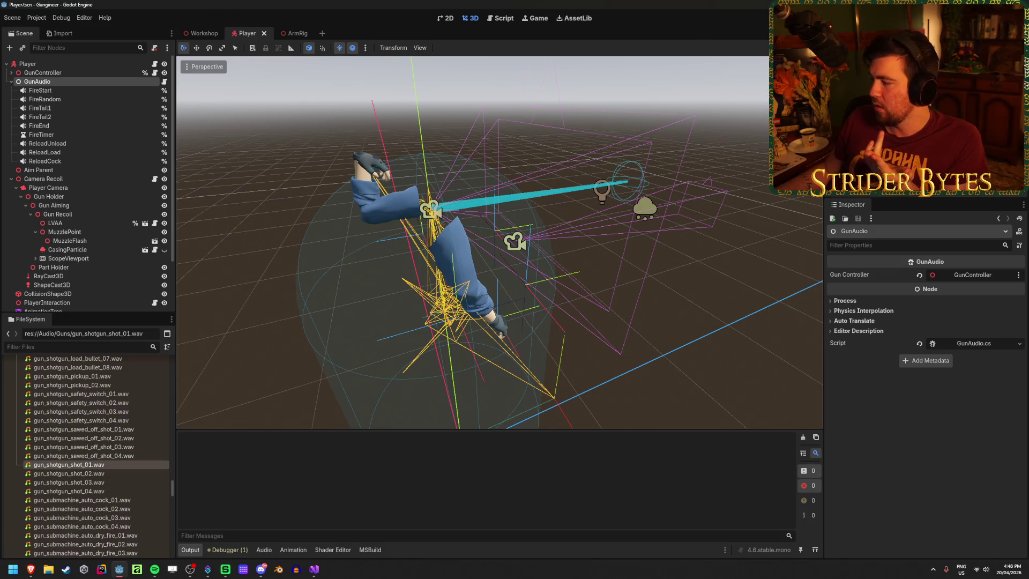
key(alt+Tab)
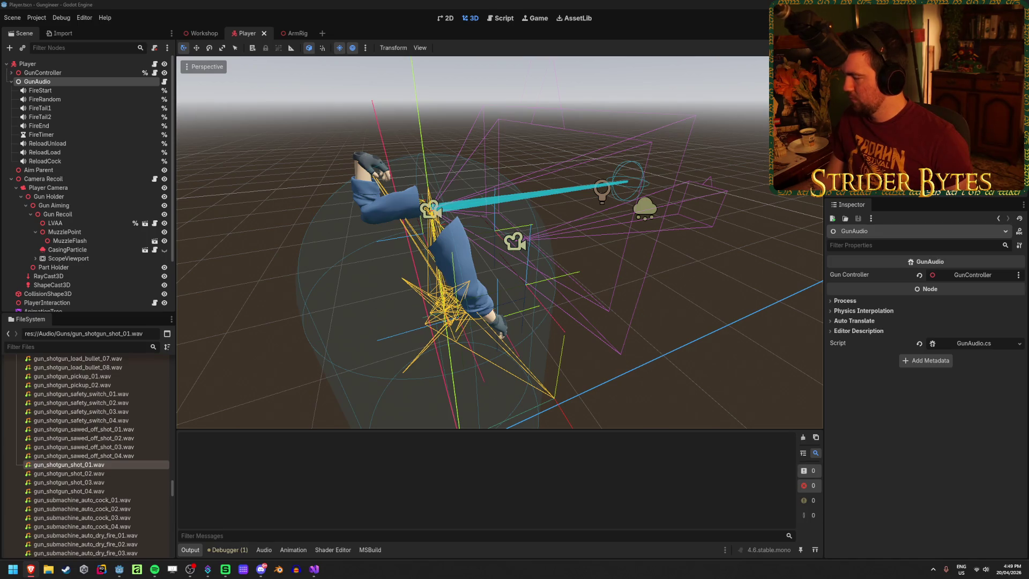
click(40, 90)
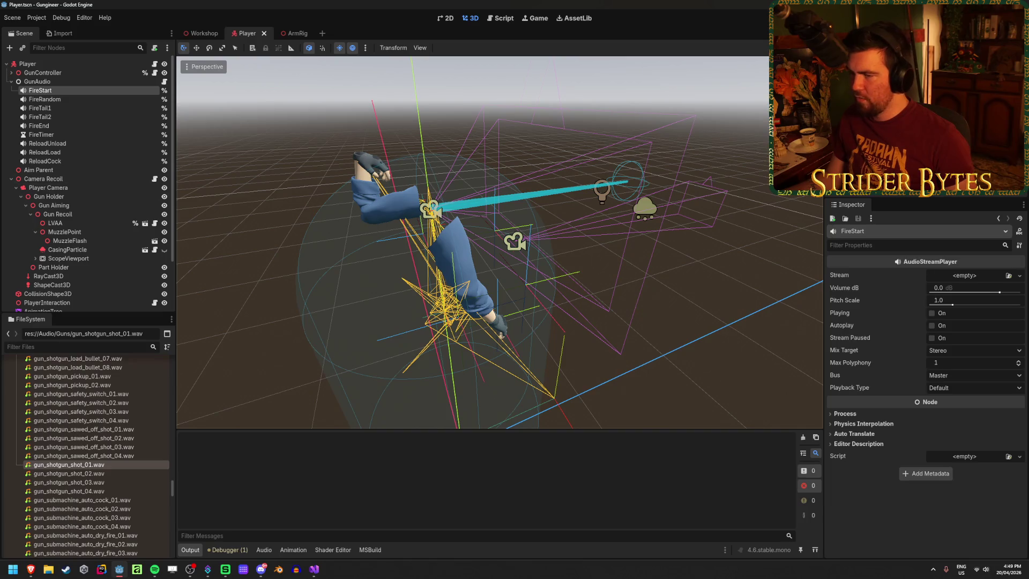
Step: Inspect the FireRandom randomizer stream and FireStart's Stream, then return to GunAudio.cs
click(45, 99)
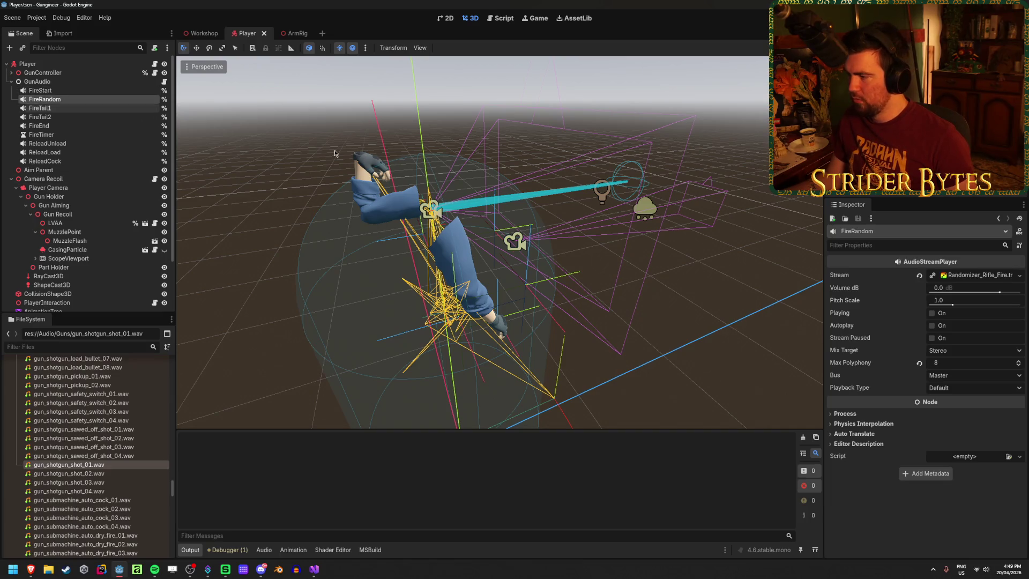
click(974, 278)
click(965, 278)
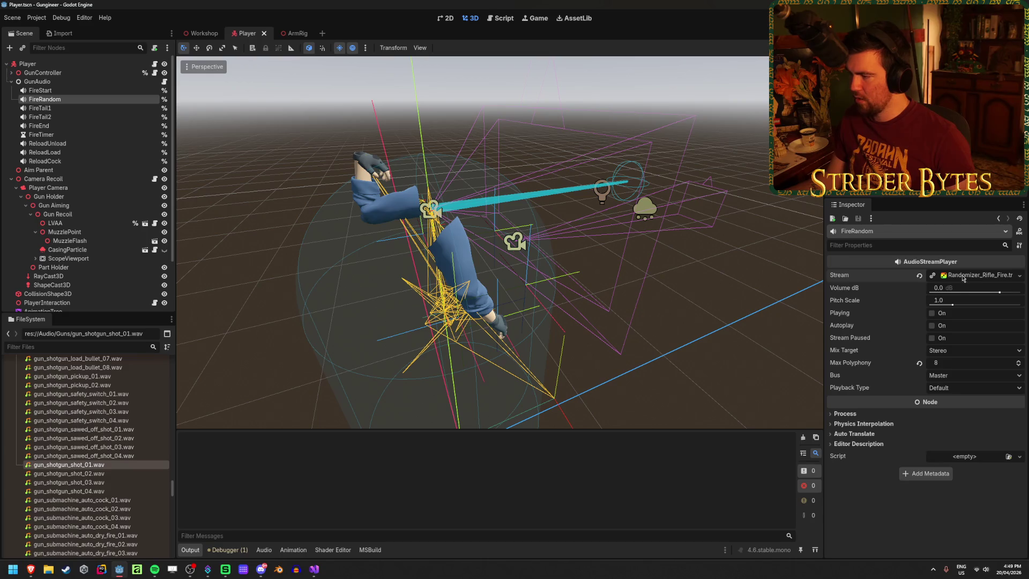
scroll(69, 472, up, 15)
scroll(70, 473, up, 15)
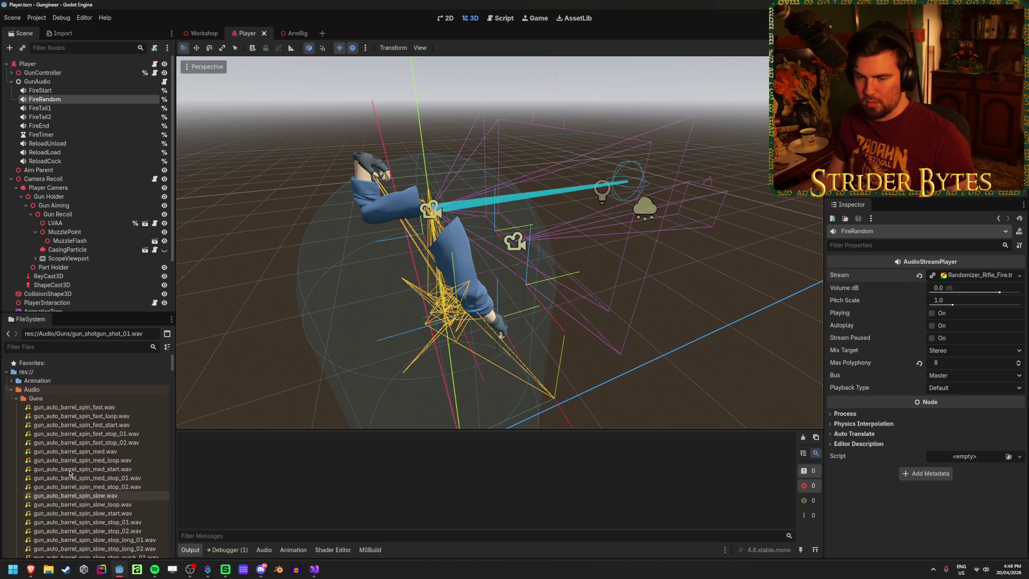
scroll(86, 425, down, 15)
scroll(86, 425, down, 15)
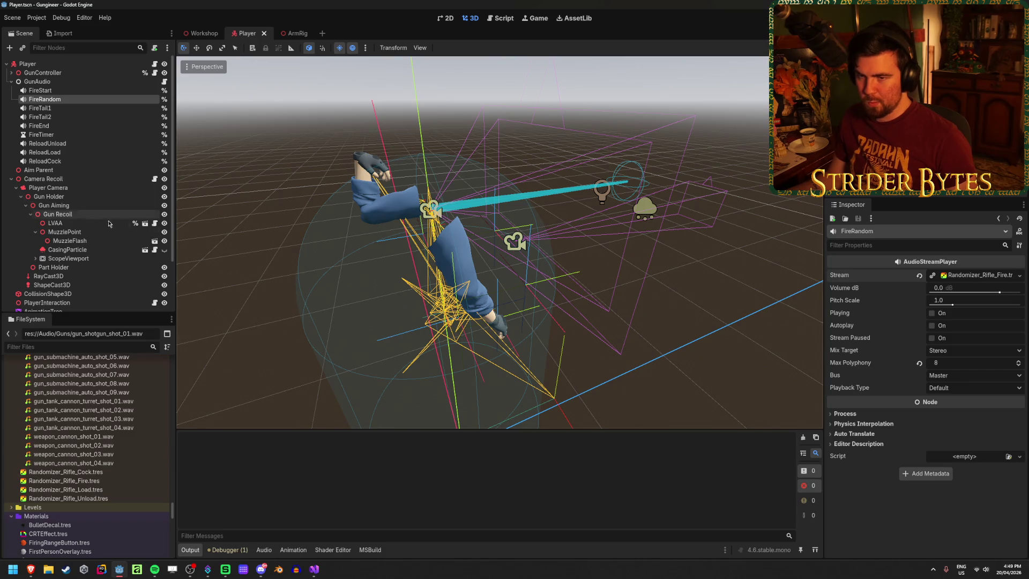
click(73, 91)
click(72, 97)
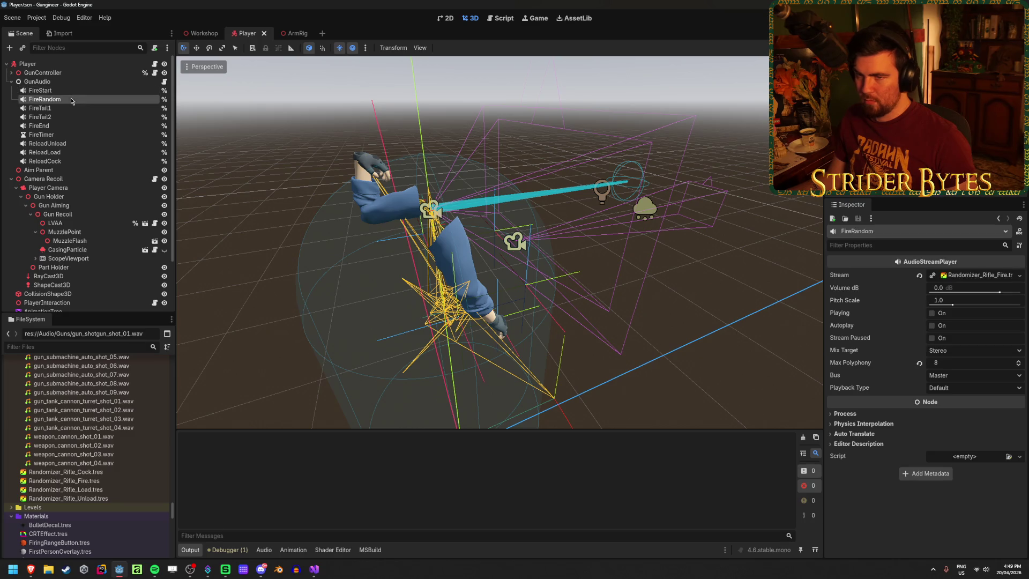
click(314, 569)
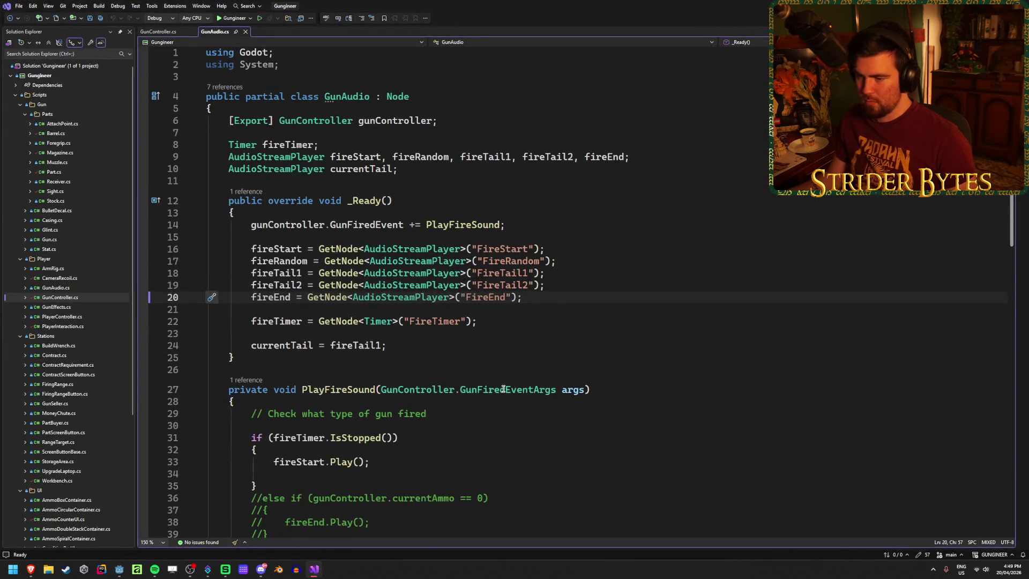
Step: Review GunAudio.cs, highlighting the uses of fireRandom and the args parameter
scroll(495, 350, down, 4)
scroll(495, 350, down, 1)
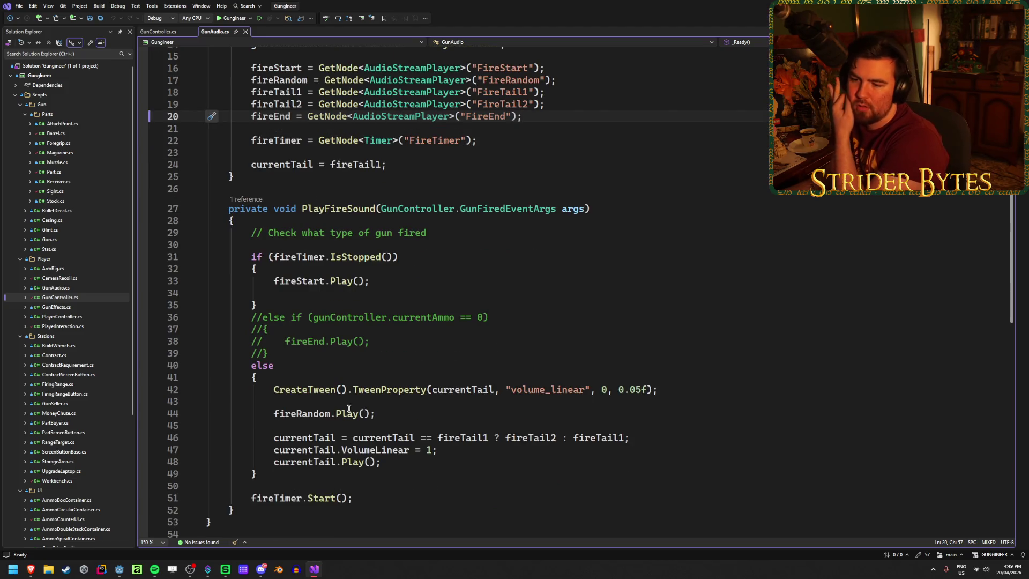
click(306, 417)
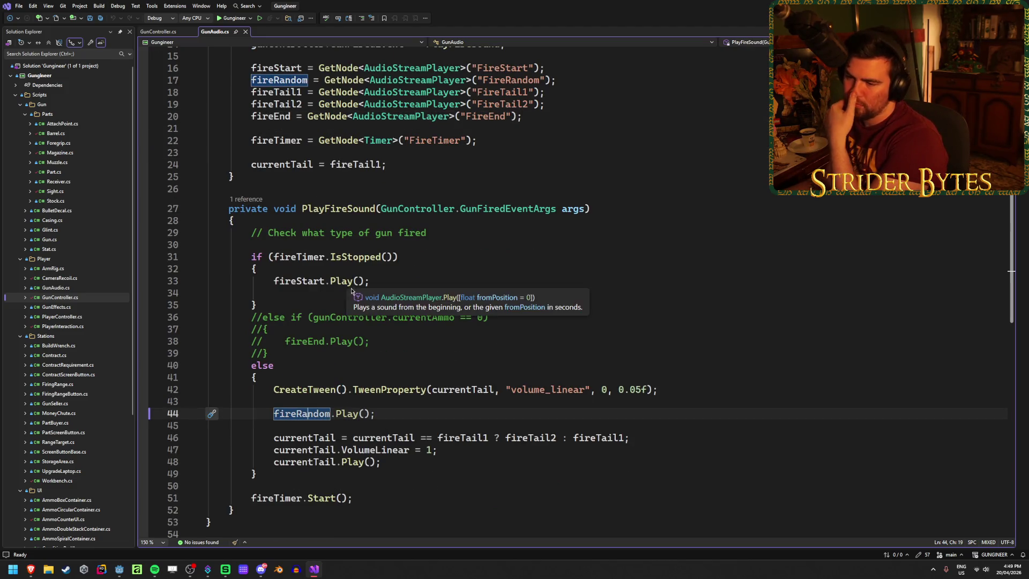
click(312, 291)
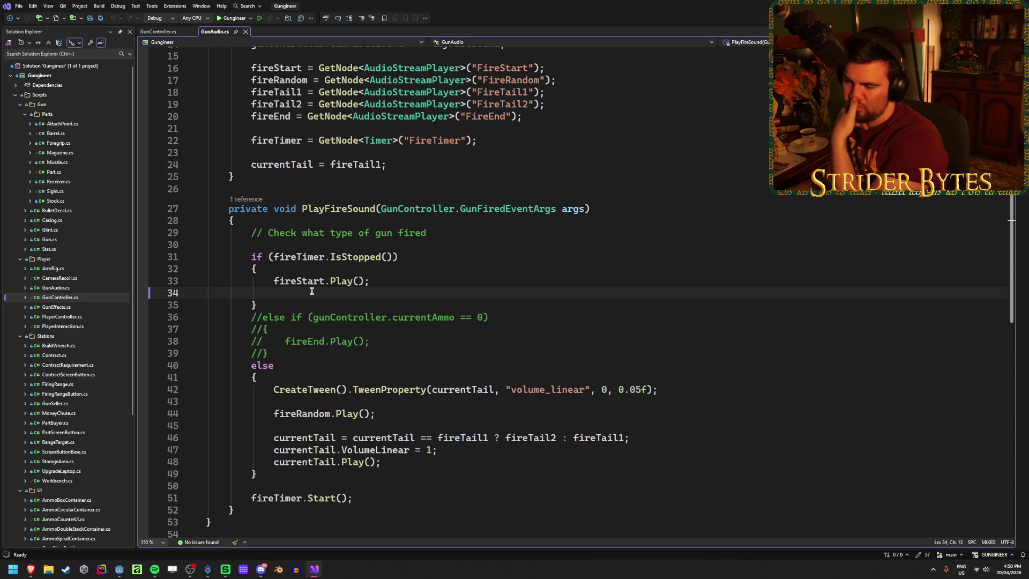
scroll(312, 291, up, 3)
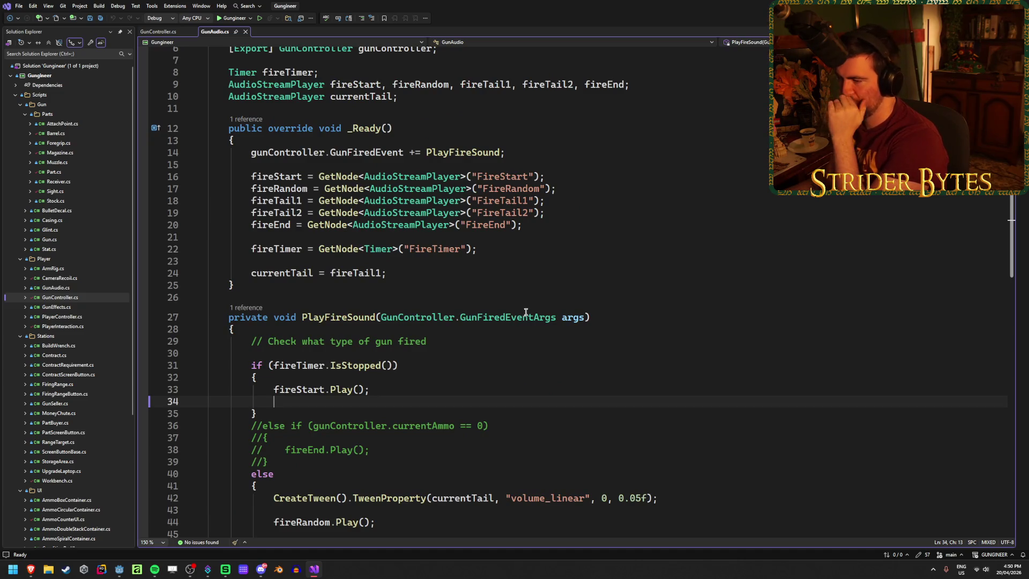
click(573, 318)
scroll(573, 320, down, 3)
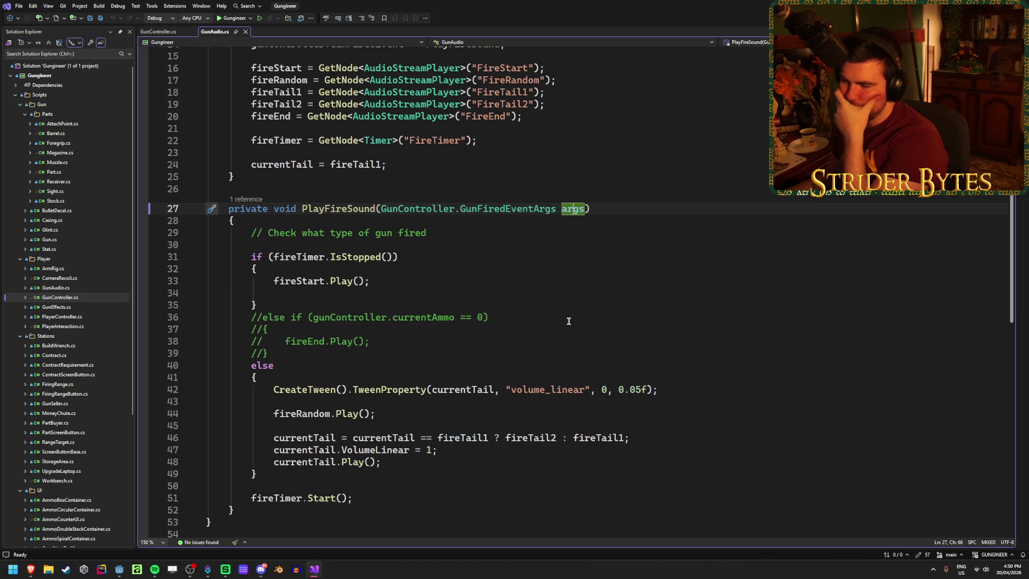
scroll(568, 321, up, 4)
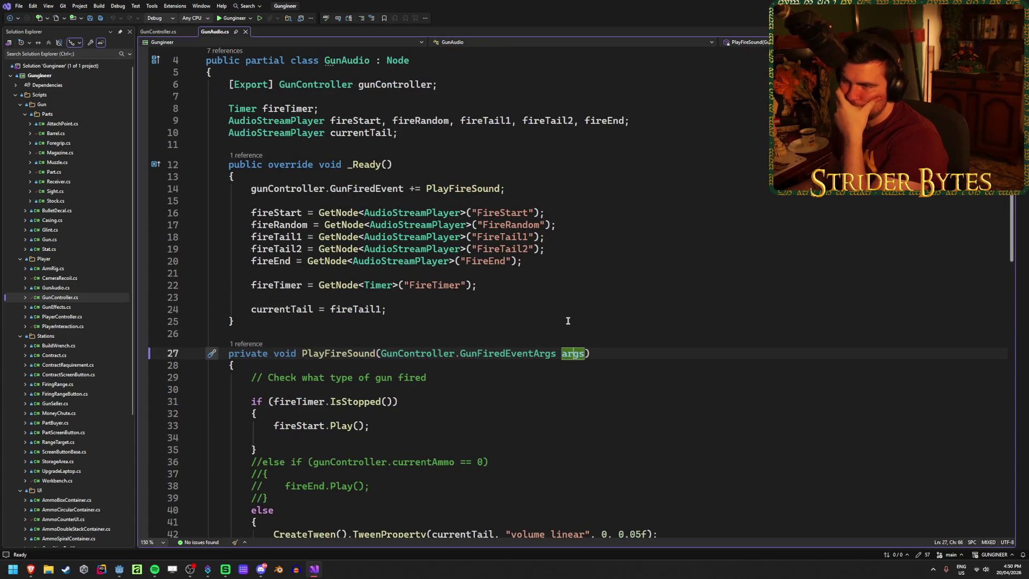
scroll(356, 356, down, 4)
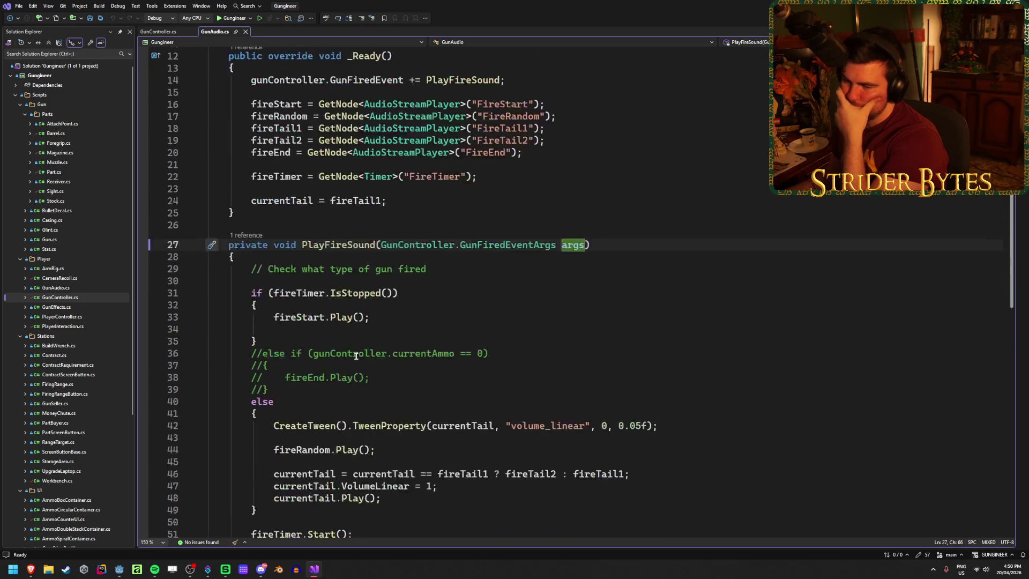
Step: Remove the blank line after fireStart.Play() and save GunAudio.cs
click(401, 293)
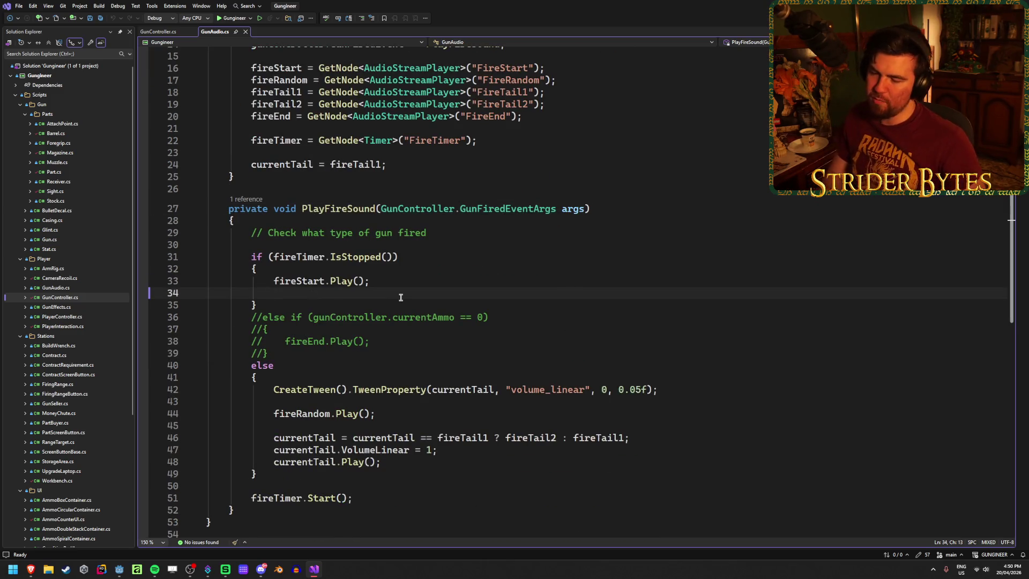
key(BackSpace)
key(ctrl+s)
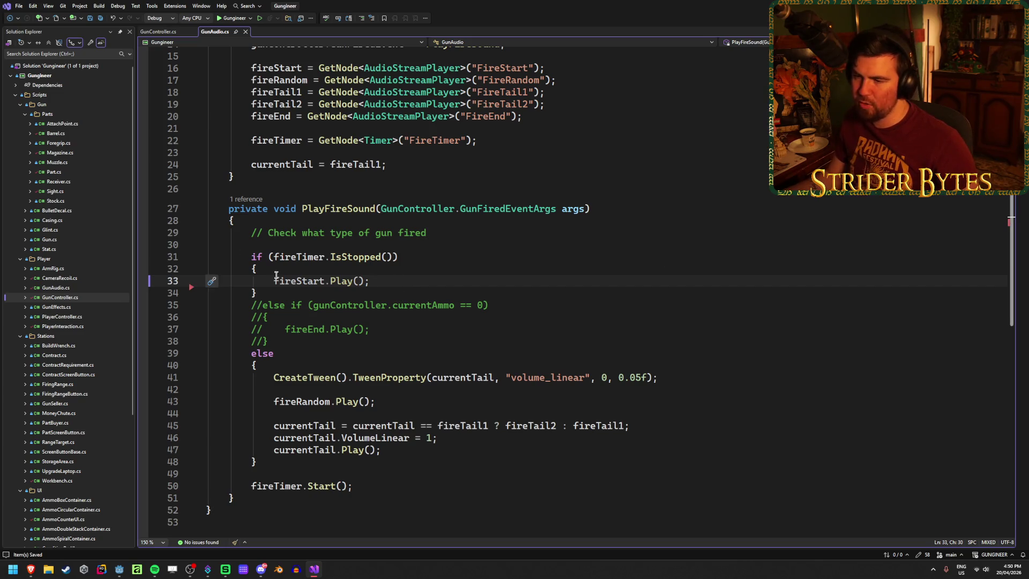
click(304, 188)
click(299, 177)
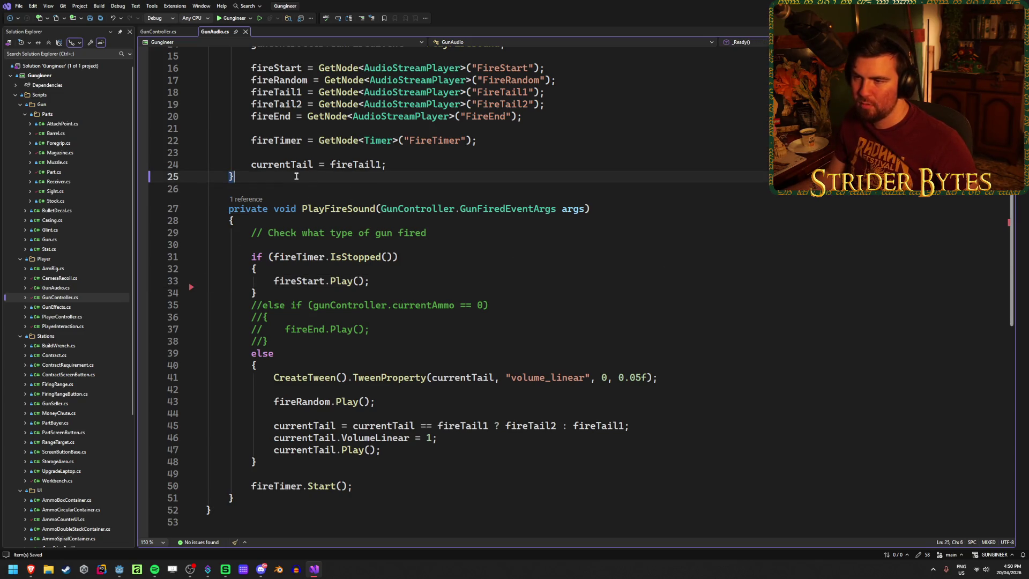
scroll(514, 261, up, 4)
scroll(513, 261, up, 1)
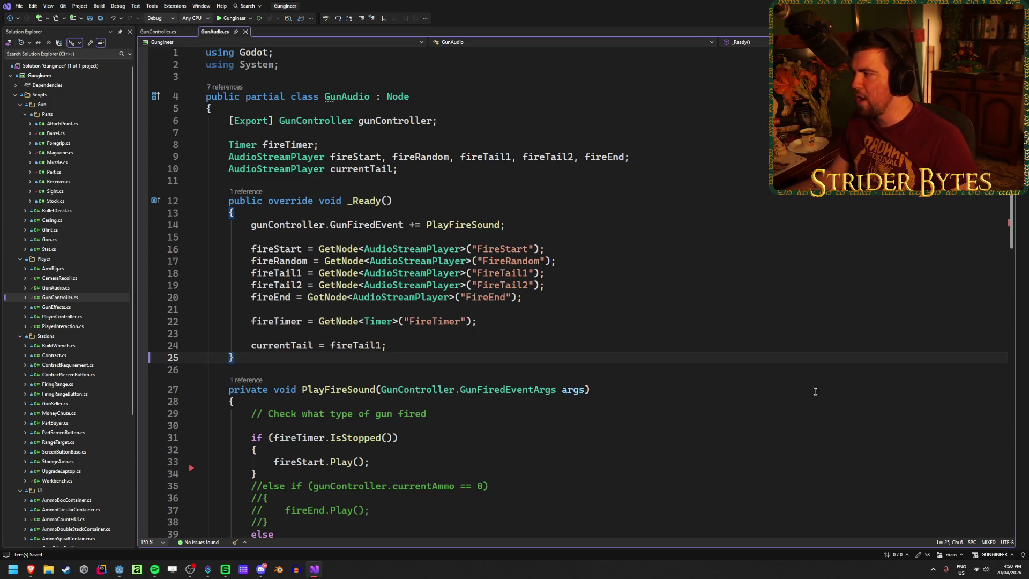
key(alt+Tab)
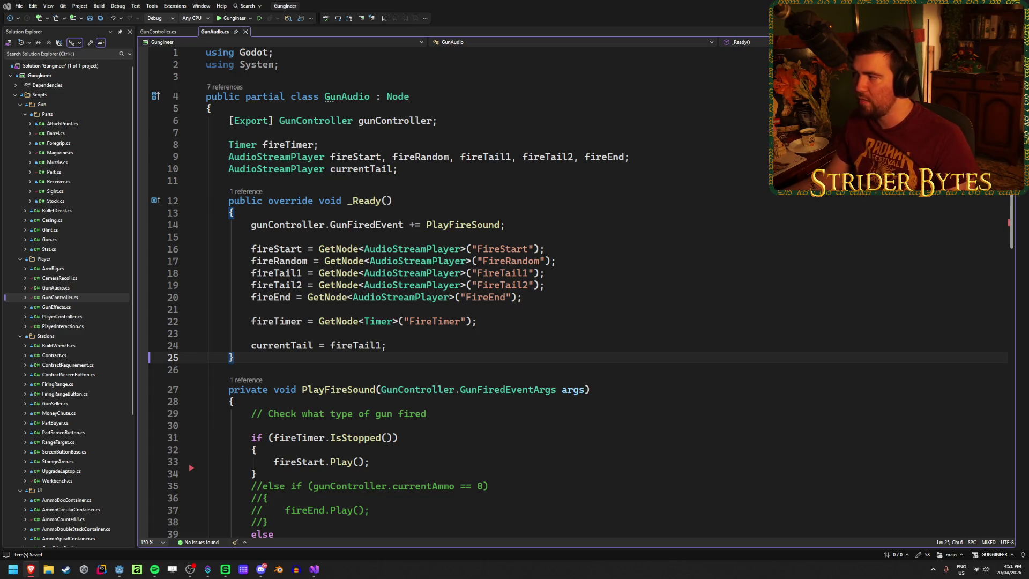
click(416, 348)
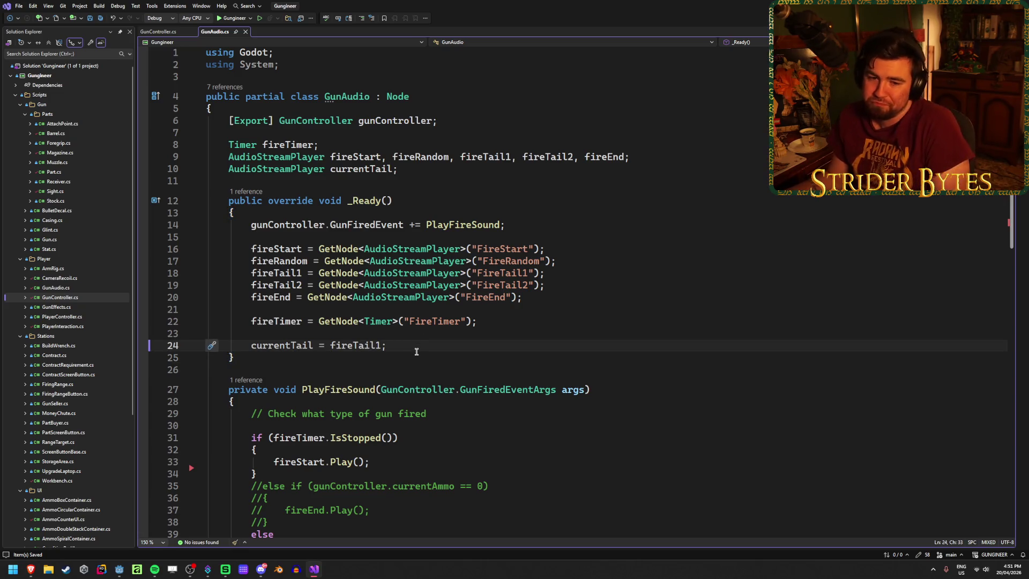
click(405, 354)
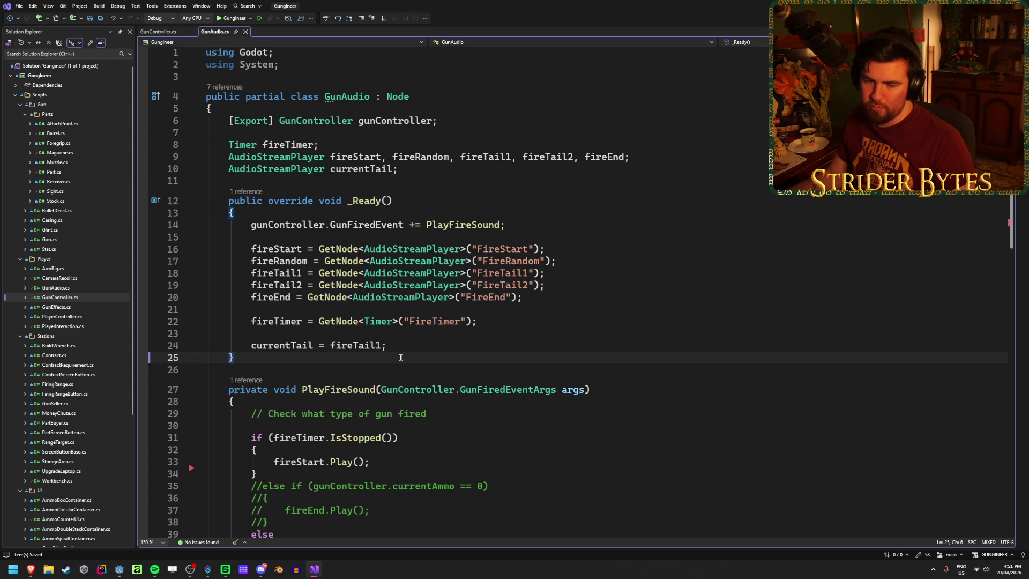
click(602, 386)
scroll(606, 387, down, 5)
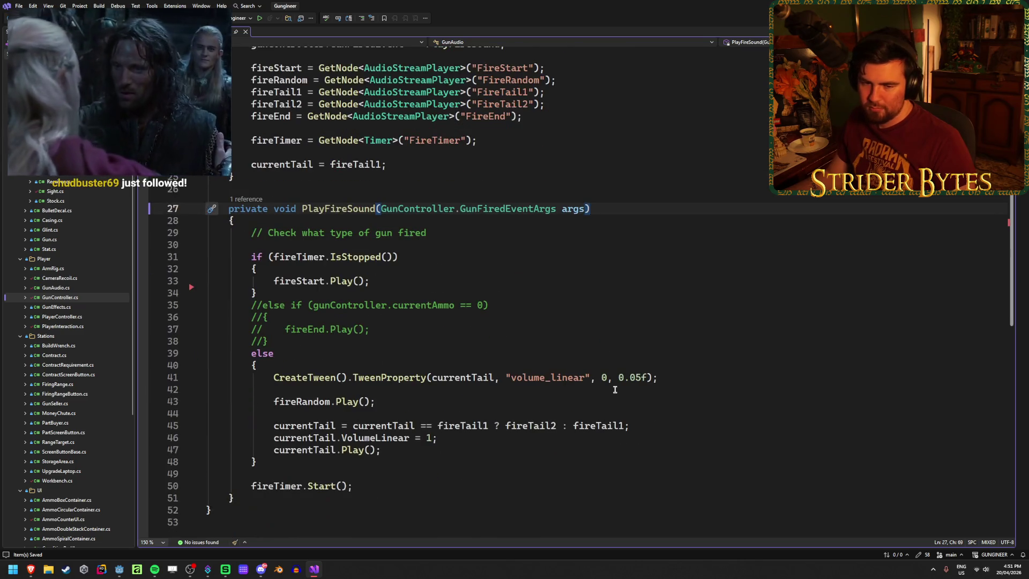
click(683, 375)
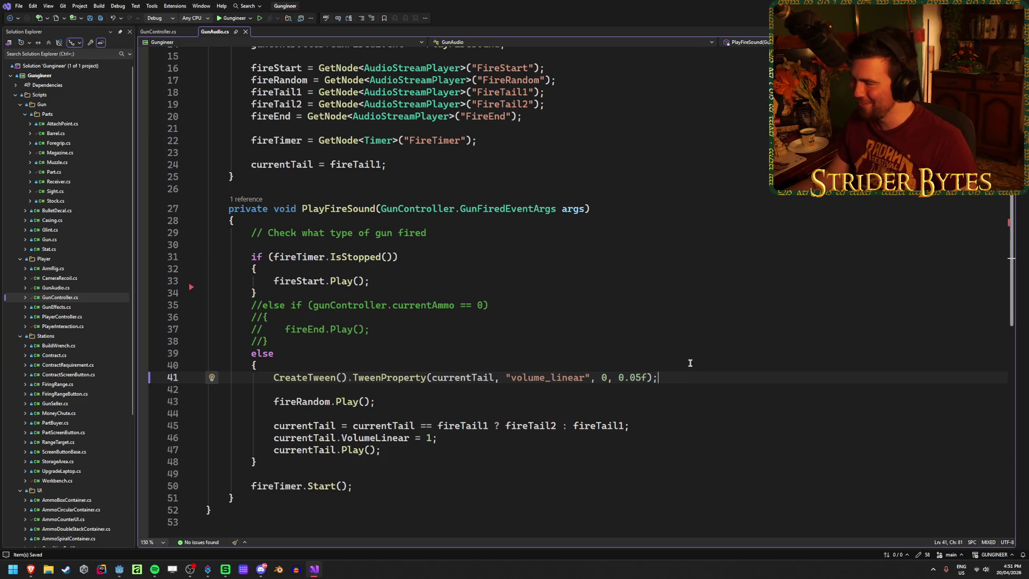
click(553, 352)
key(Down)
key(Up)
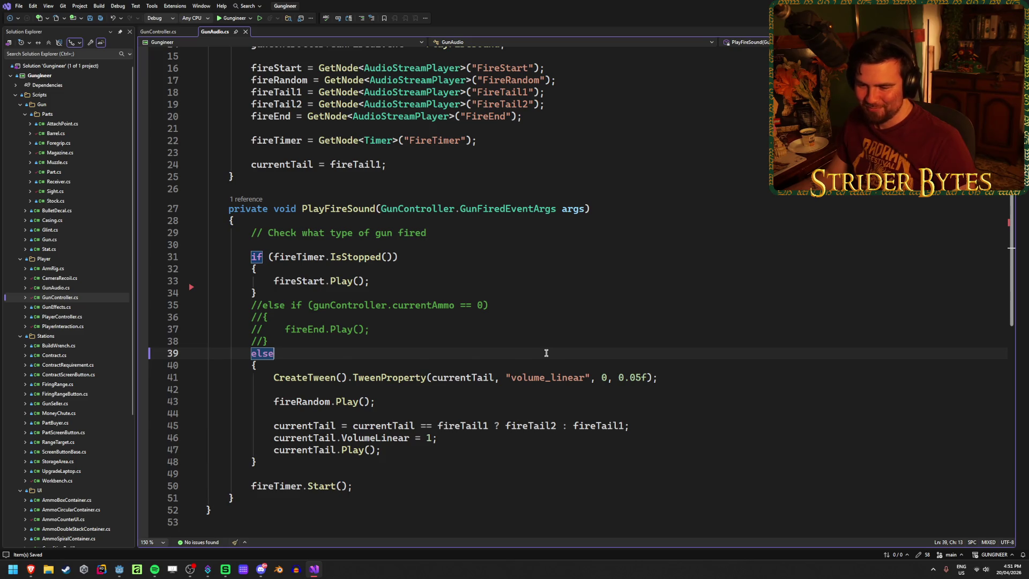
scroll(547, 353, up, 1)
scroll(546, 352, up, 4)
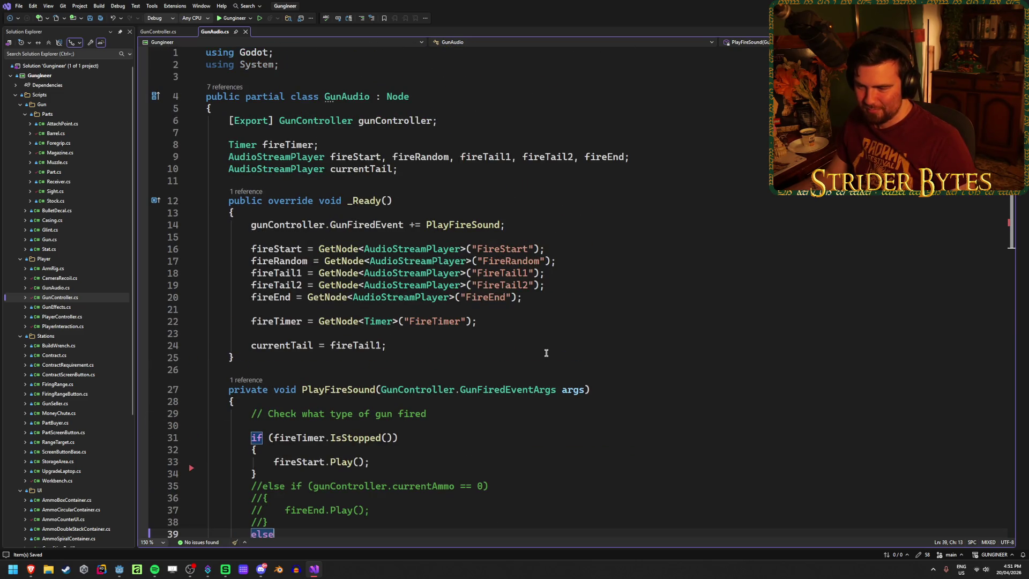
click(546, 336)
click(543, 348)
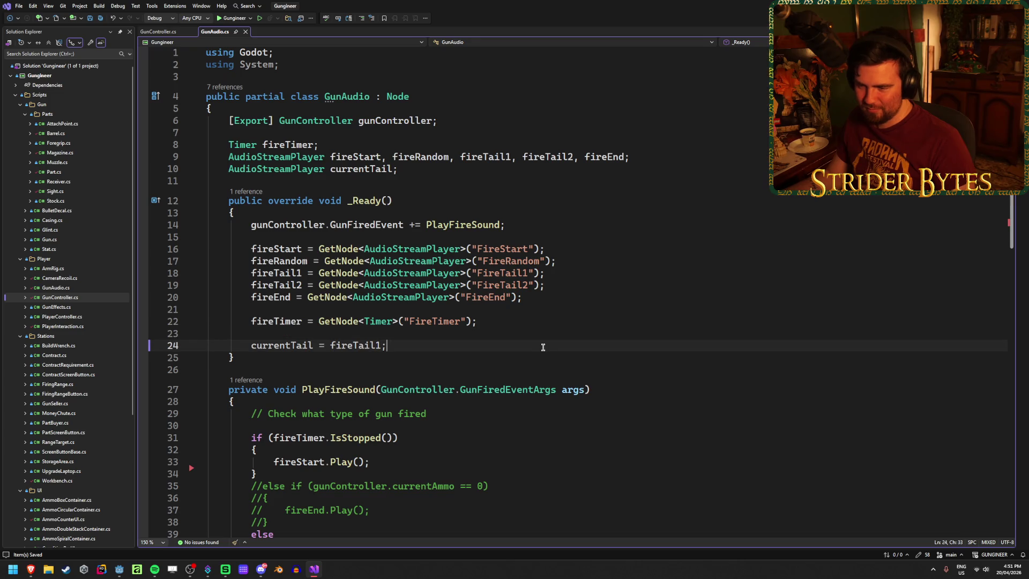
scroll(543, 347, down, 3)
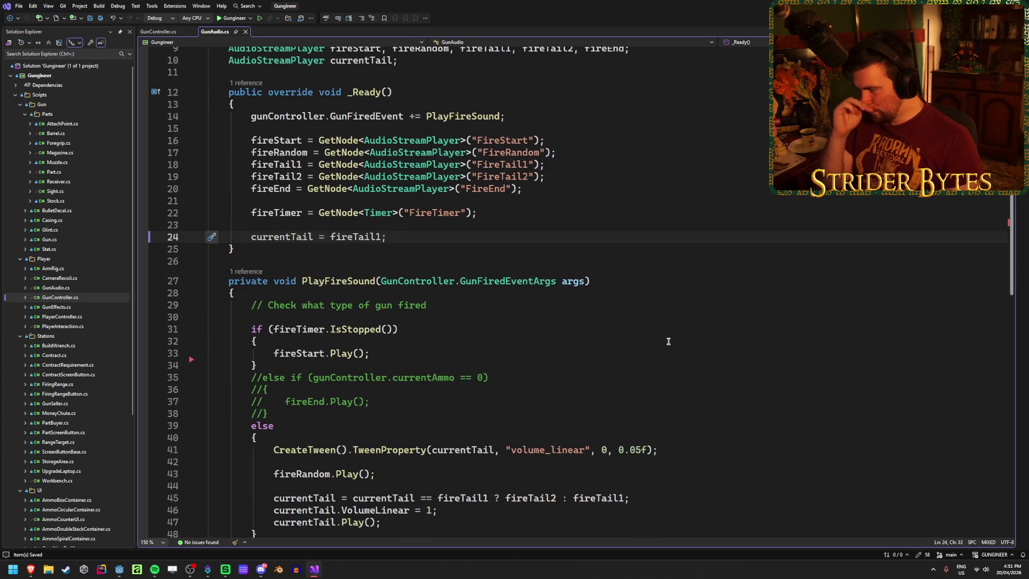
click(390, 400)
mouse_move(506, 377)
mouse_down()
mouse_move(253, 377)
mouse_move(263, 377)
mouse_up()
click(262, 377)
drag(538, 379, 263, 378)
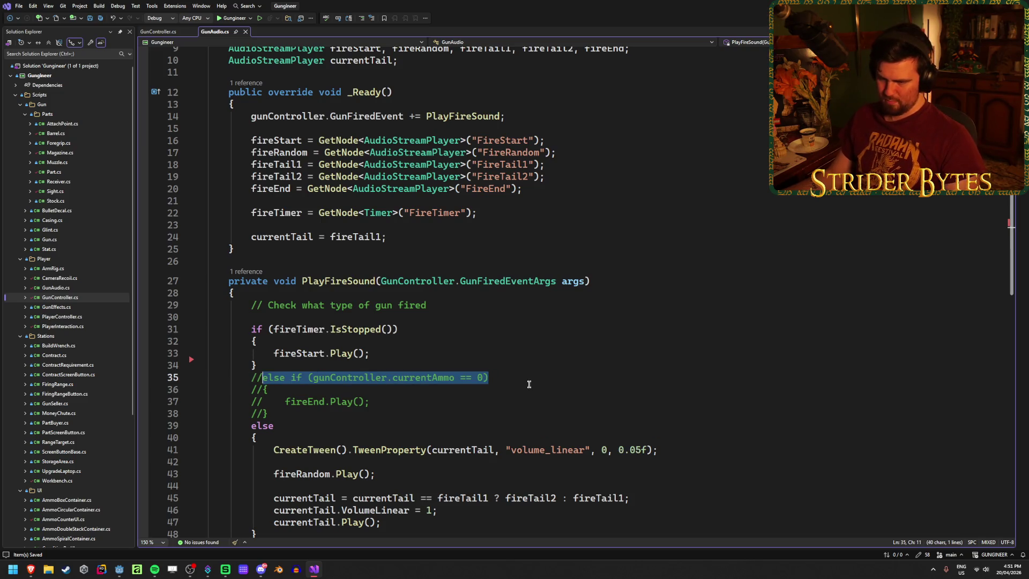
click(529, 384)
scroll(541, 348, up, 3)
click(554, 322)
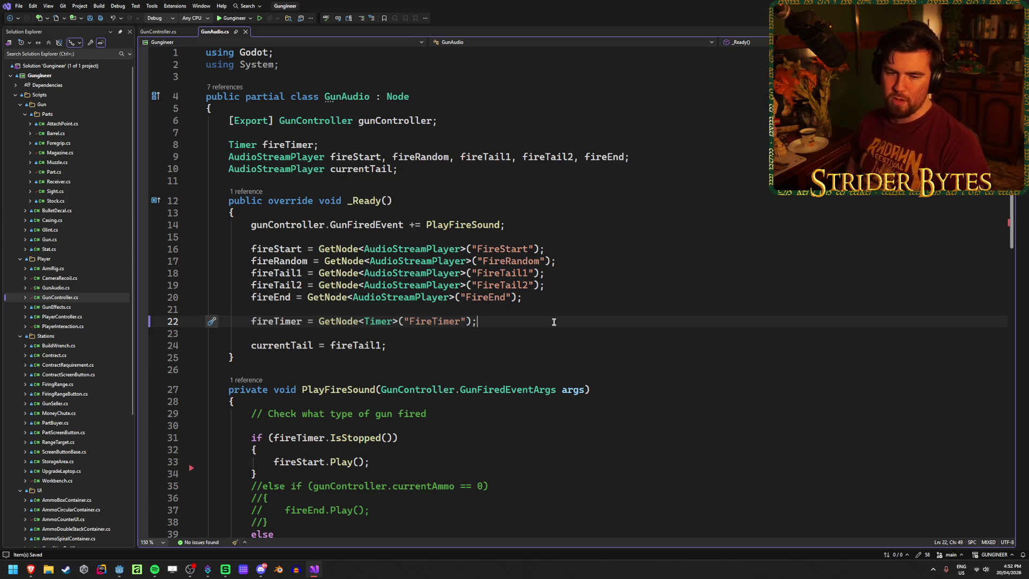
click(343, 65)
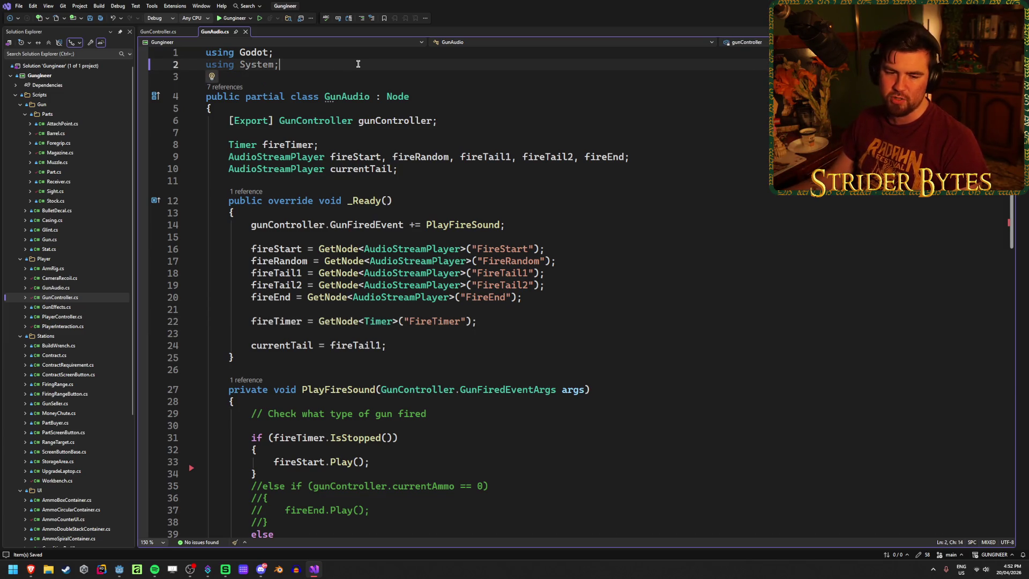
click(565, 300)
click(572, 286)
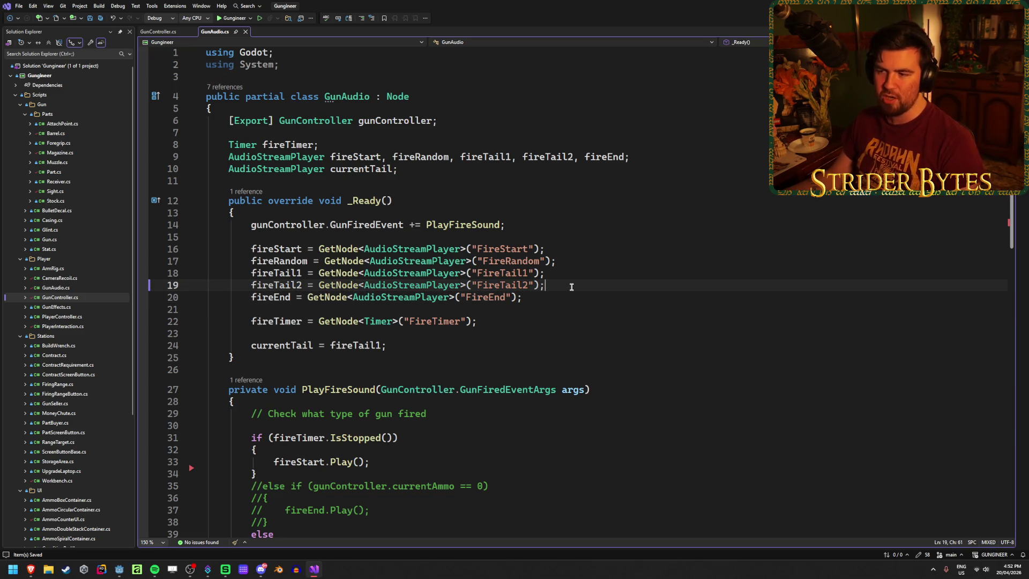
click(589, 272)
click(596, 261)
click(598, 249)
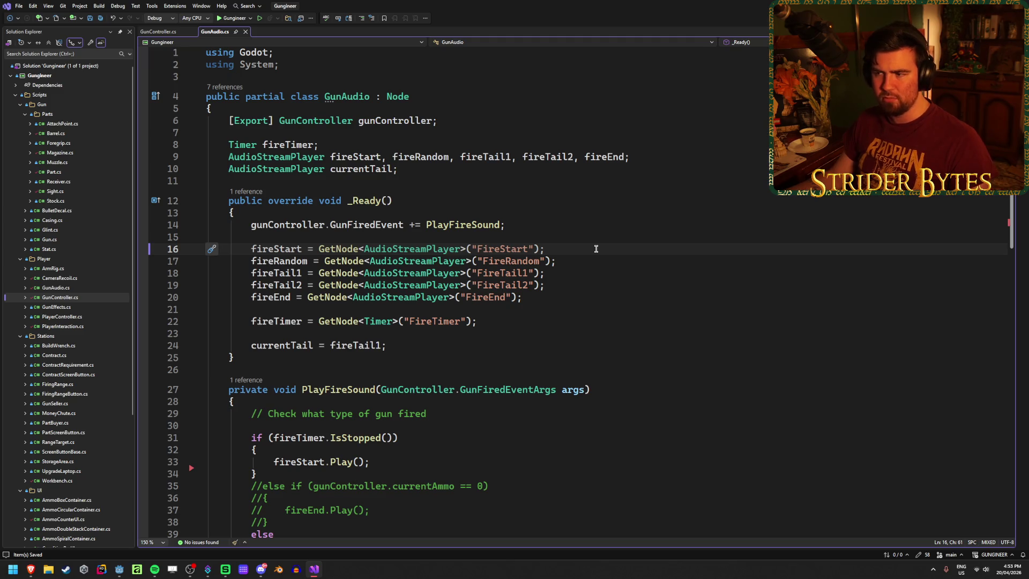
click(589, 272)
click(578, 284)
click(567, 300)
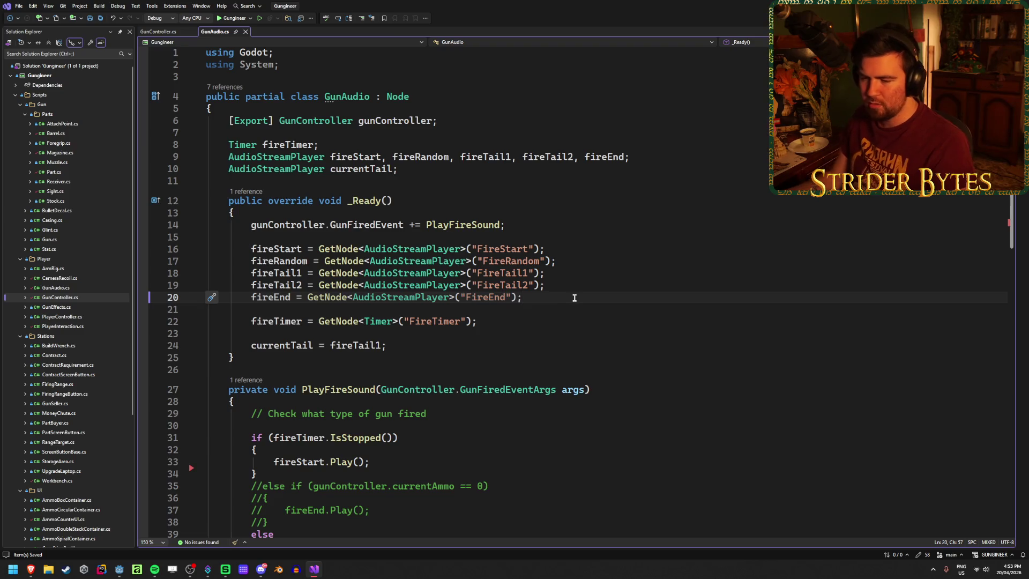
scroll(569, 284, down, 5)
click(566, 255)
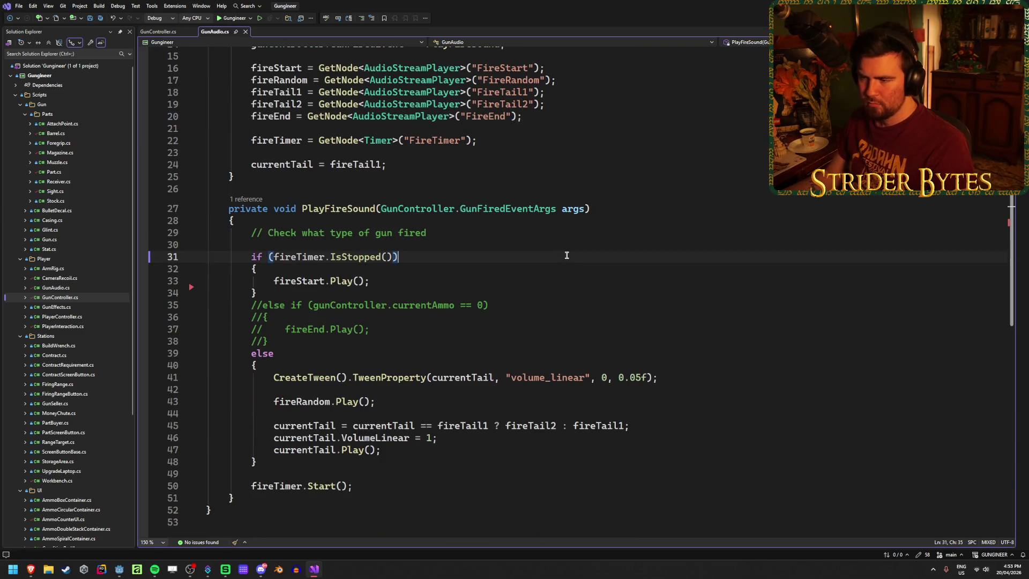
scroll(566, 256, up, 2)
scroll(567, 255, up, 3)
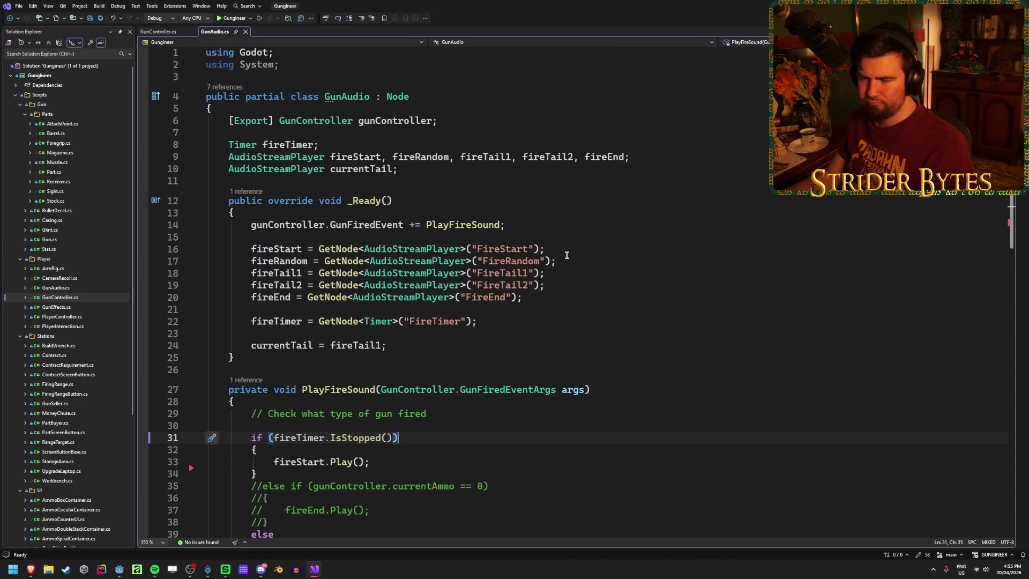
click(567, 258)
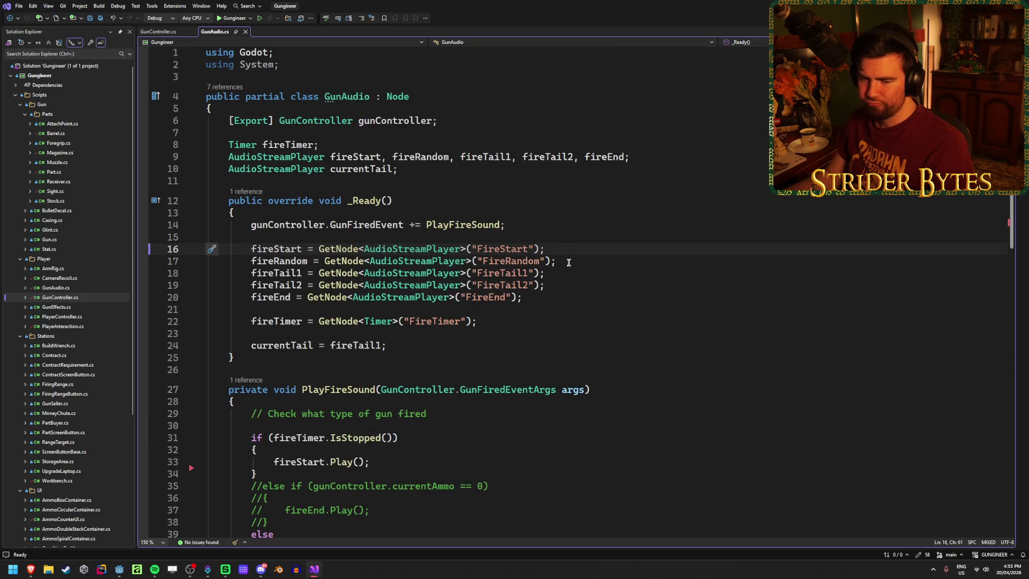
key(Up)
key(Down)
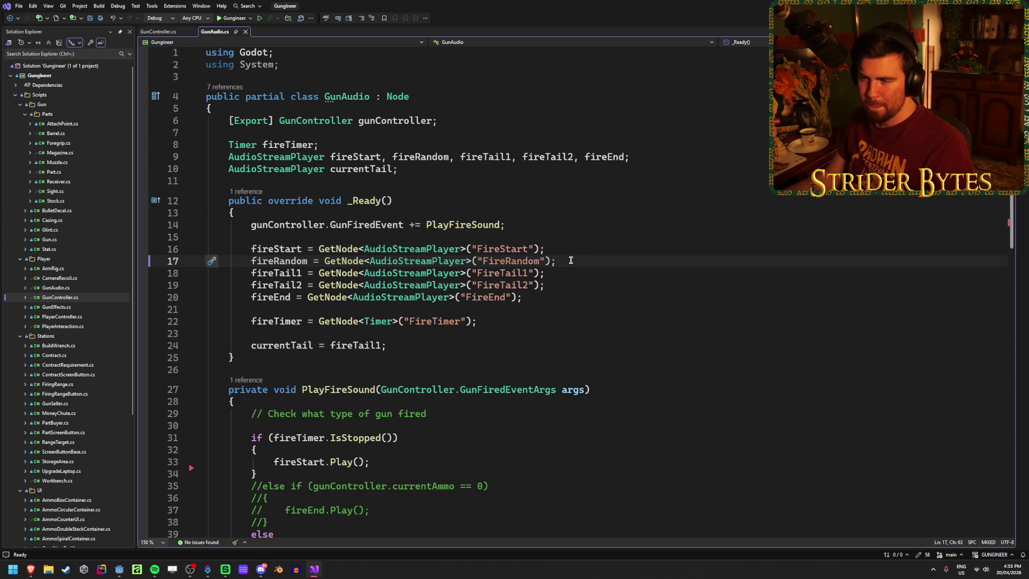
click(573, 246)
scroll(574, 249, down, 3)
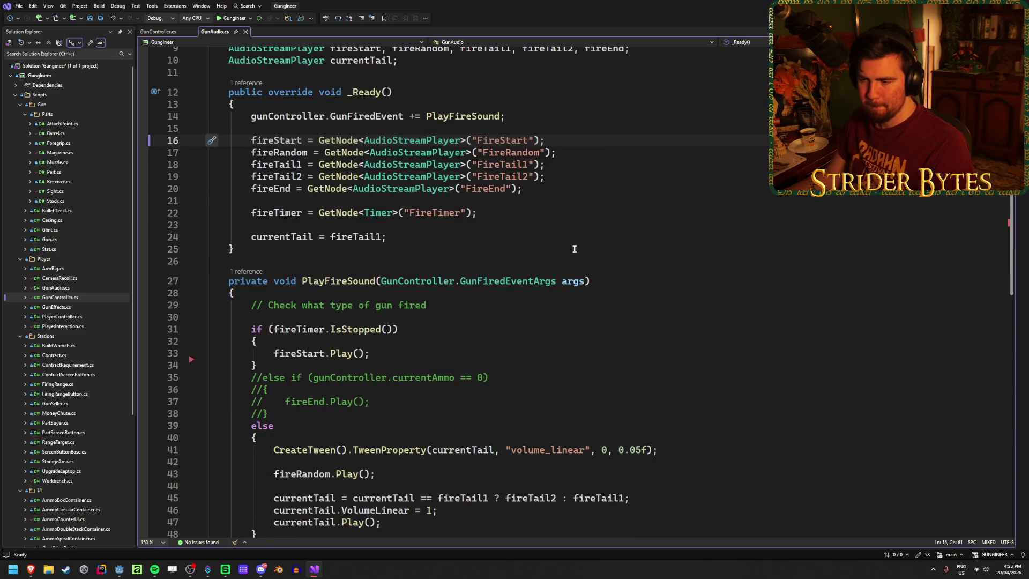
click(609, 283)
scroll(607, 281, down, 2)
click(604, 257)
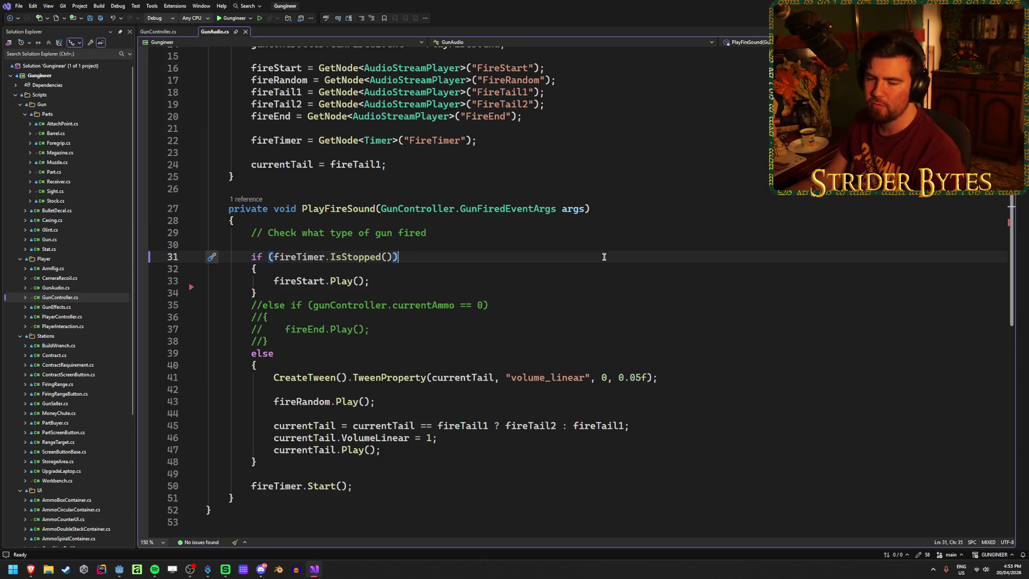
click(605, 209)
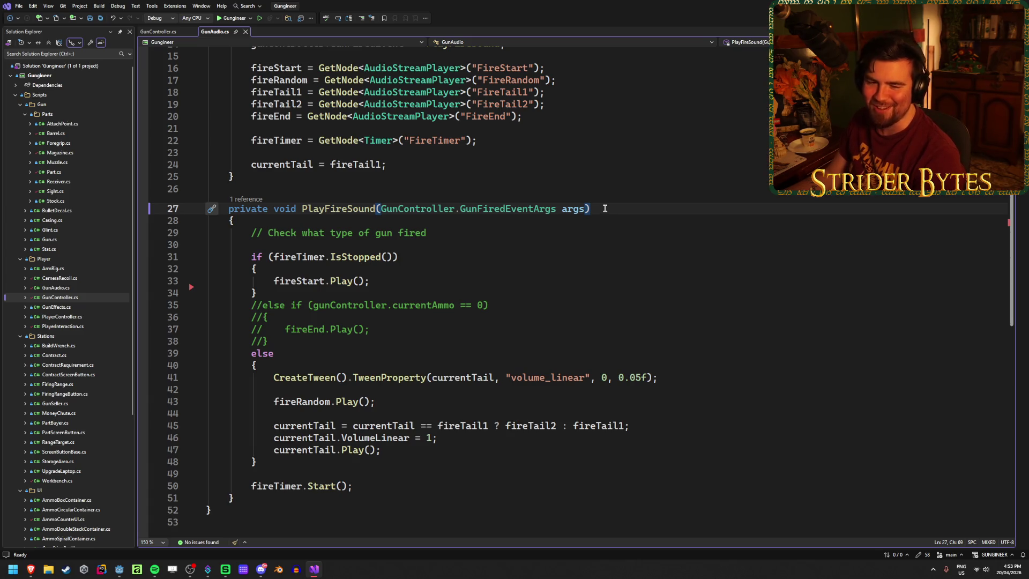
click(472, 258)
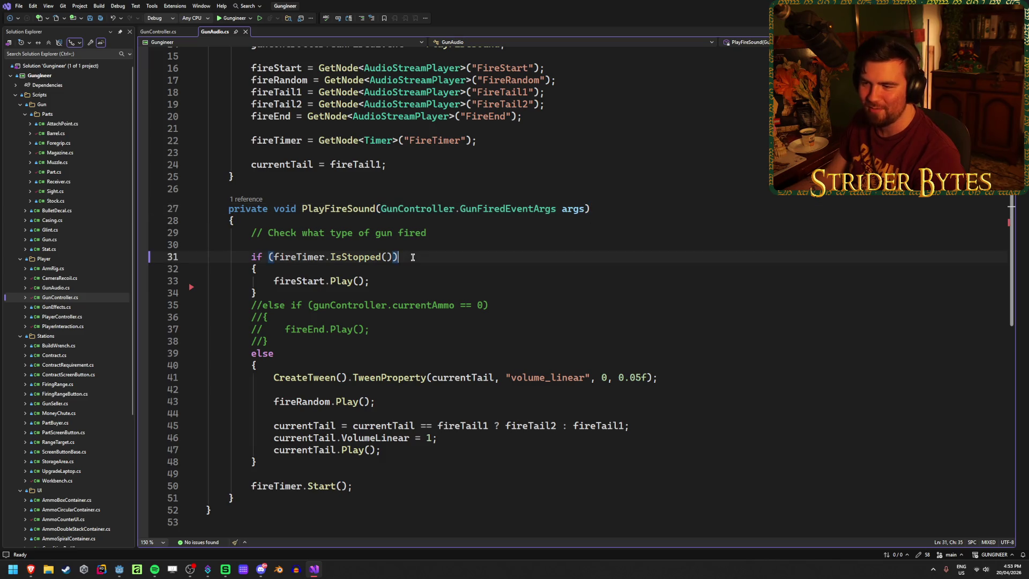
scroll(473, 271, up, 2)
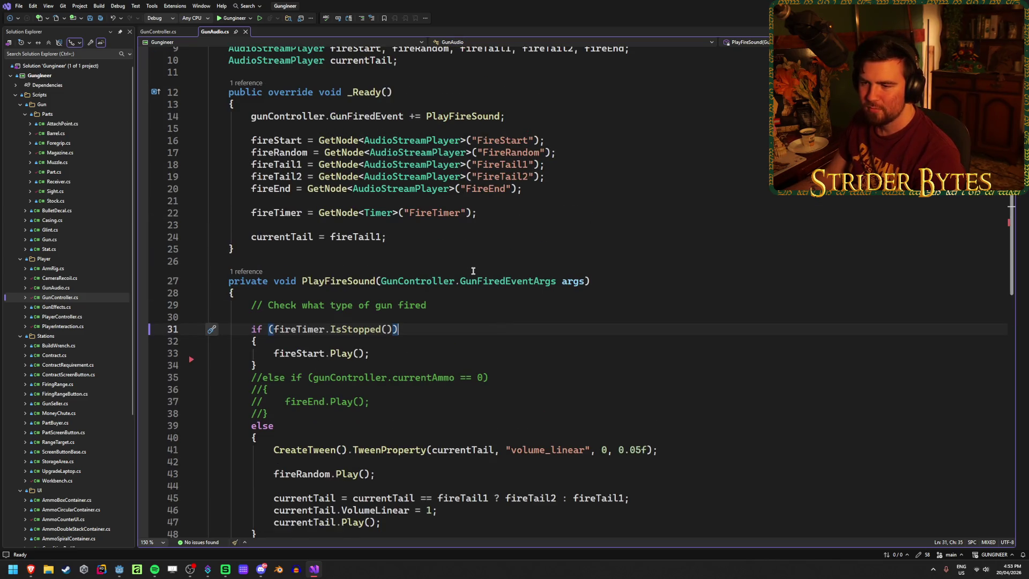
click(440, 303)
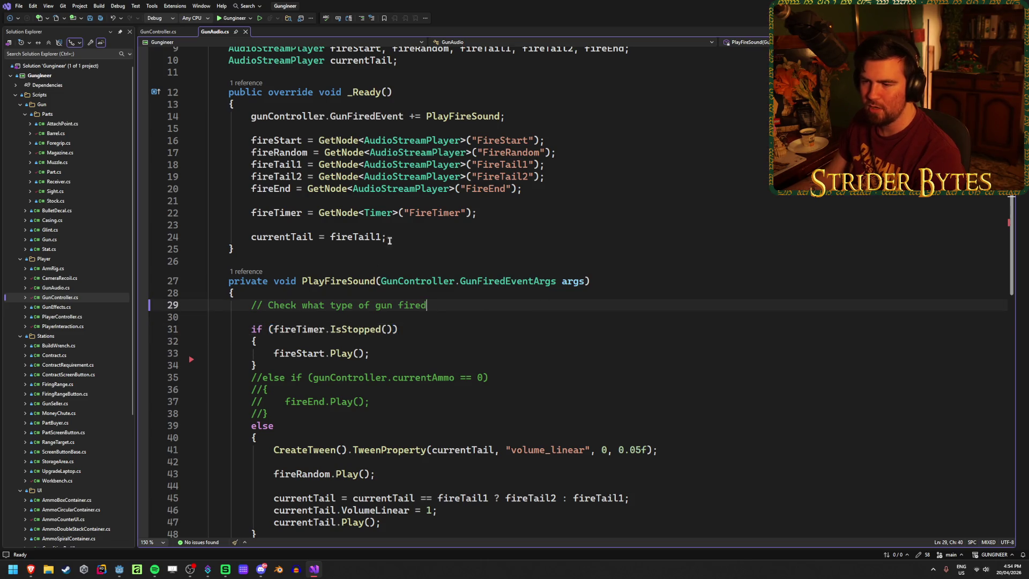
click(254, 253)
key(Return)
key(BackSpace)
scroll(257, 248, up, 3)
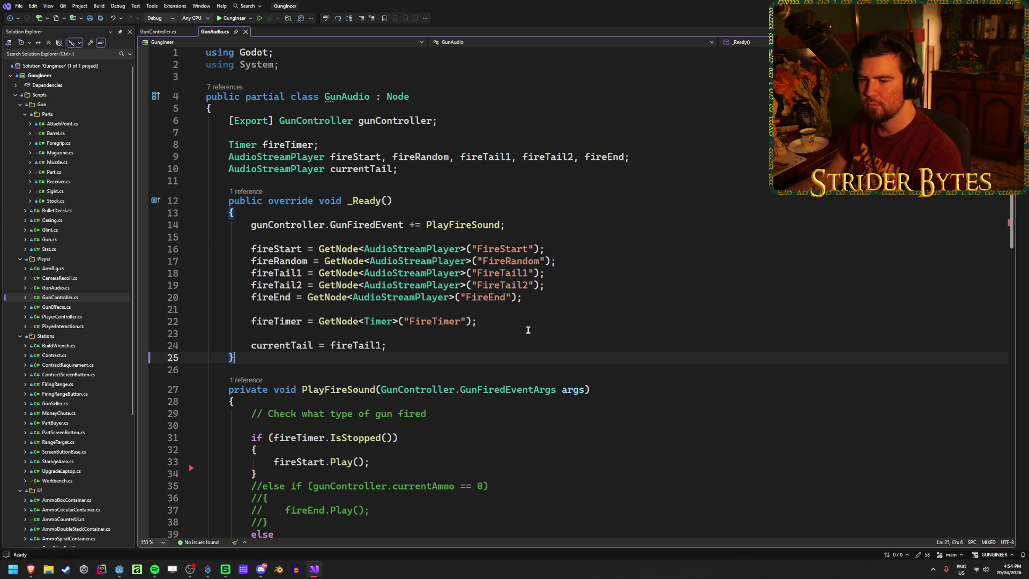
scroll(528, 330, down, 3)
click(614, 280)
scroll(615, 282, down, 2)
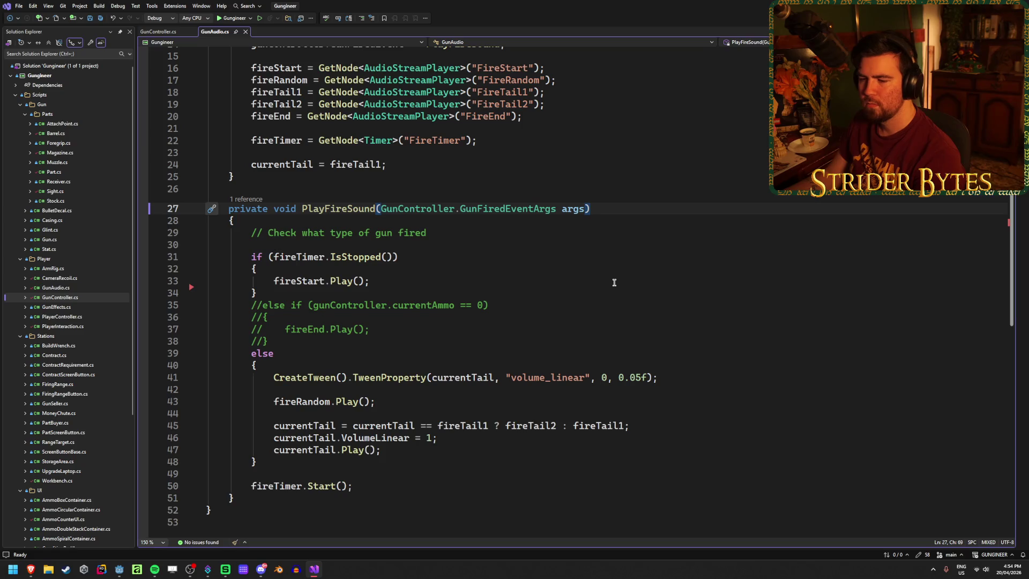
scroll(613, 282, up, 2)
click(256, 260)
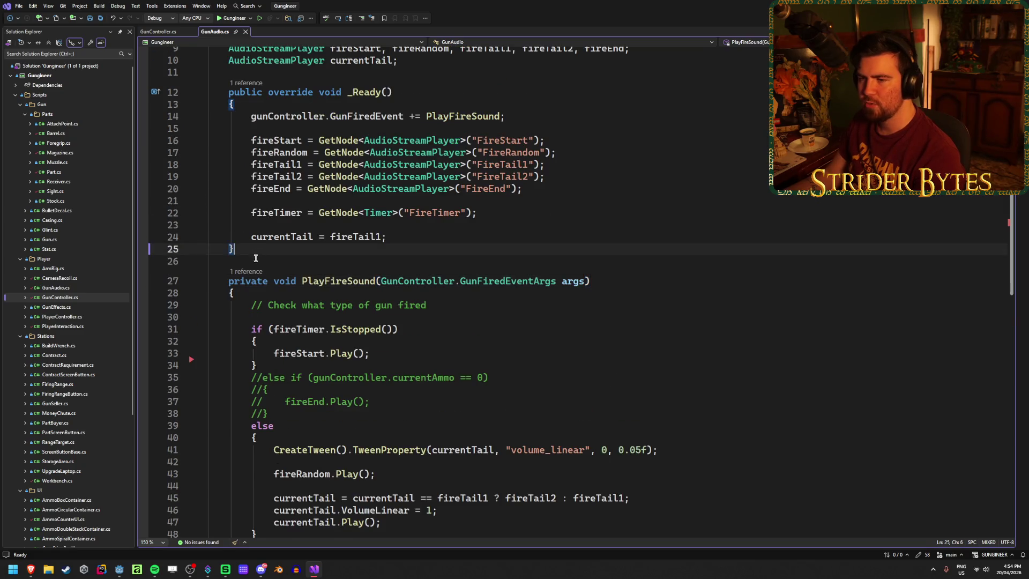
click(587, 179)
scroll(536, 215, up, 3)
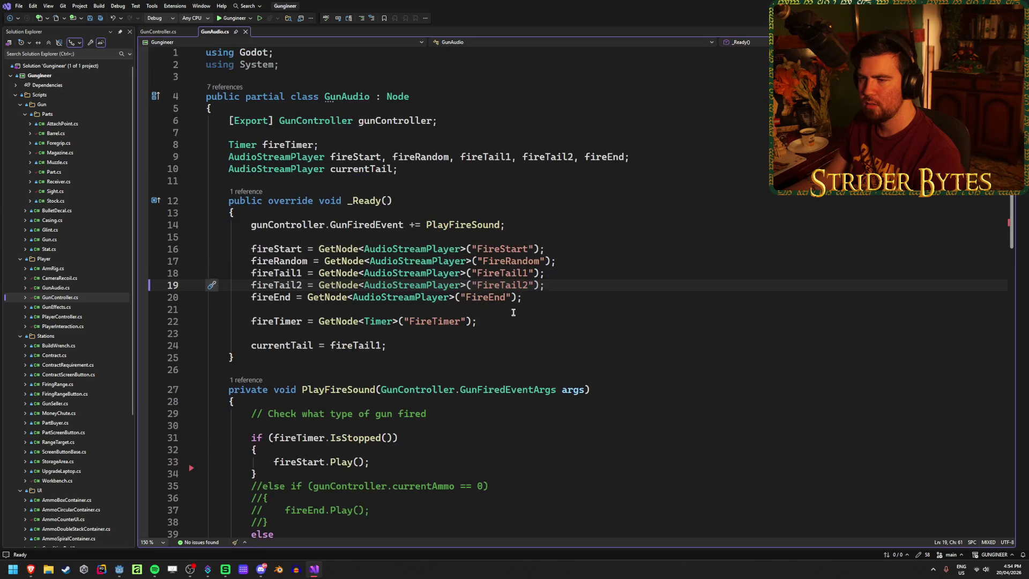
click(266, 272)
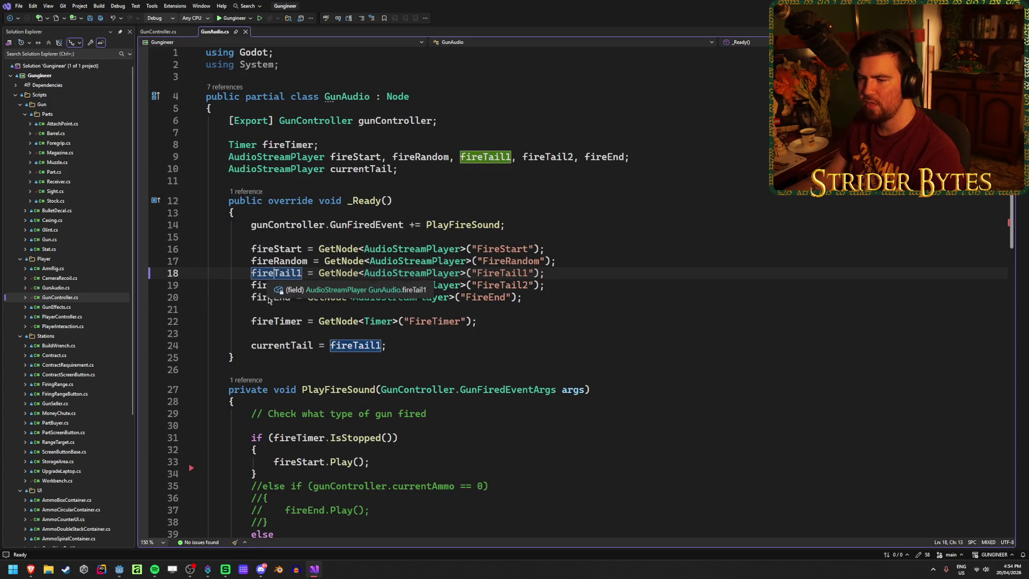
click(262, 248)
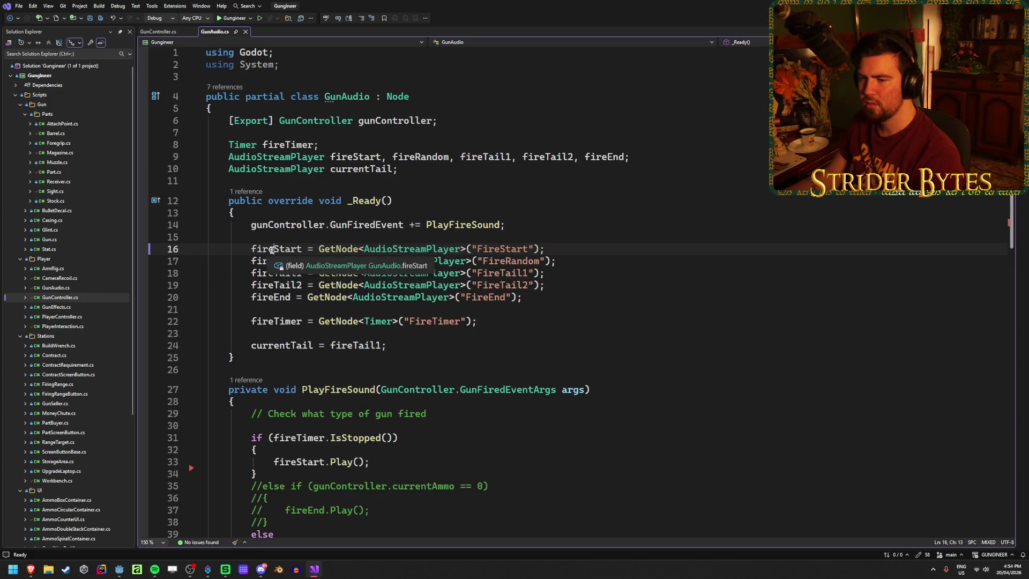
click(257, 261)
click(552, 284)
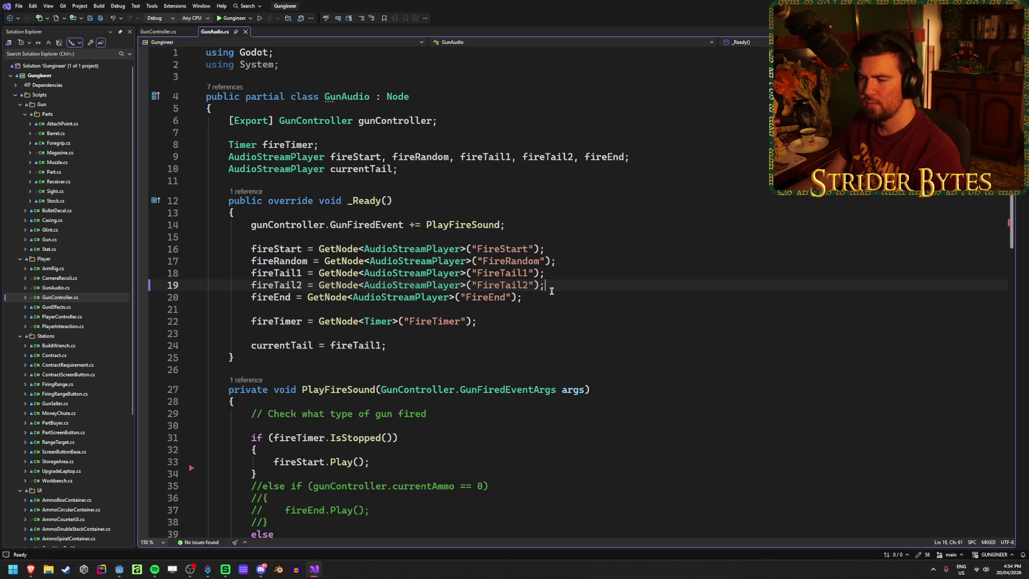
click(552, 296)
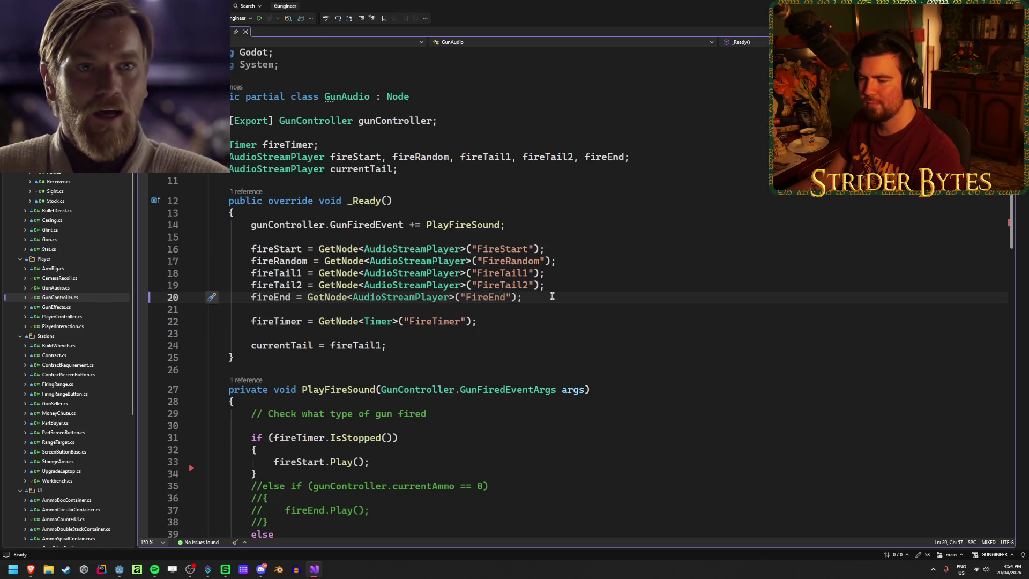
scroll(552, 296, down, 2)
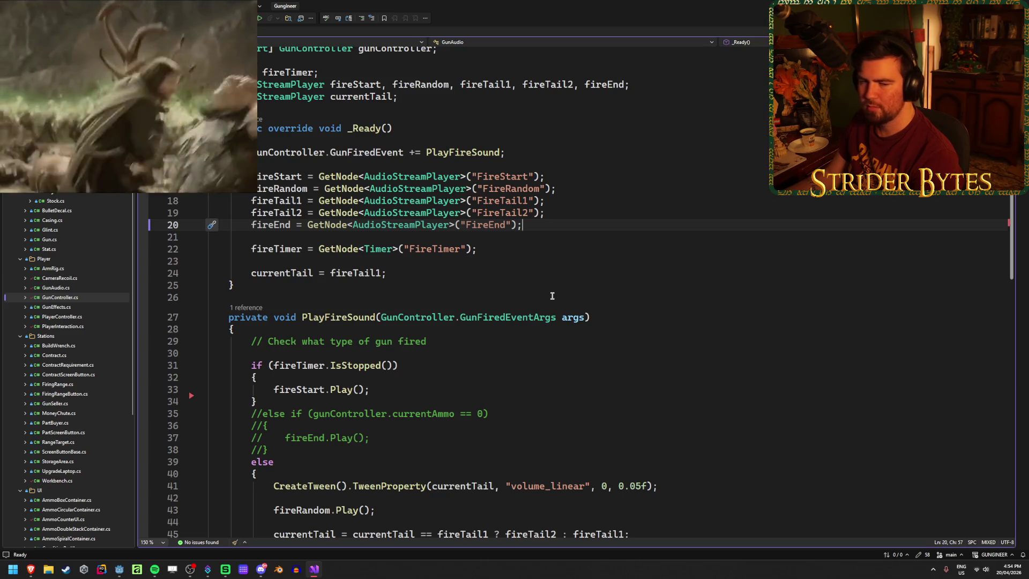
scroll(552, 296, down, 3)
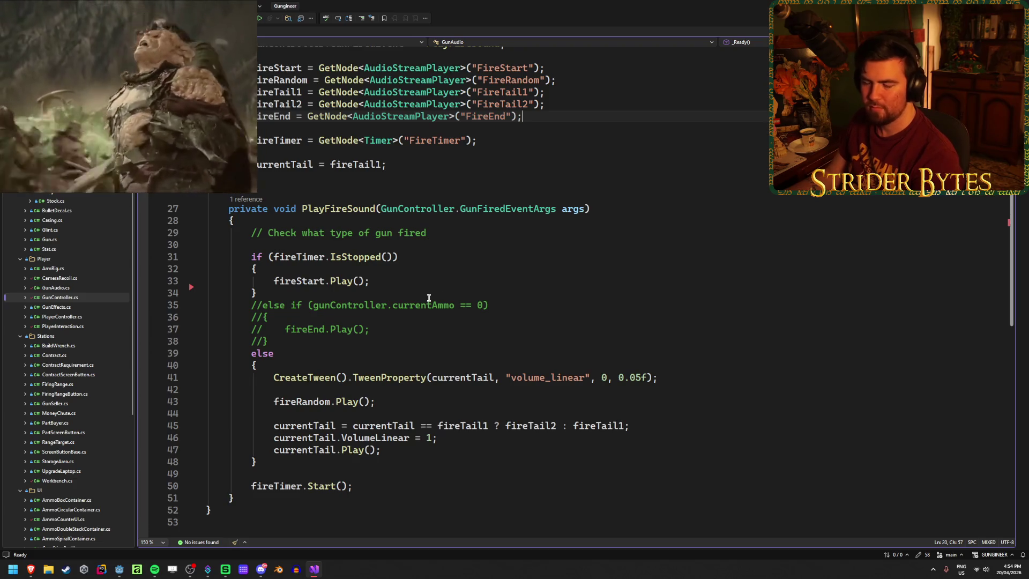
scroll(405, 306, up, 2)
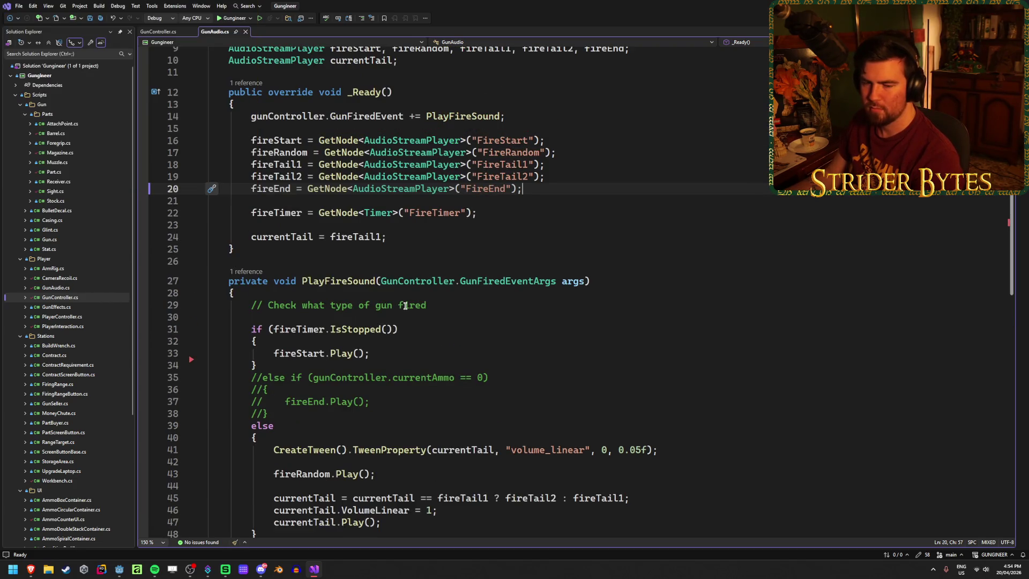
scroll(405, 306, down, 3)
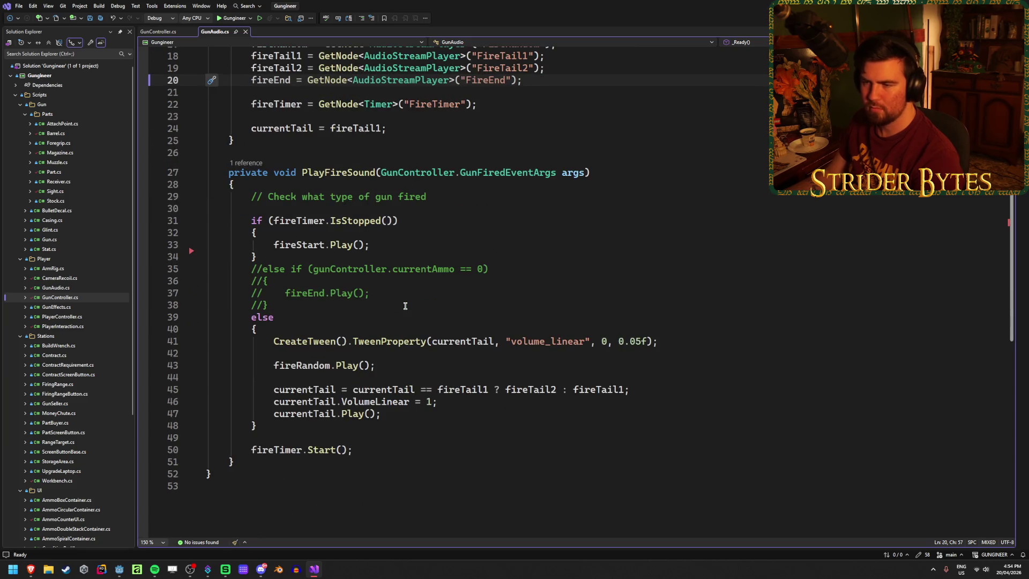
scroll(405, 306, up, 4)
click(289, 285)
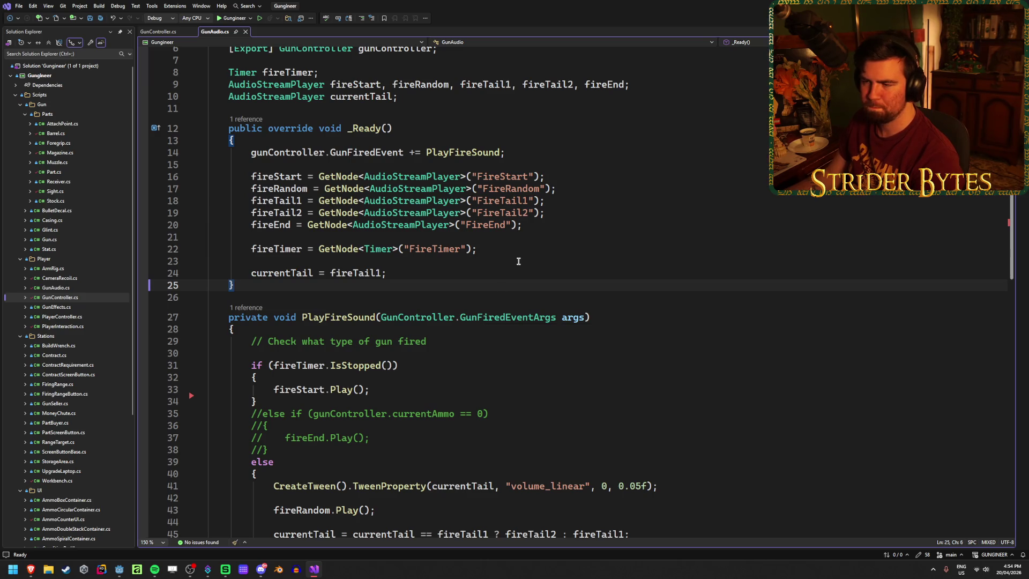
key(Return)
key(Return)
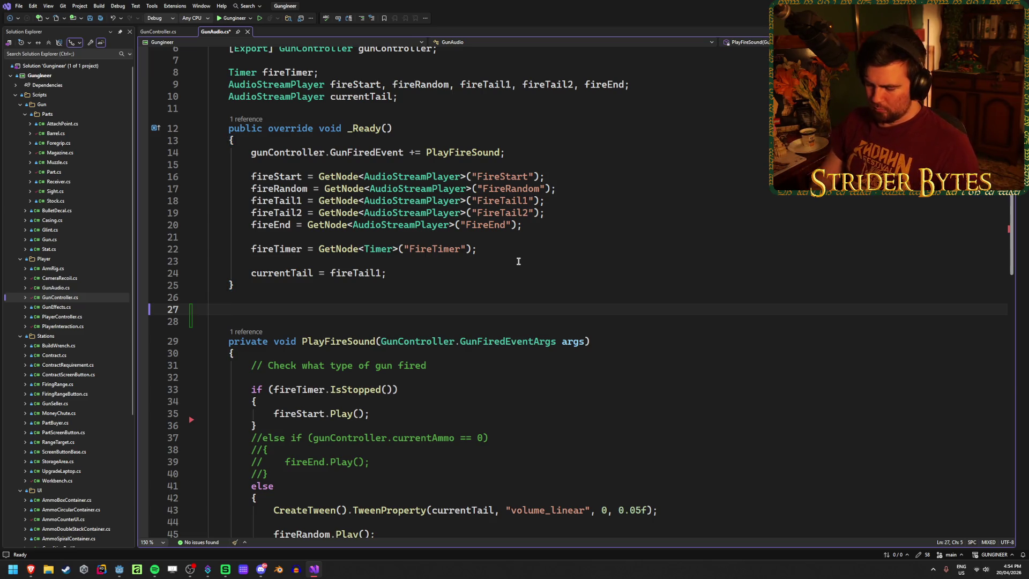
Step: Add an empty private void SetupGunSounds() method below _Ready
text(private void)
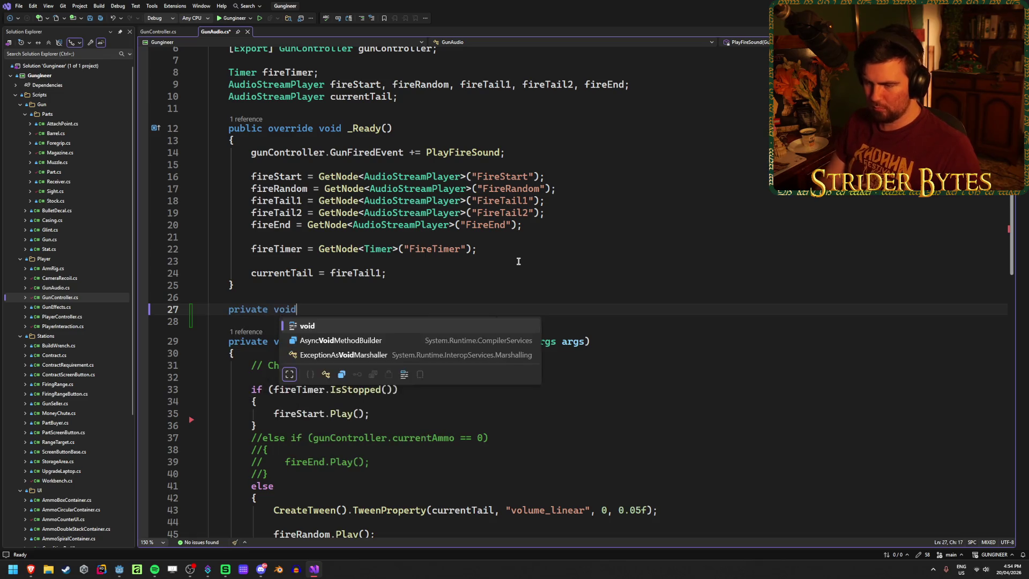
text( Setup)
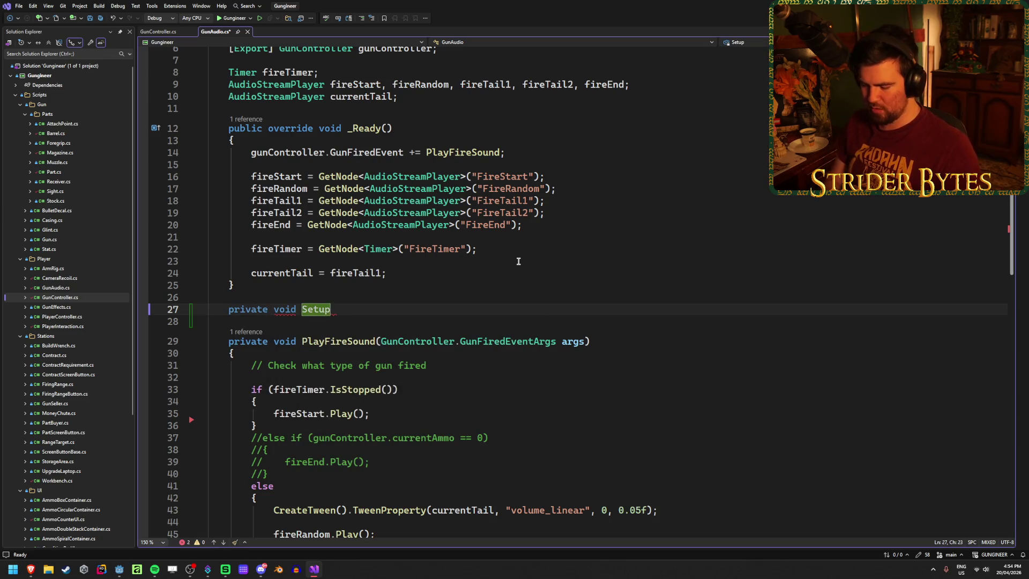
text(GunSounds())
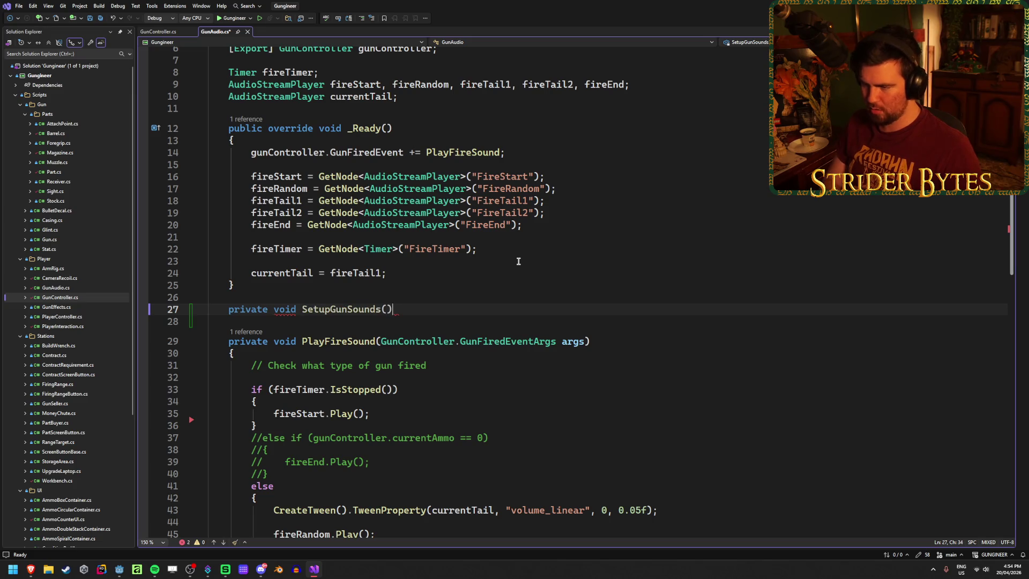
key(Return)
text({)
key(Return)
key(ctrl+s)
Step: Subscribe SetupGunSounds to gunController.GunChangedEvent in _Ready, below the GunFiredEvent subscription
click(417, 272)
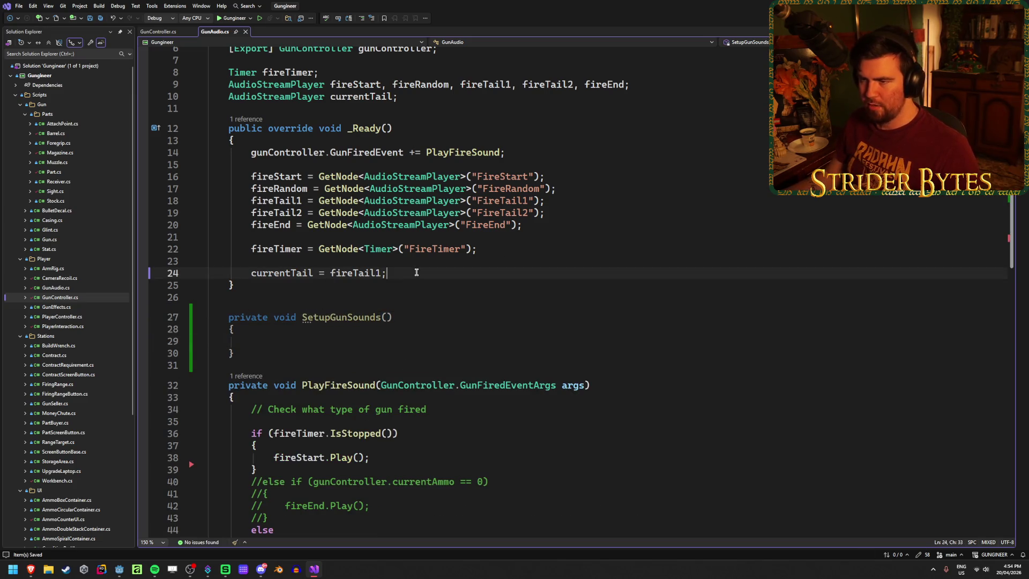
click(524, 152)
key(Return)
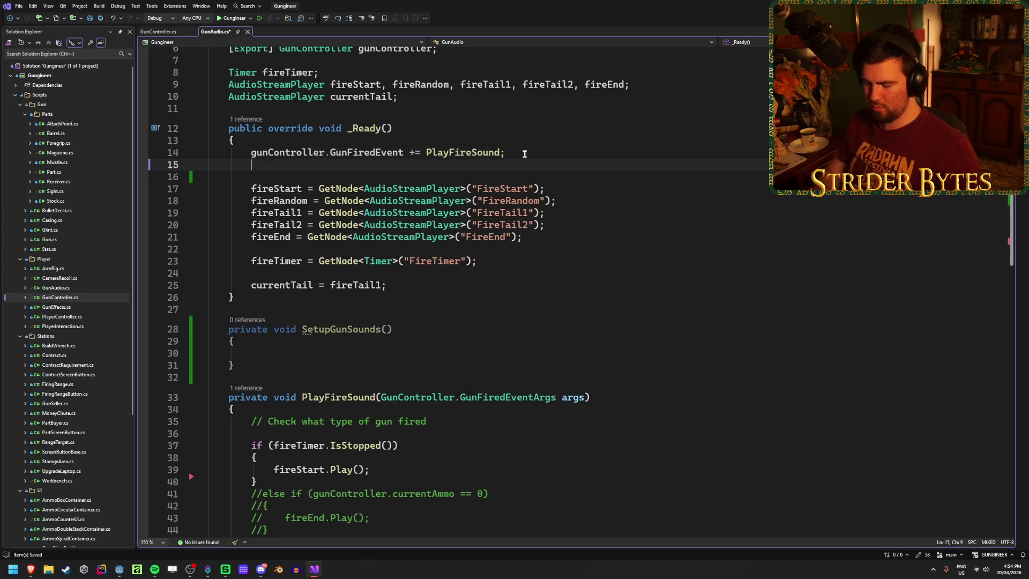
text(gunController.)
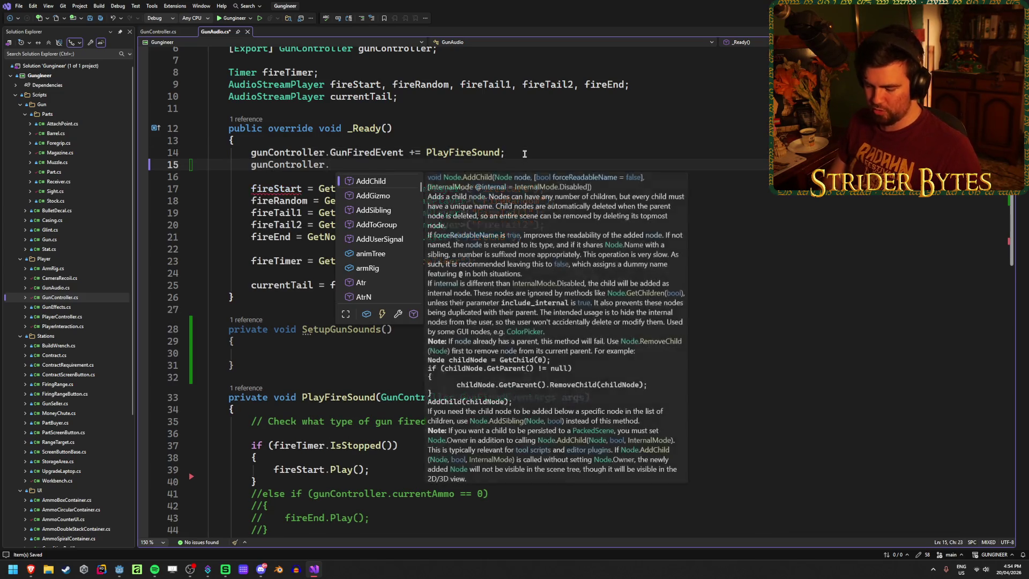
text(GunC)
key(Tab)
text(+= )
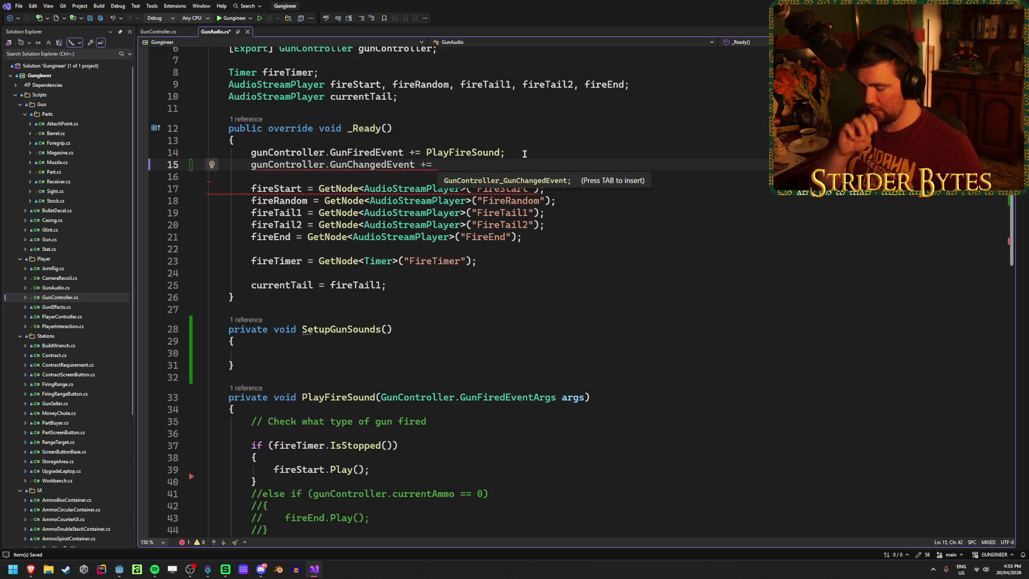
text(Setup)
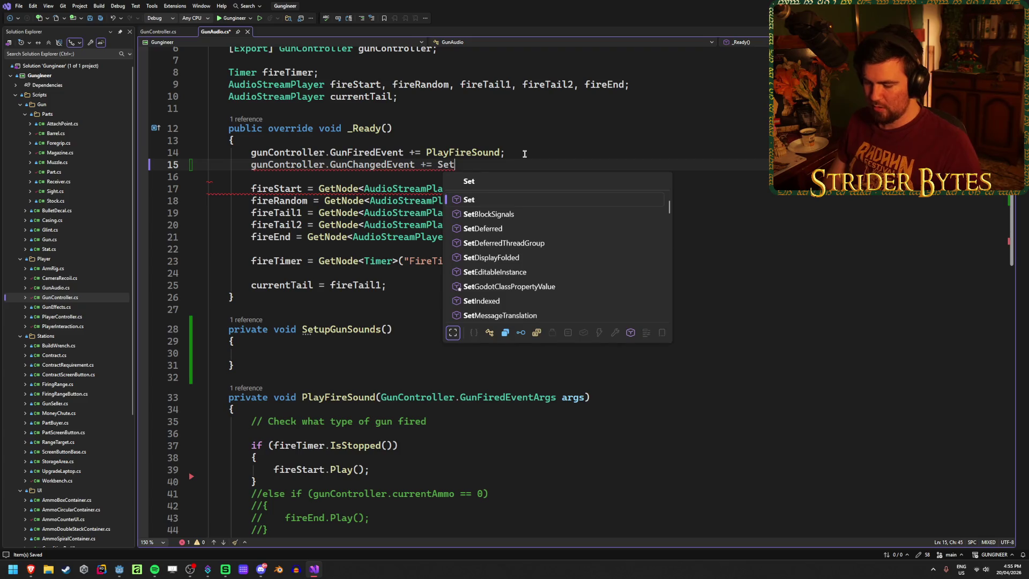
key(Tab)
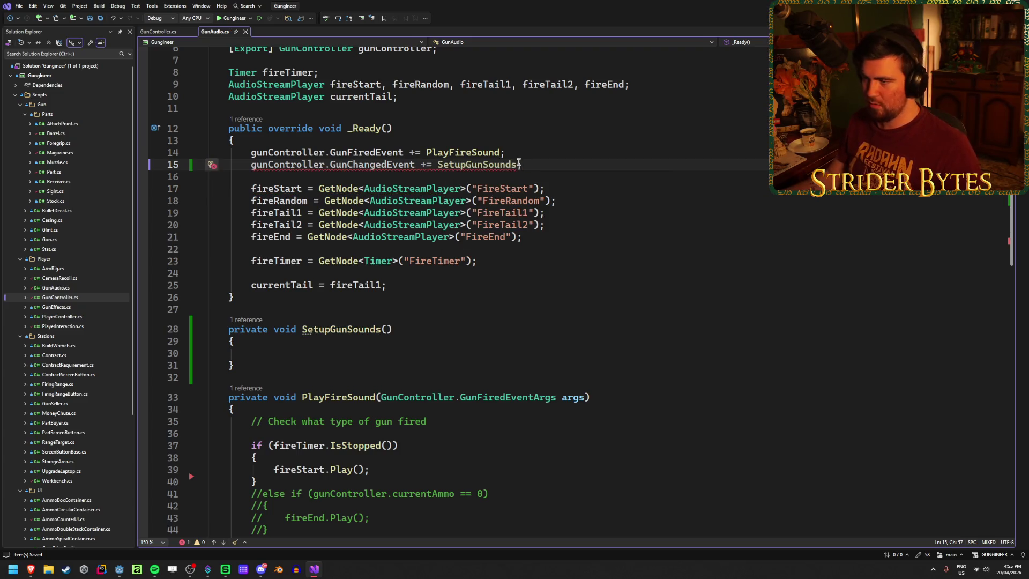
Step: Give SetupGunSounds a Gun newGun parameter
mouse_move(502, 163)
click(390, 330)
text(Gun )
text(newGun)
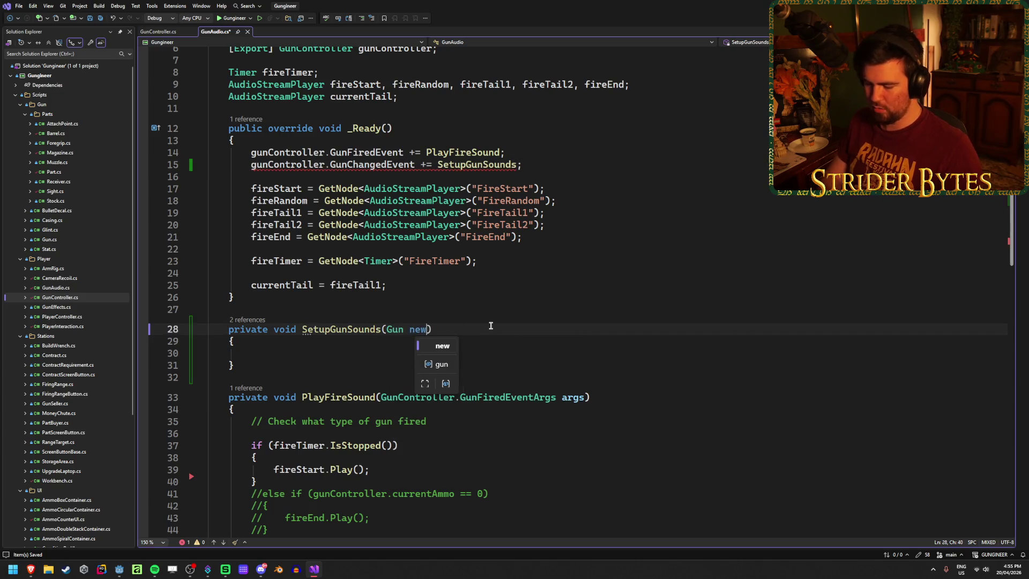
key(Down)
key(Down)
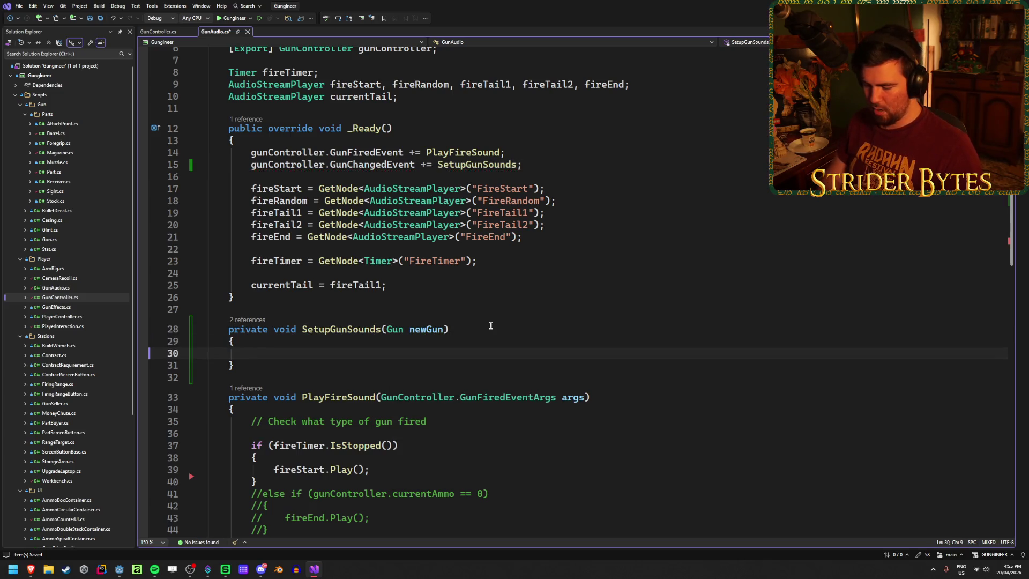
Step: Add an if (newGun == null) return; early exit at the top of SetupGunSounds
text(if (newGun)
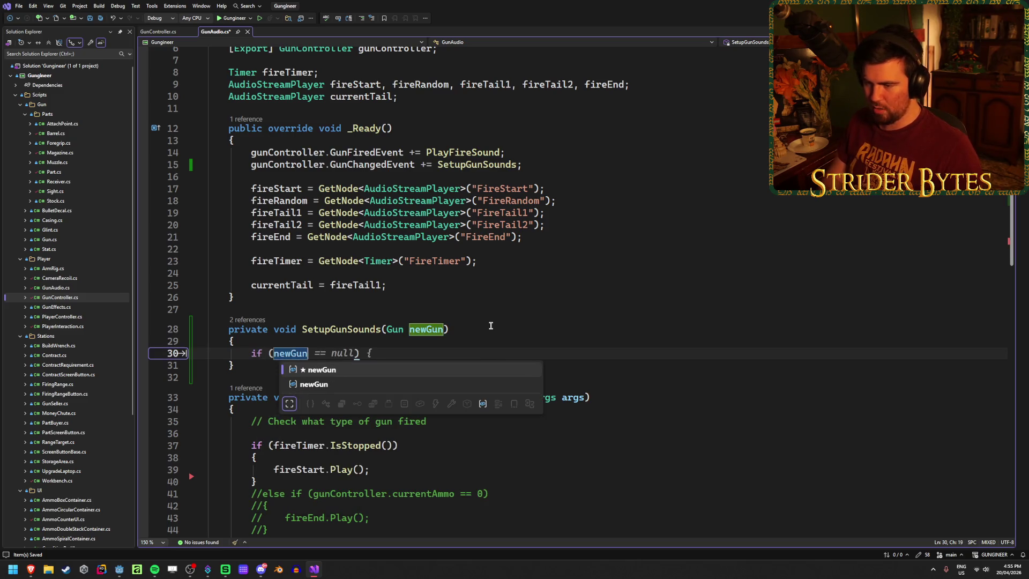
key(Tab)
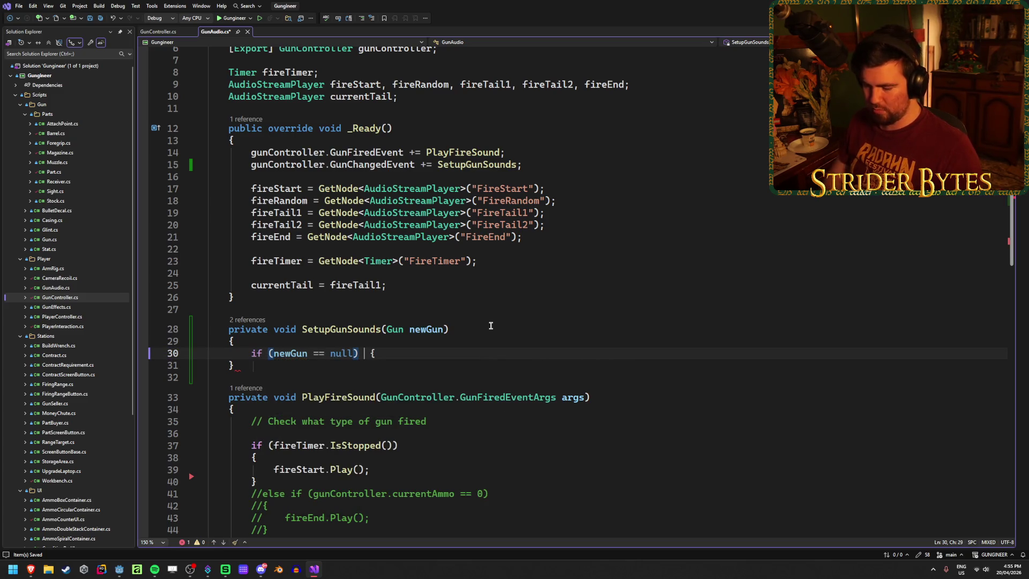
text(ret)
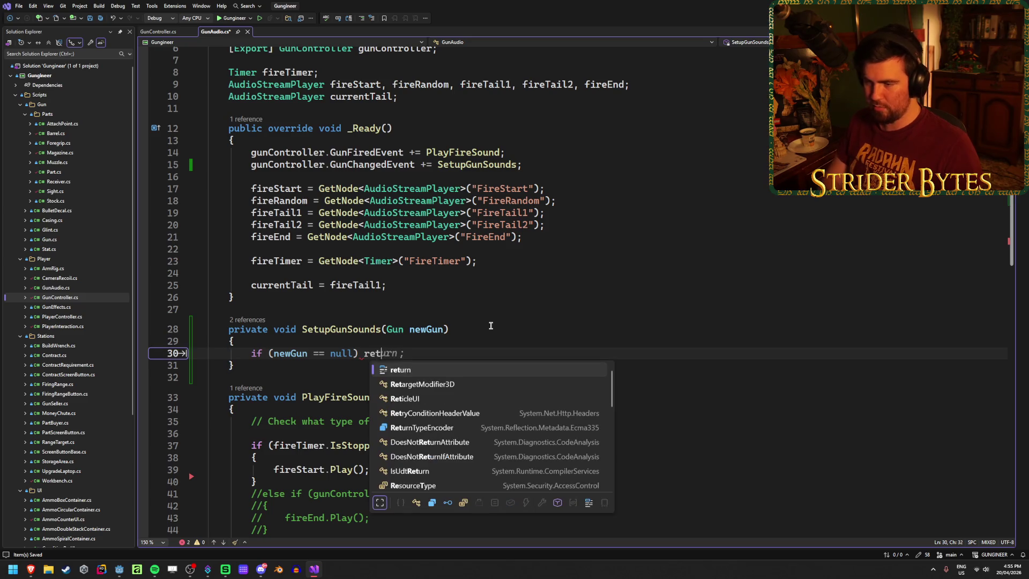
key(Tab)
key(Return)
key(Return)
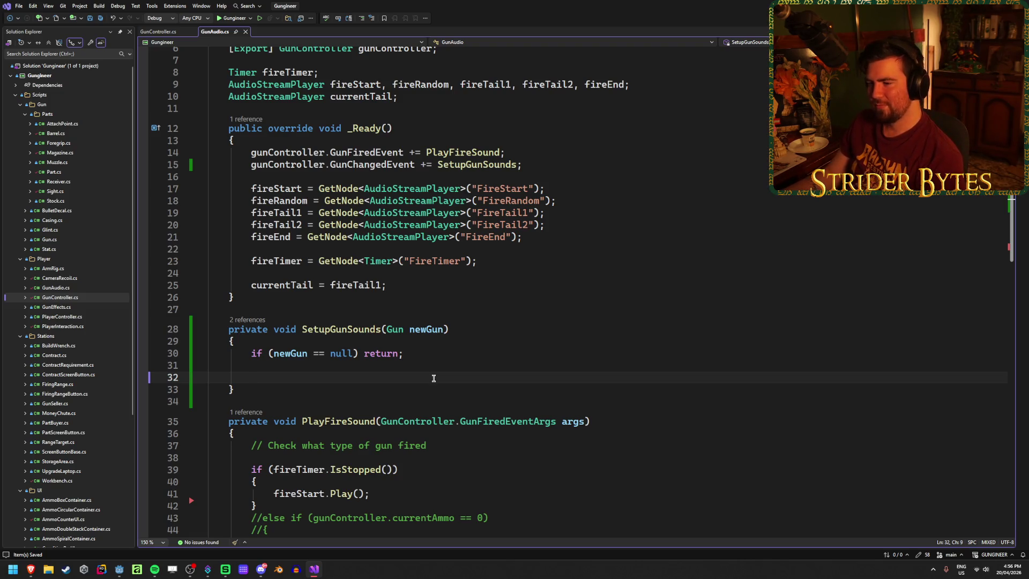
click(447, 329)
click(289, 377)
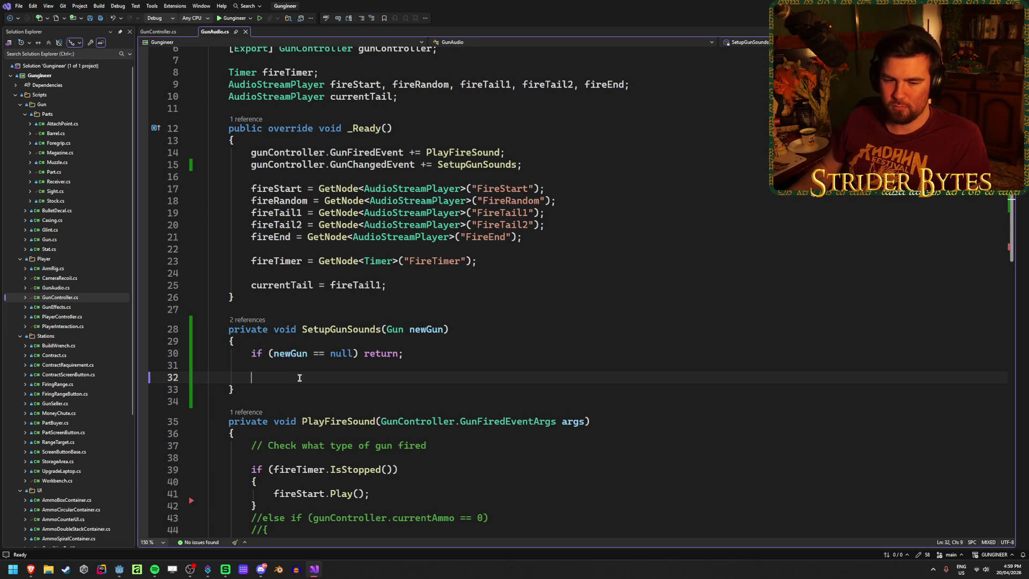
mouse_move(324, 266)
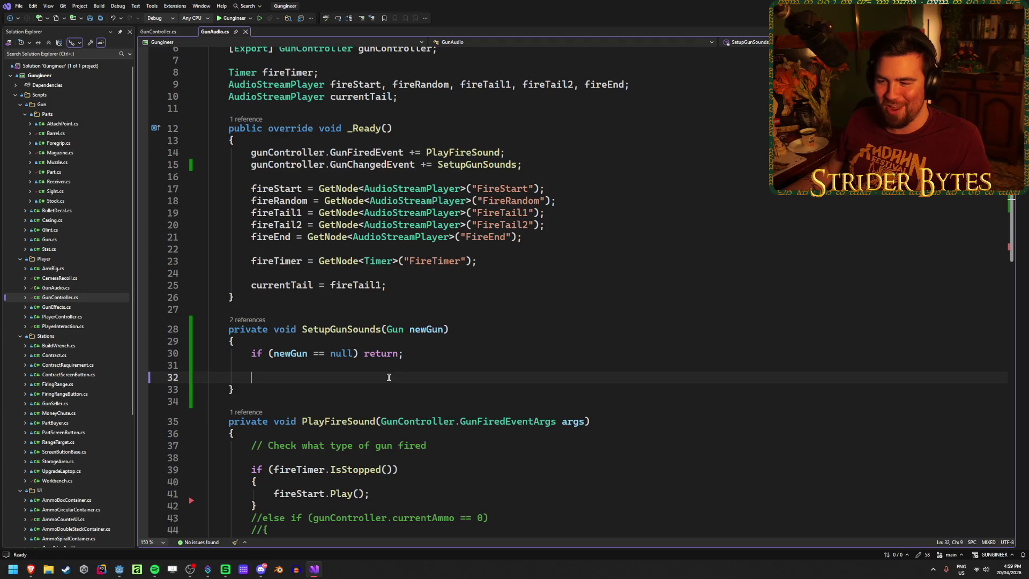
Step: Save GunAudio.cs and switch to the Godot Docs Audio page in the browser
key(ctrl+s)
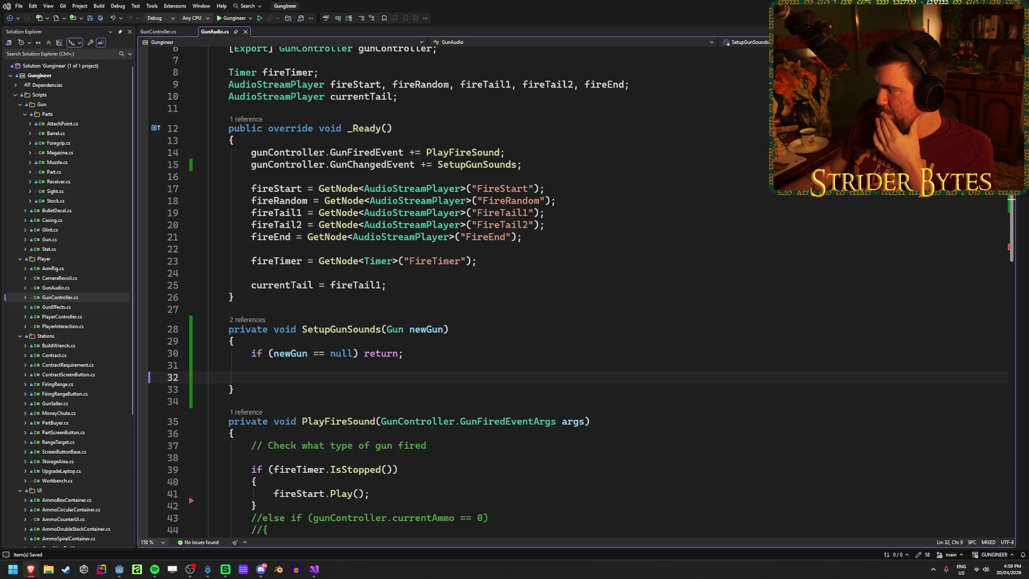
key(alt+Tab)
Step: Open the Audio streams and Audio effects pages, skim Audio streams, then close both tabs
middle_click(429, 137)
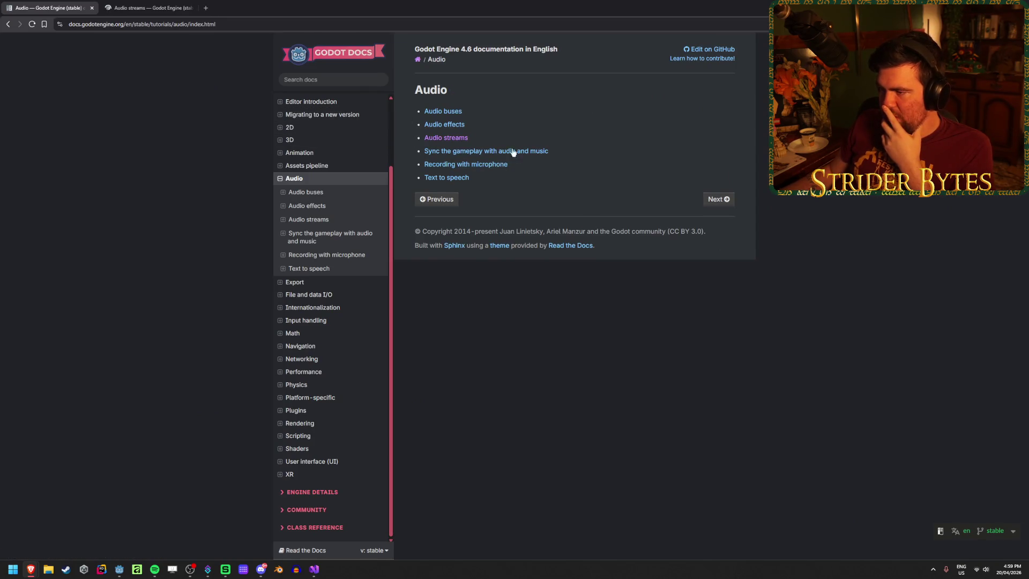
middle_click(444, 124)
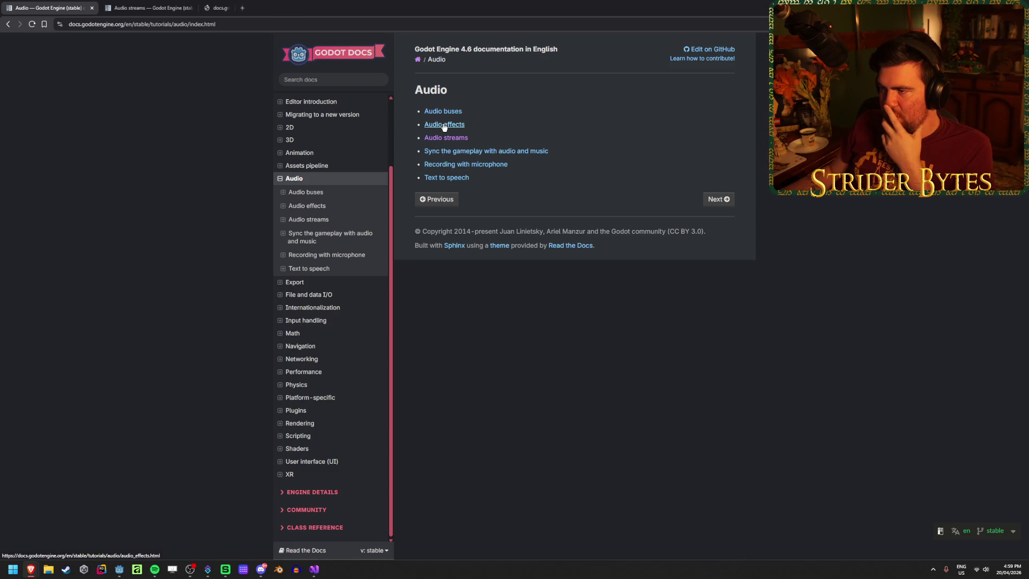
click(128, 4)
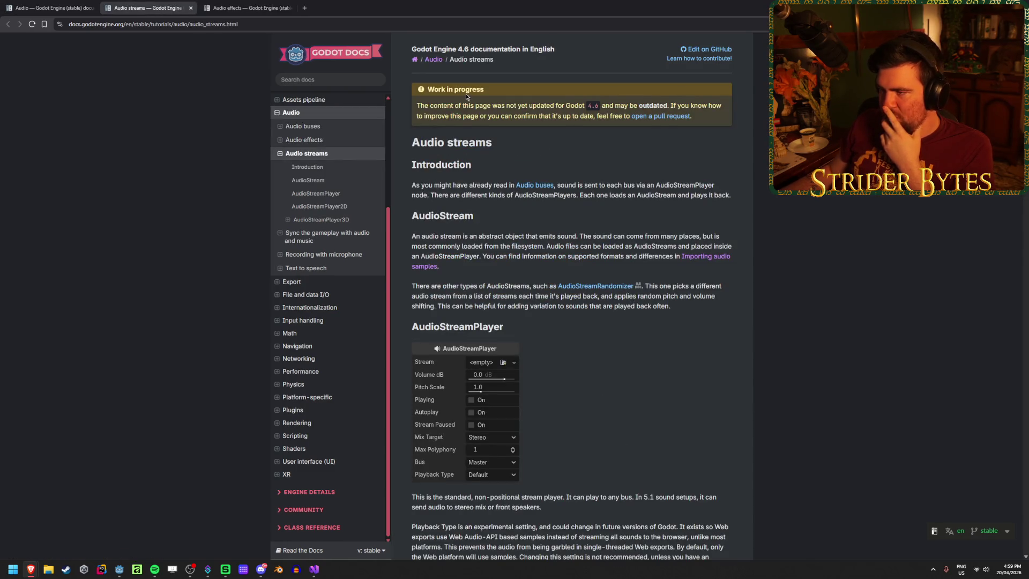
scroll(620, 439, down, 5)
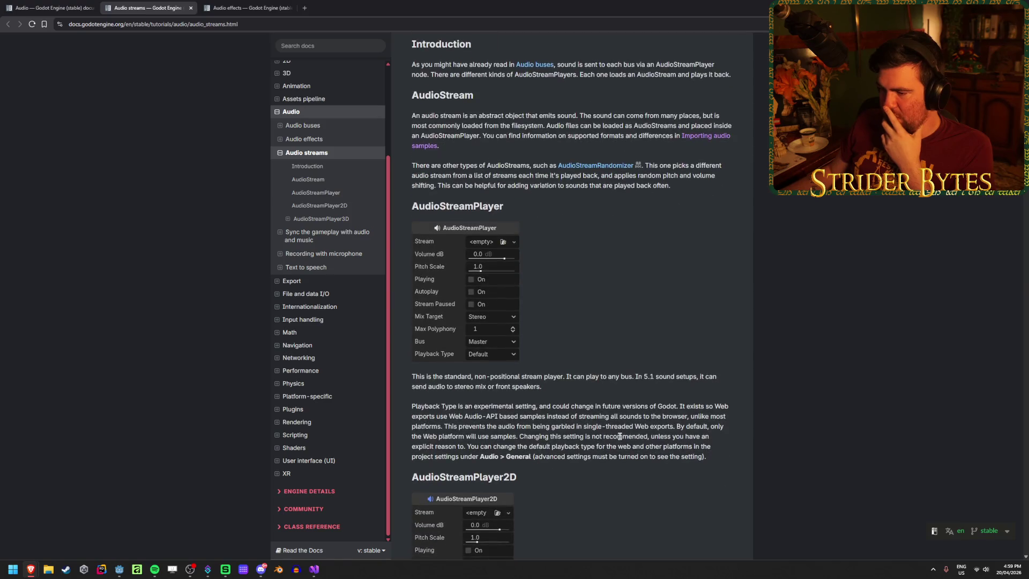
scroll(620, 440, down, 7)
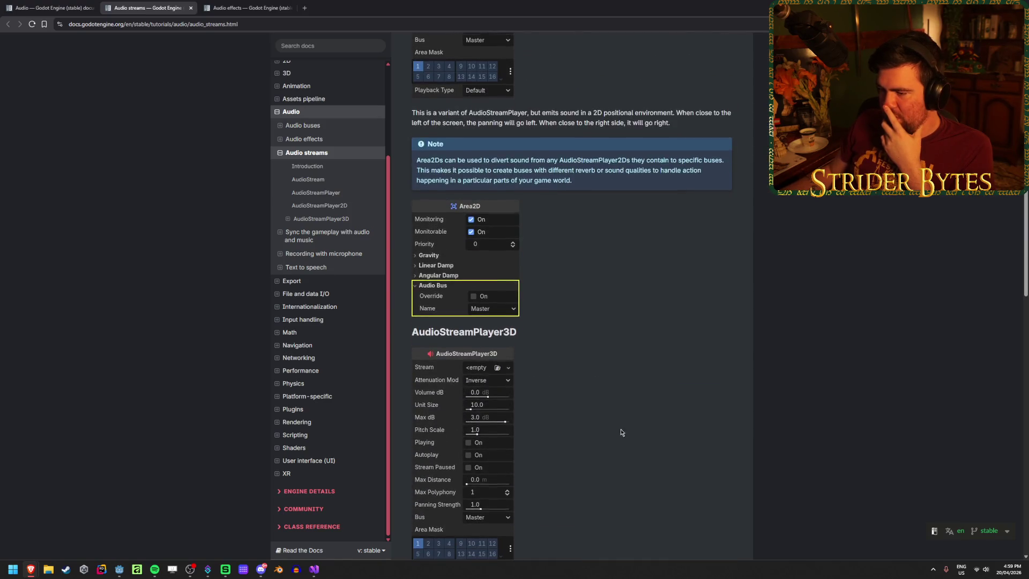
scroll(622, 429, down, 15)
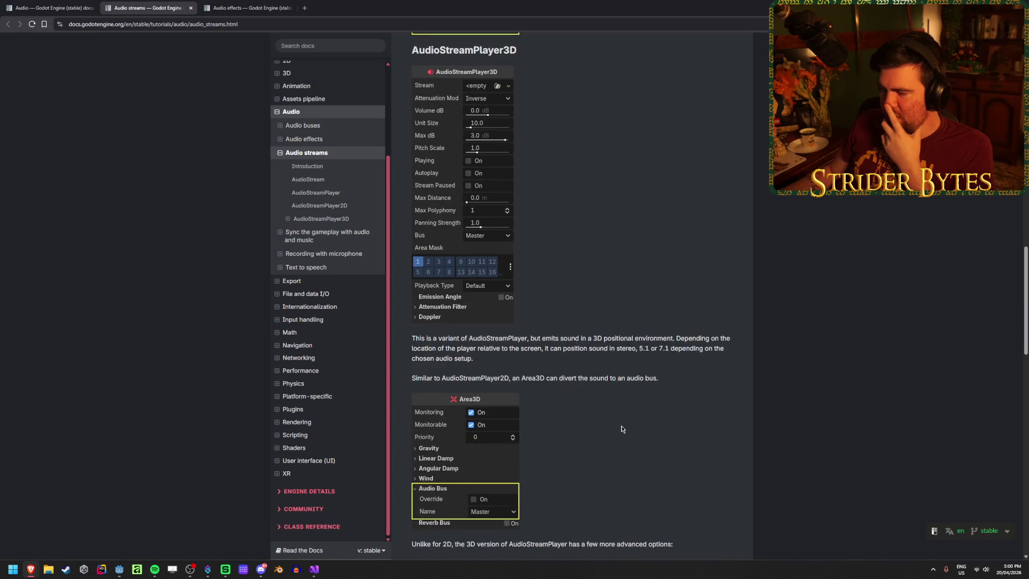
scroll(621, 429, down, 8)
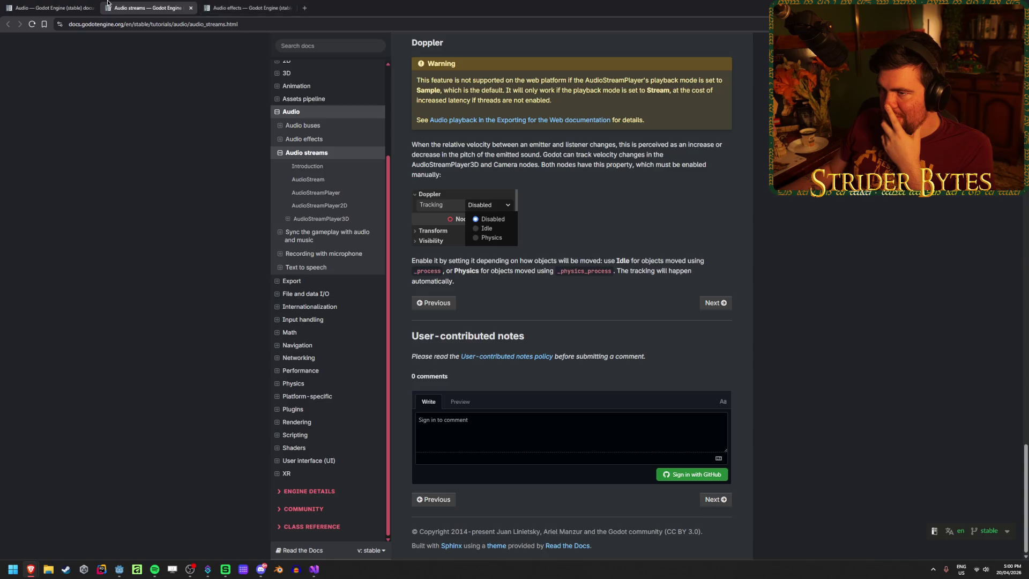
click(191, 8)
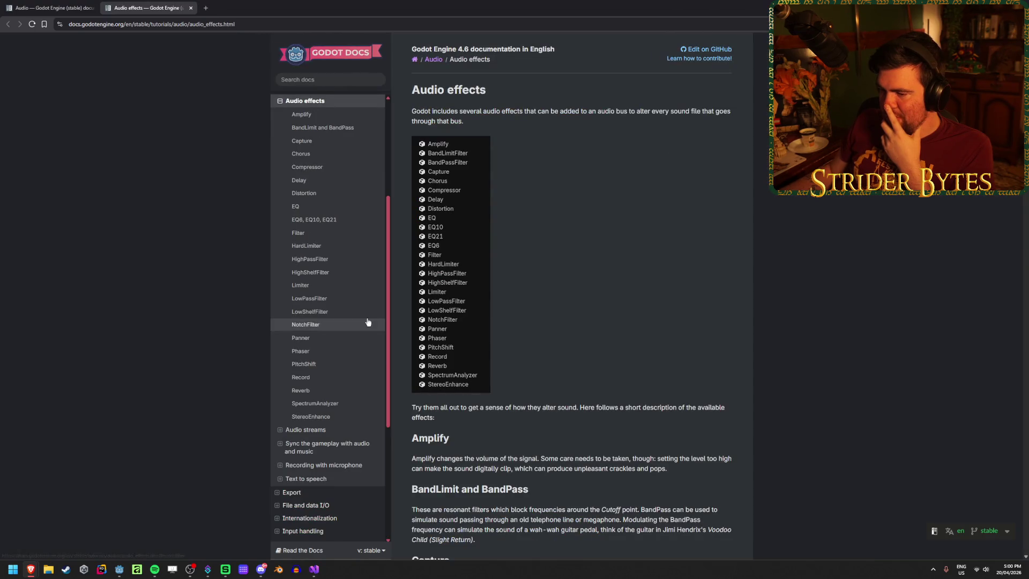
middle_click(123, 2)
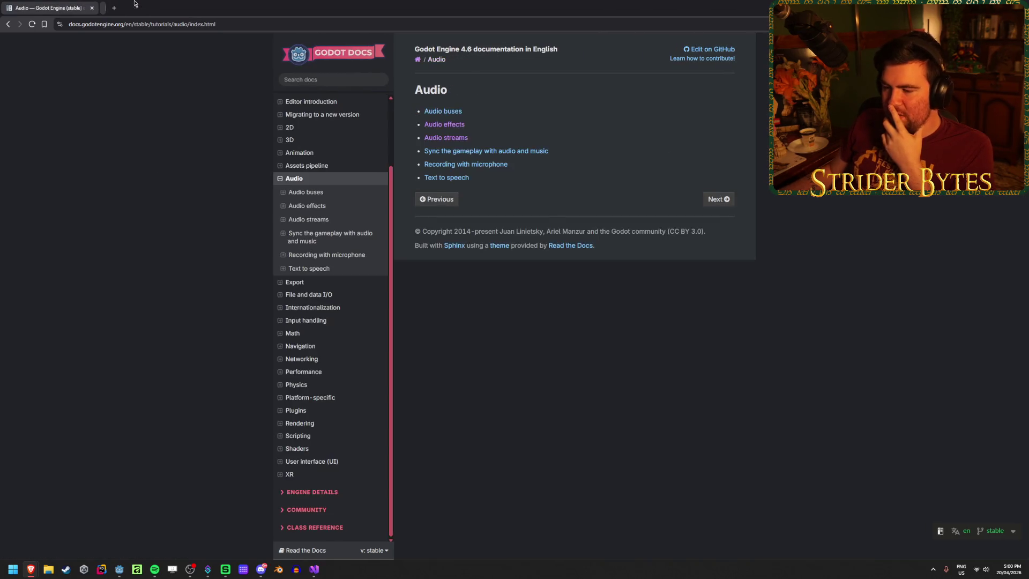
Step: Reopen Audio streams, expand its AudioStreamPlayer3D and Sync sections, then return to GunAudio.cs
key(alt+Tab)
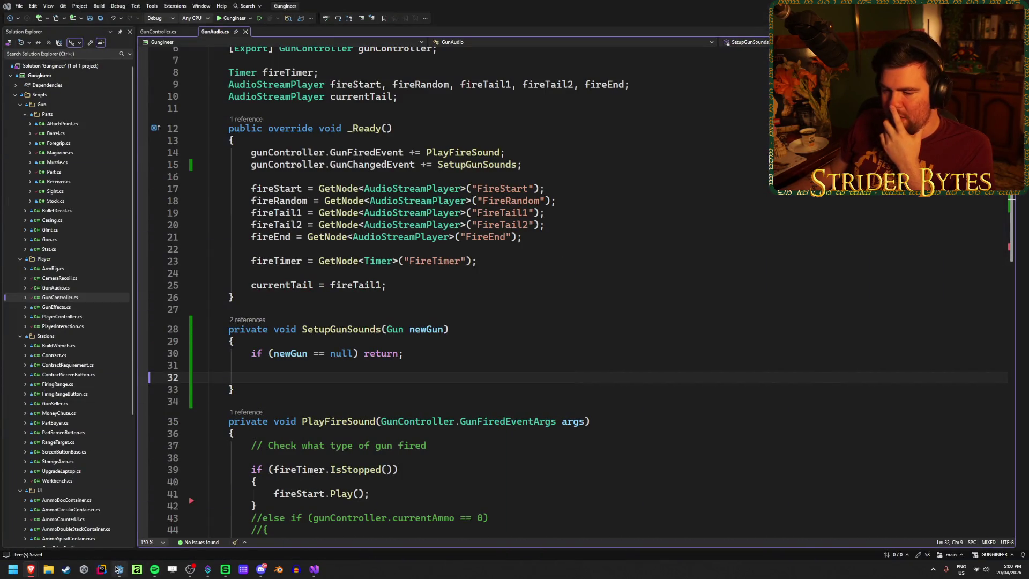
click(117, 569)
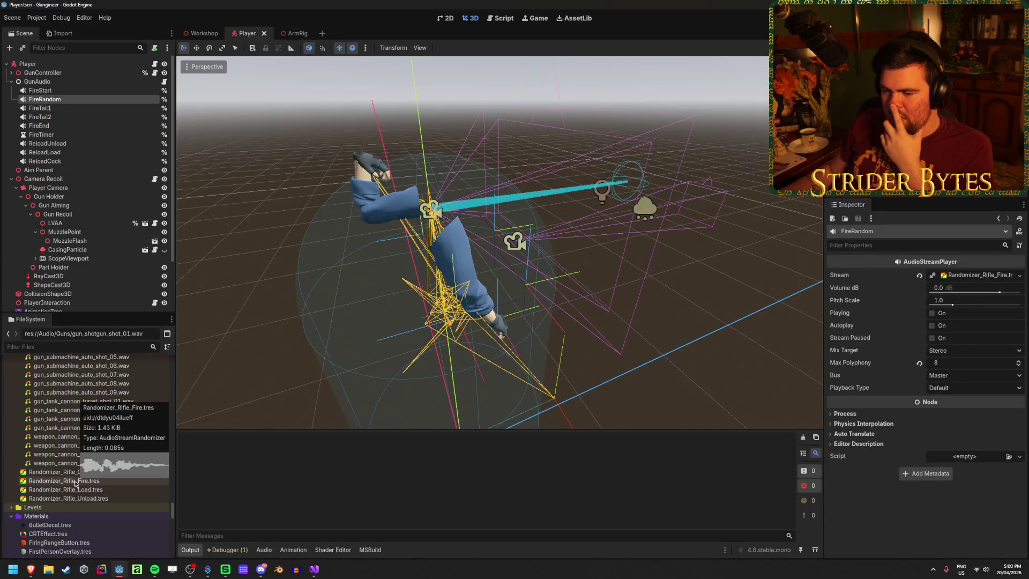
mouse_move(31, 569)
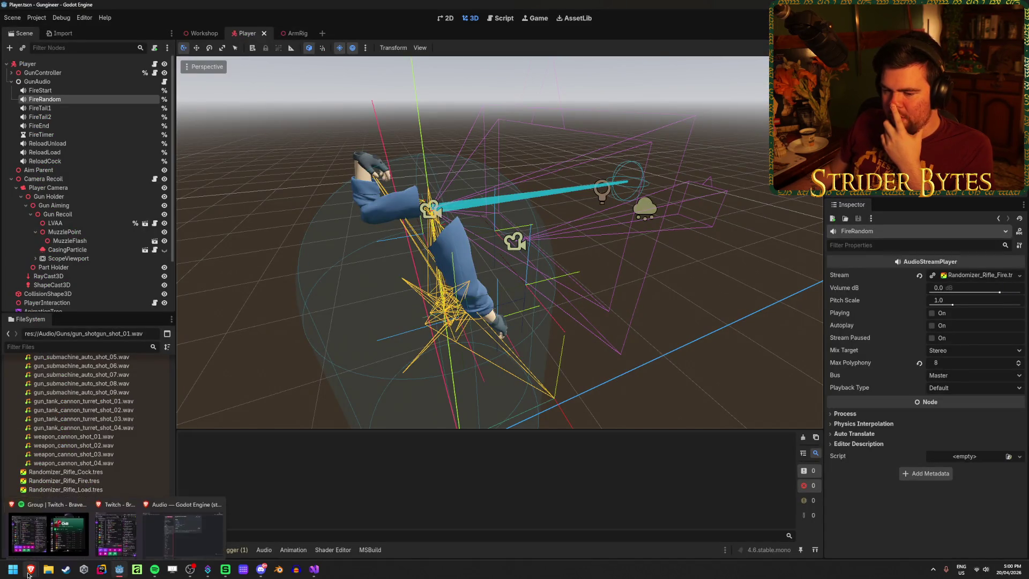
click(182, 526)
click(446, 138)
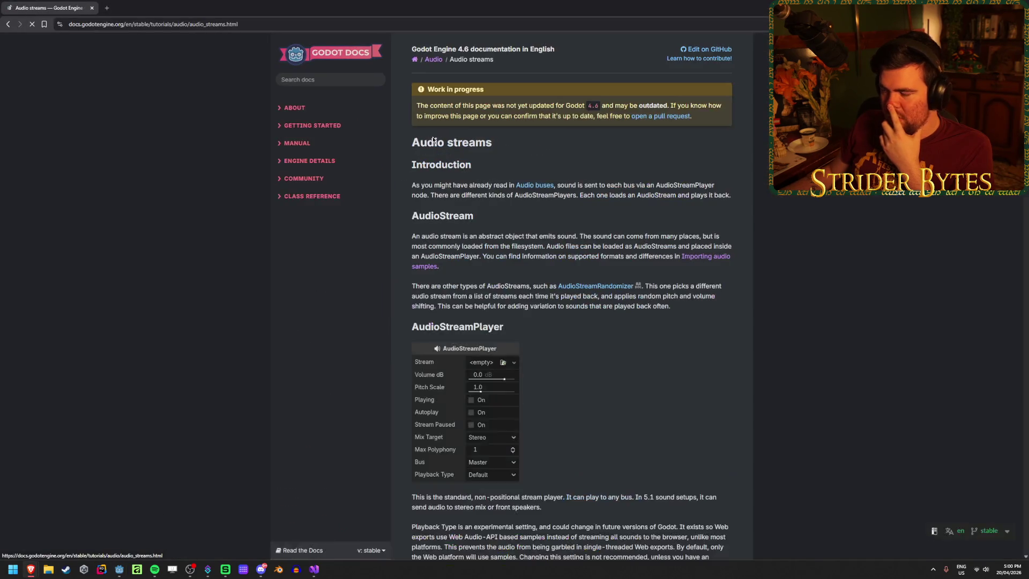
drag(506, 105, 525, 102)
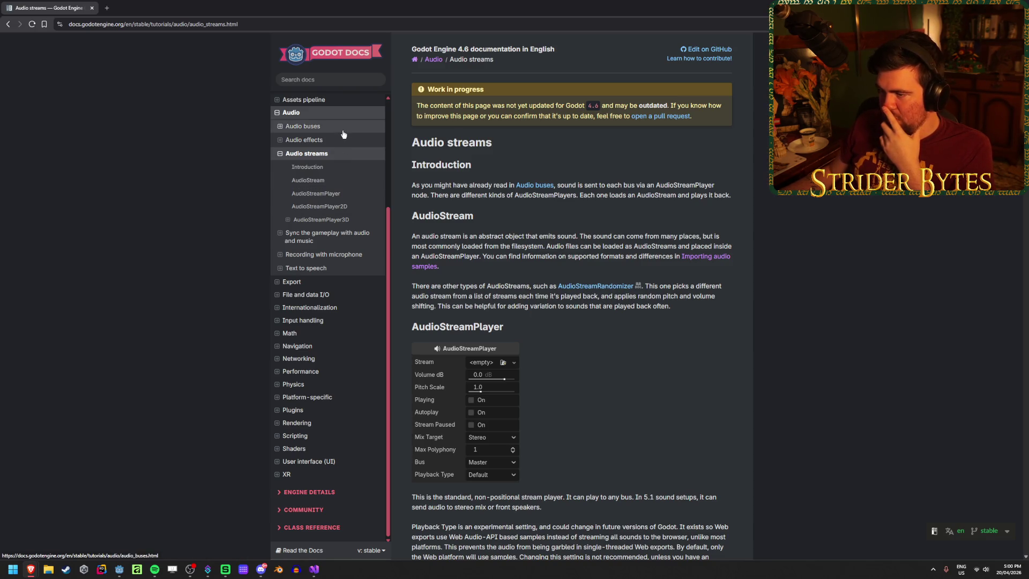
click(287, 221)
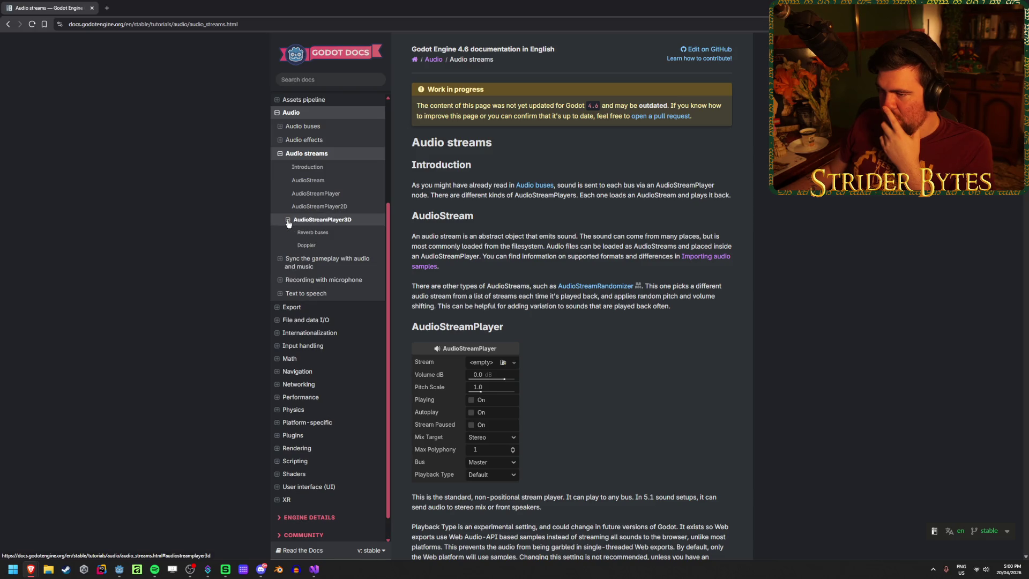
click(280, 236)
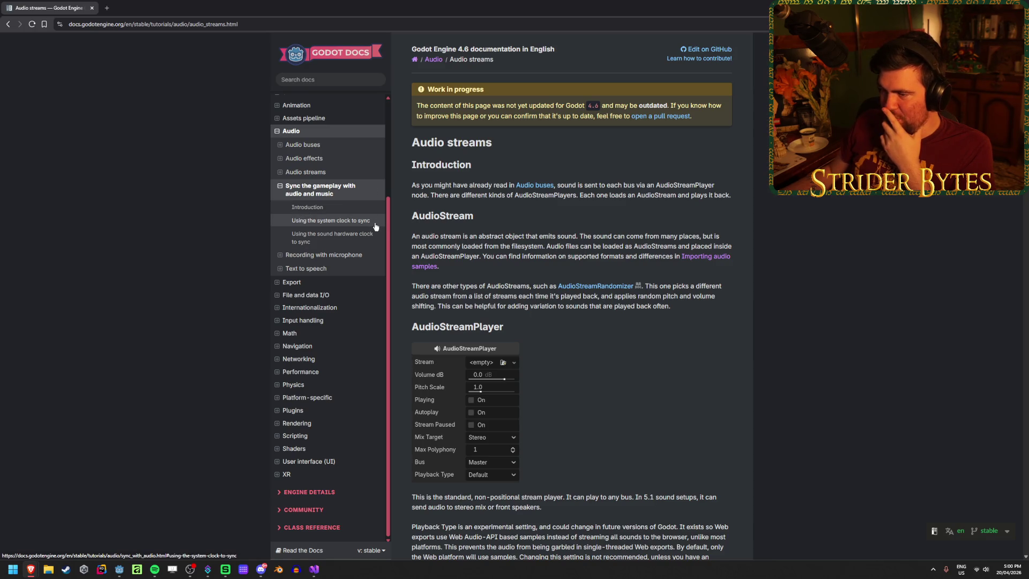
click(280, 186)
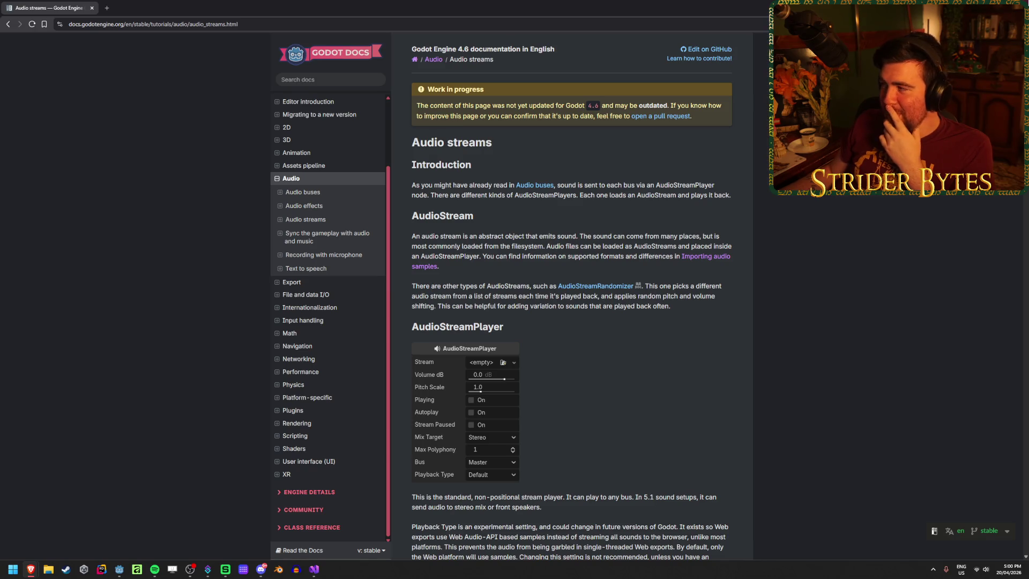
key(alt+Tab)
click(314, 569)
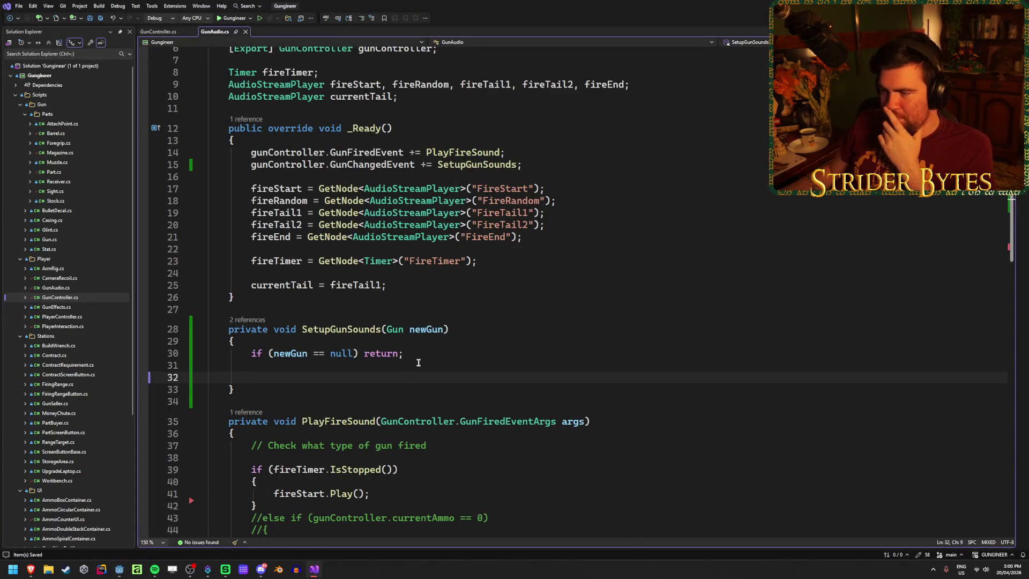
click(481, 262)
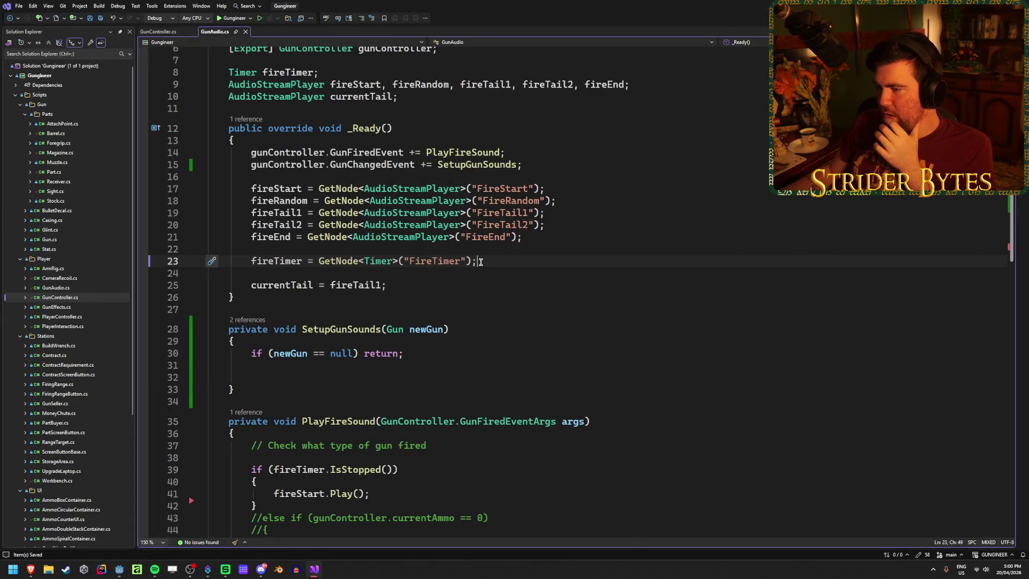
key(alt+Tab)
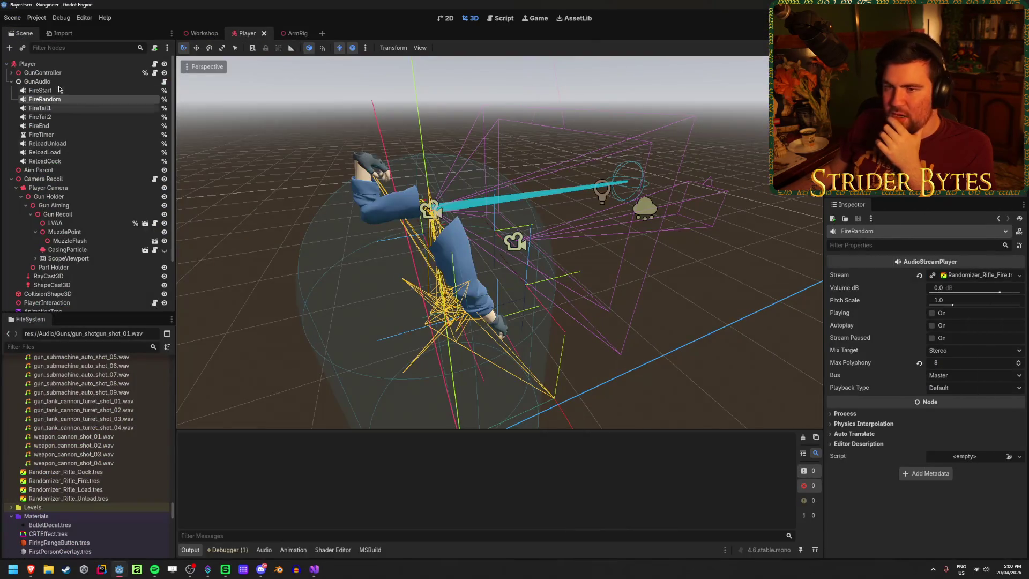
click(54, 81)
click(54, 100)
click(53, 108)
click(53, 116)
click(57, 126)
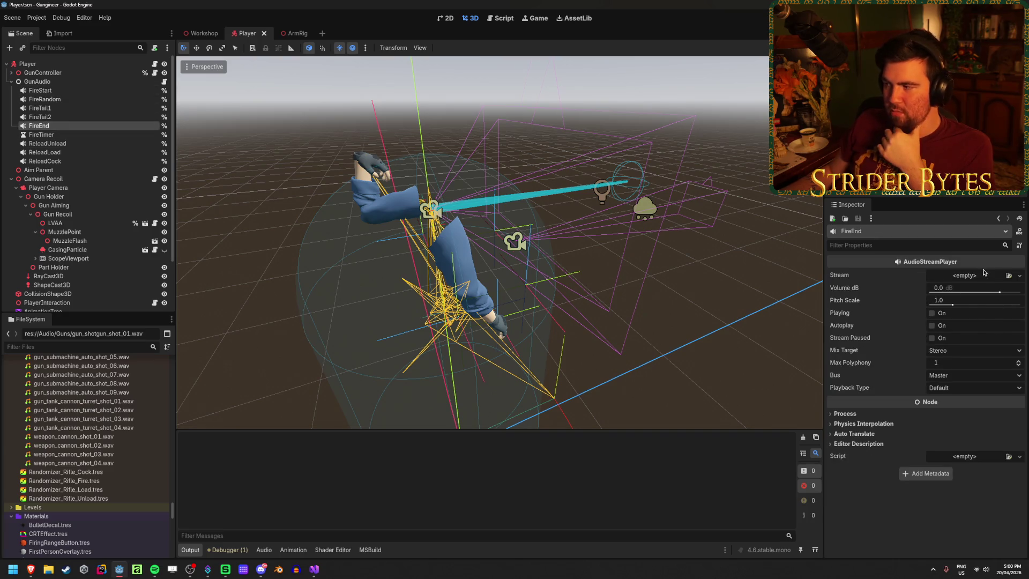
click(40, 90)
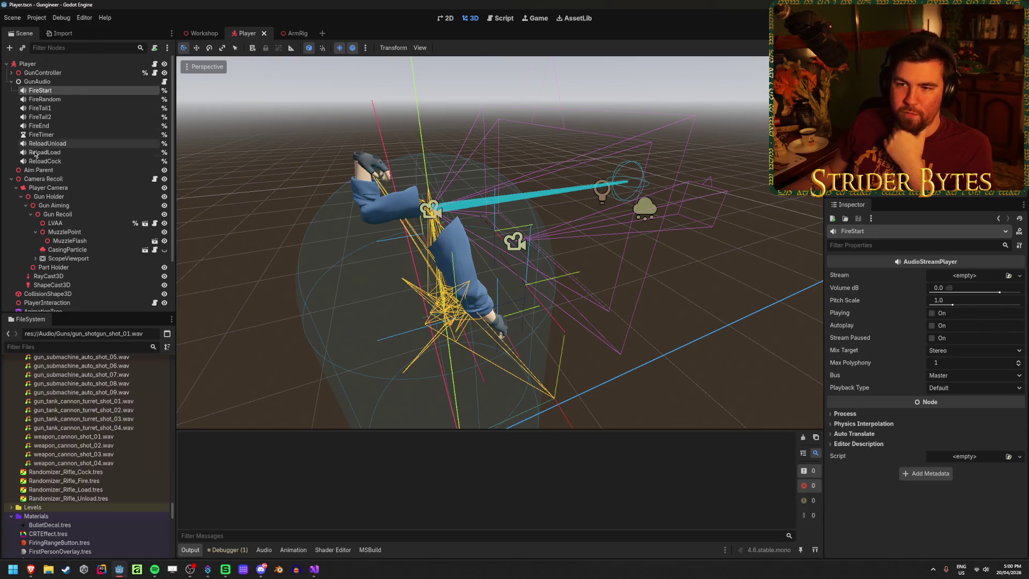
click(47, 84)
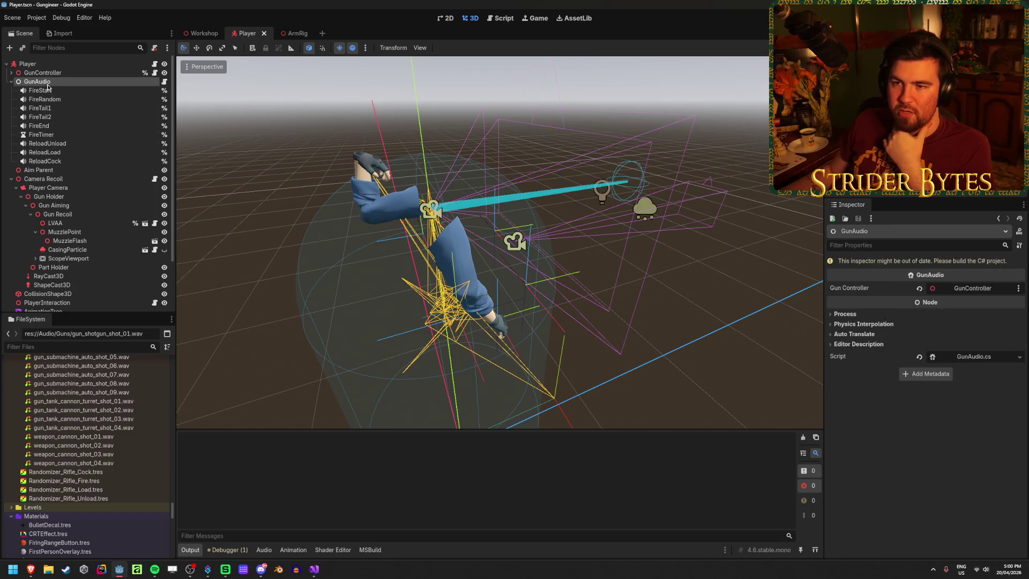
click(48, 90)
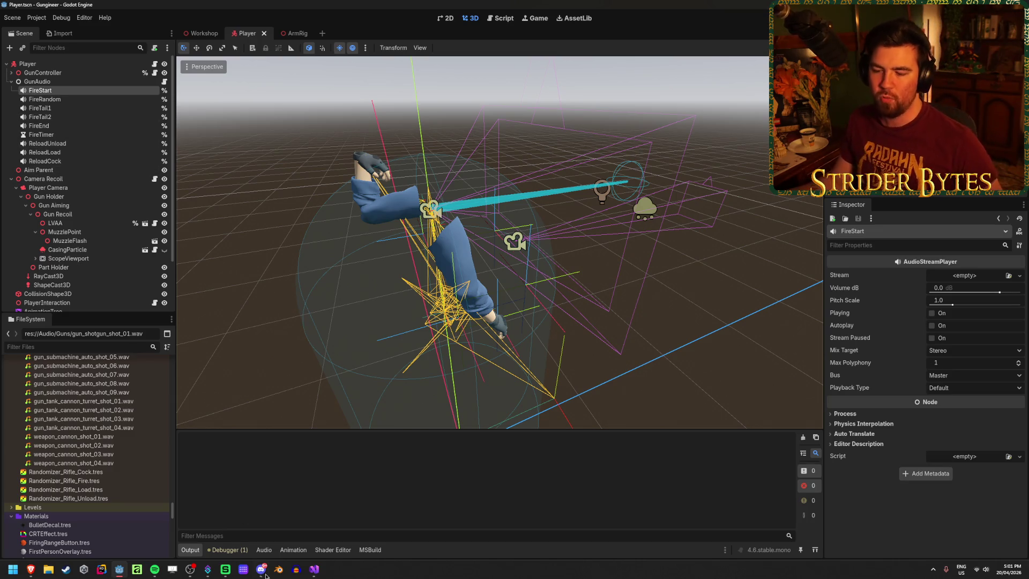
click(314, 569)
click(299, 374)
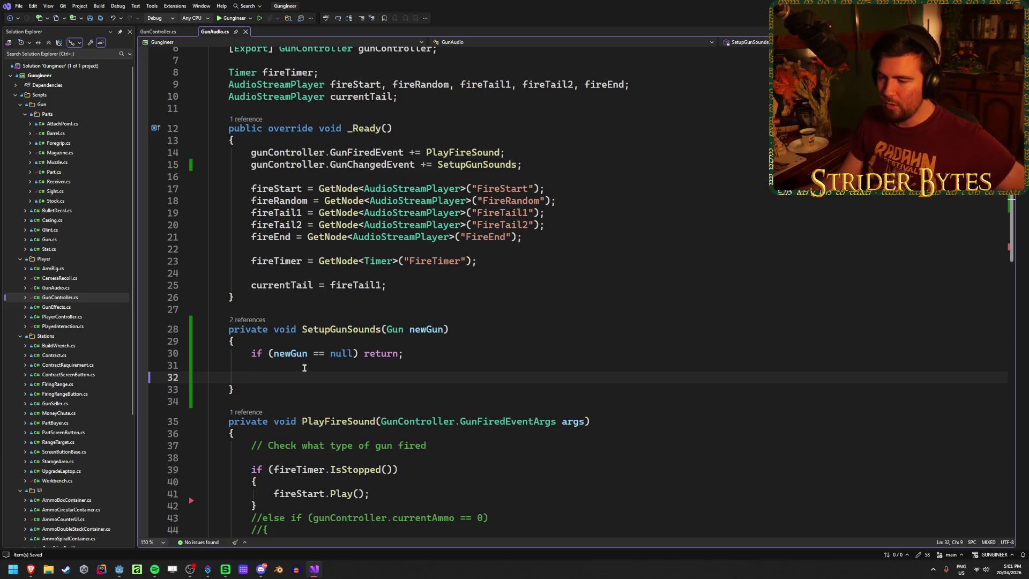
Step: Review SetupGunSounds, the GunChangedEvent subscription and the GetNode assignments in GunAudio.cs
drag(240, 384, 221, 319)
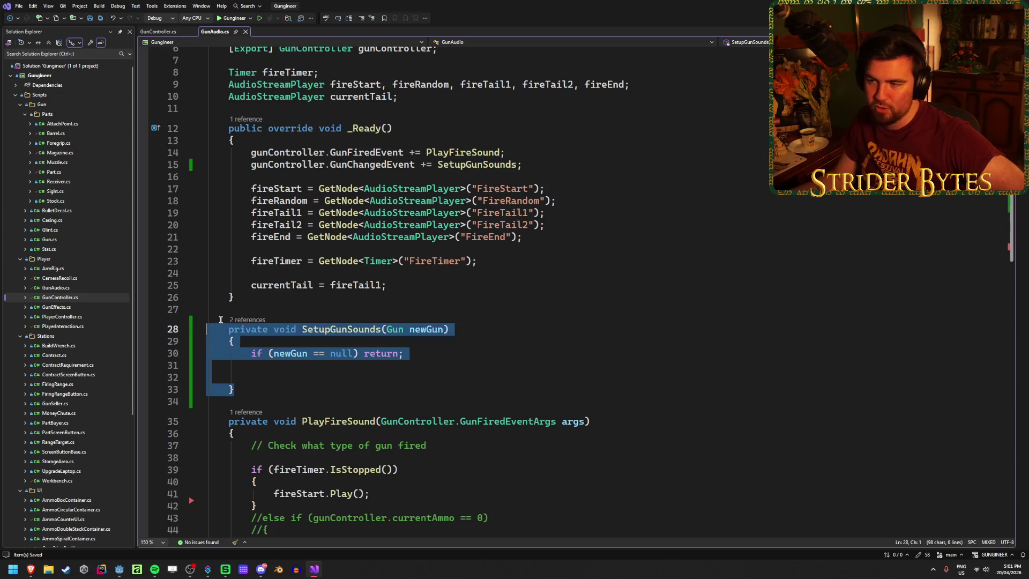
mouse_move(523, 165)
mouse_down()
mouse_move(252, 153)
mouse_move(331, 166)
mouse_up()
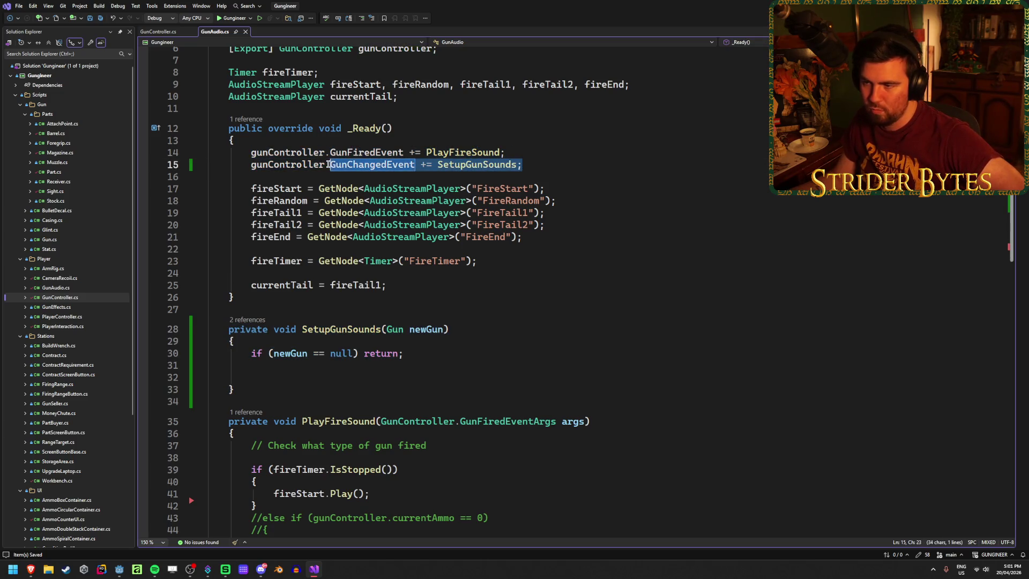
click(292, 379)
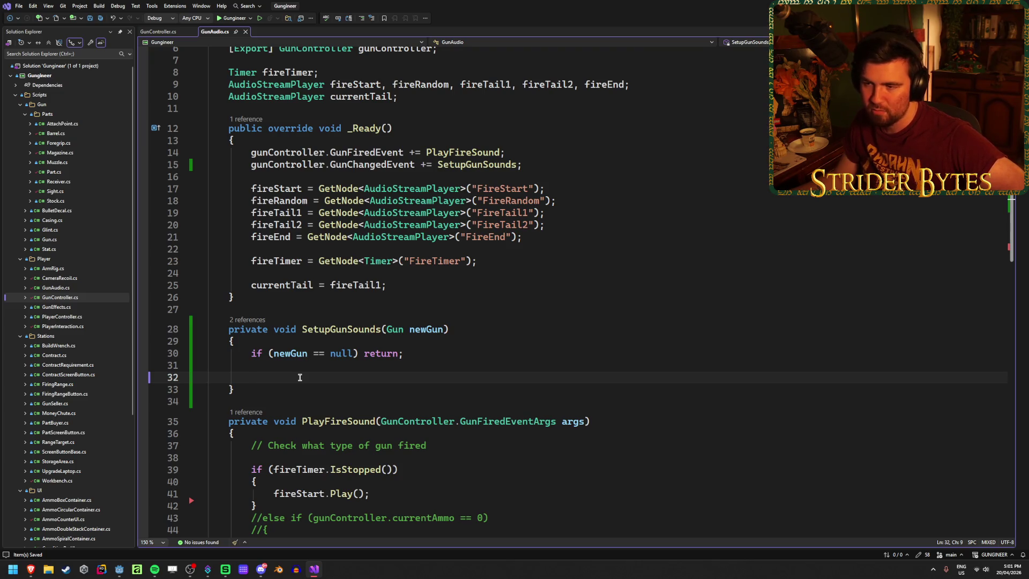
click(426, 329)
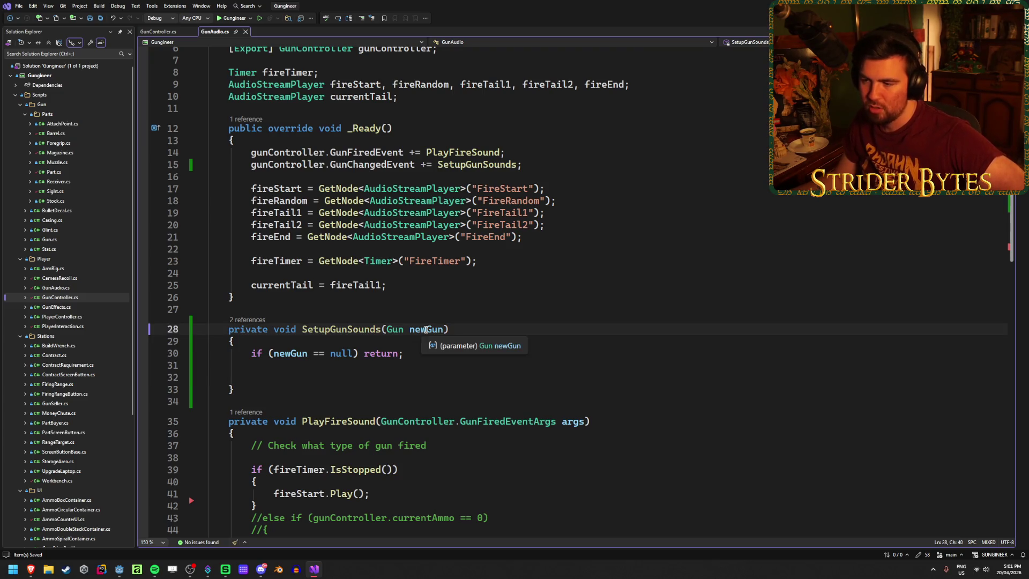
click(431, 330)
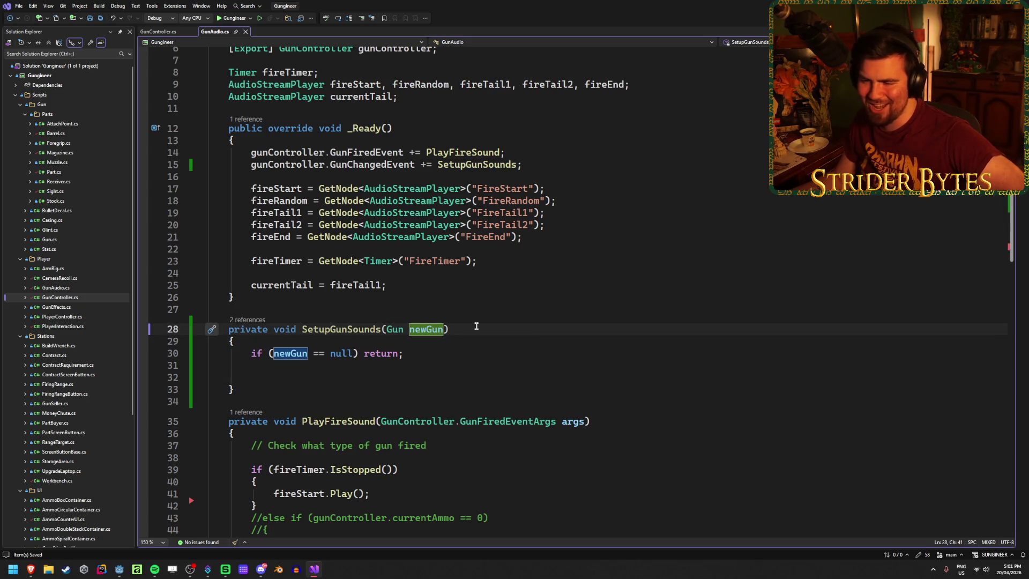
click(455, 328)
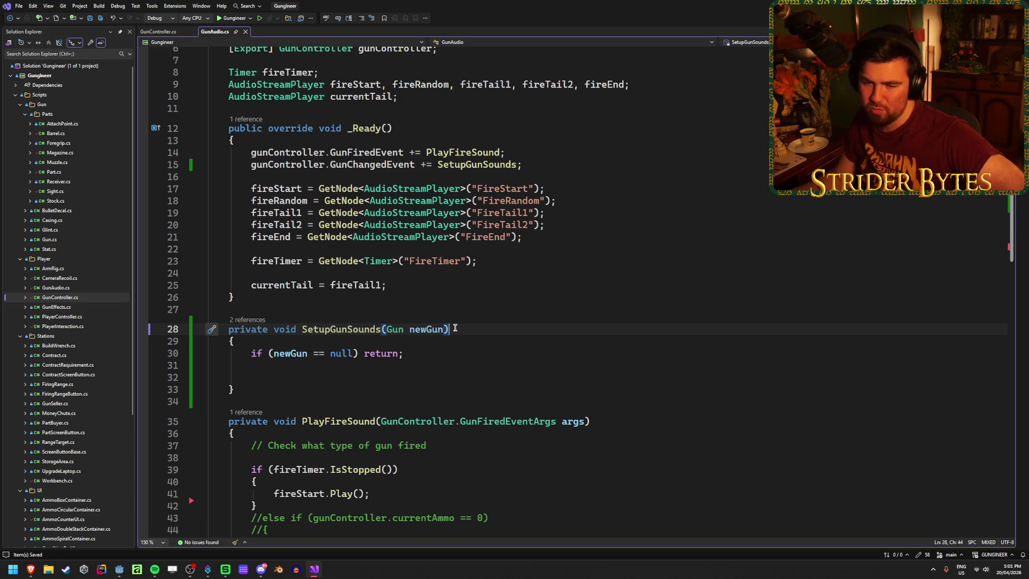
click(303, 379)
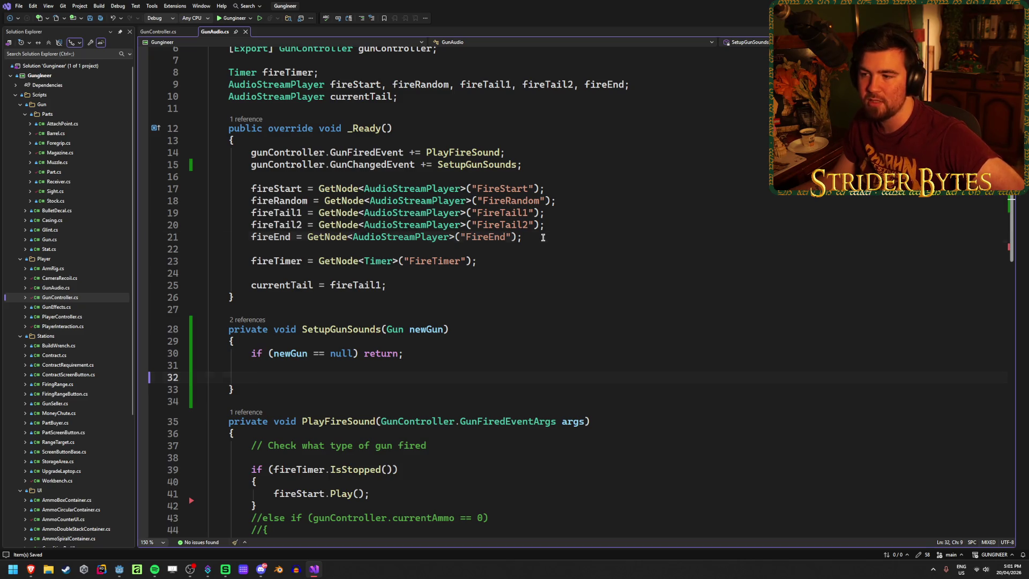
drag(543, 237, 134, 182)
click(292, 377)
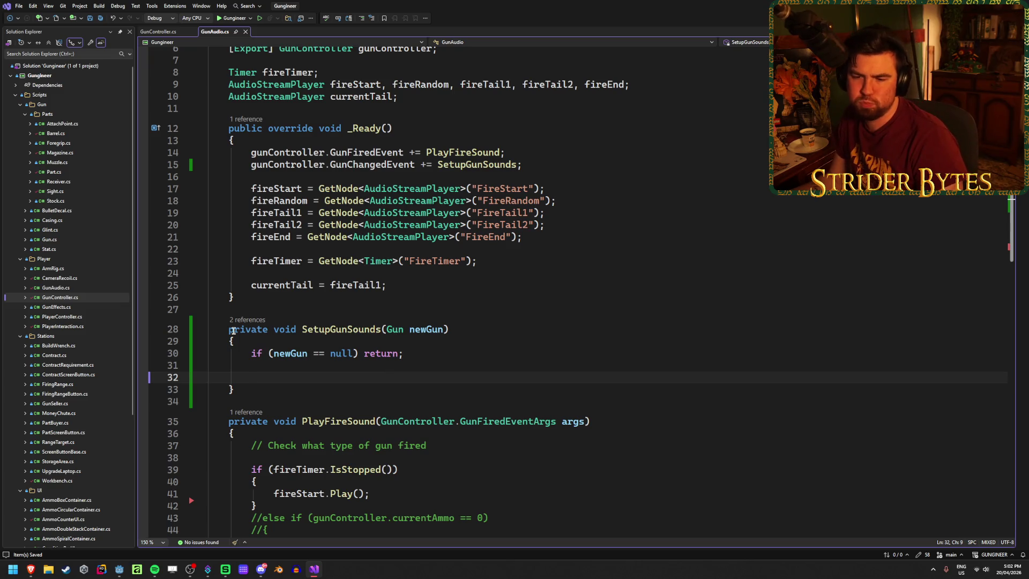
Step: Scroll through the script and Solution Explorer, then return to Godot's Player scene
scroll(93, 338, down, 1)
scroll(92, 337, down, 5)
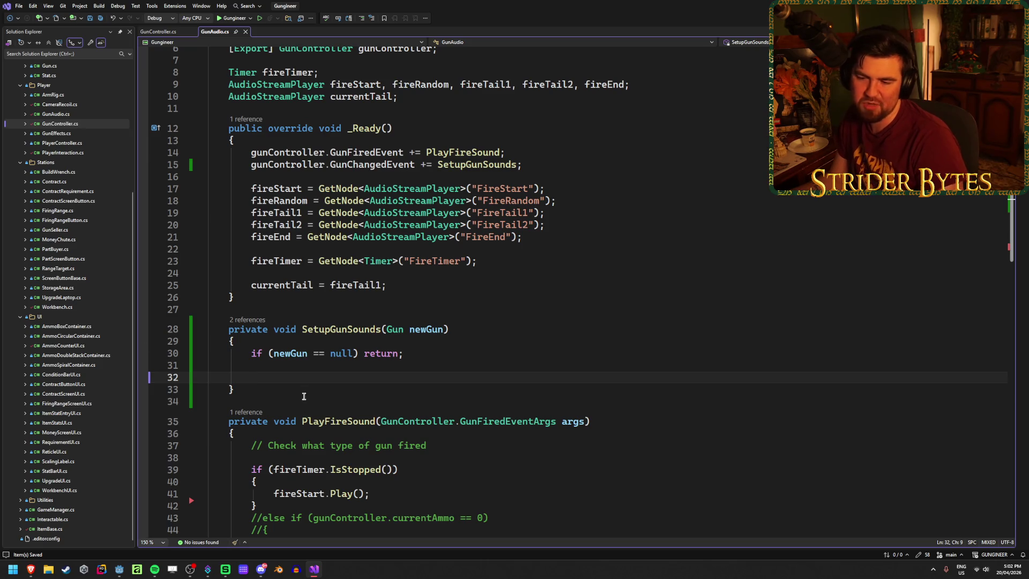
scroll(307, 378, down, 2)
scroll(307, 378, up, 4)
scroll(307, 378, down, 2)
scroll(307, 378, up, 2)
scroll(307, 378, down, 4)
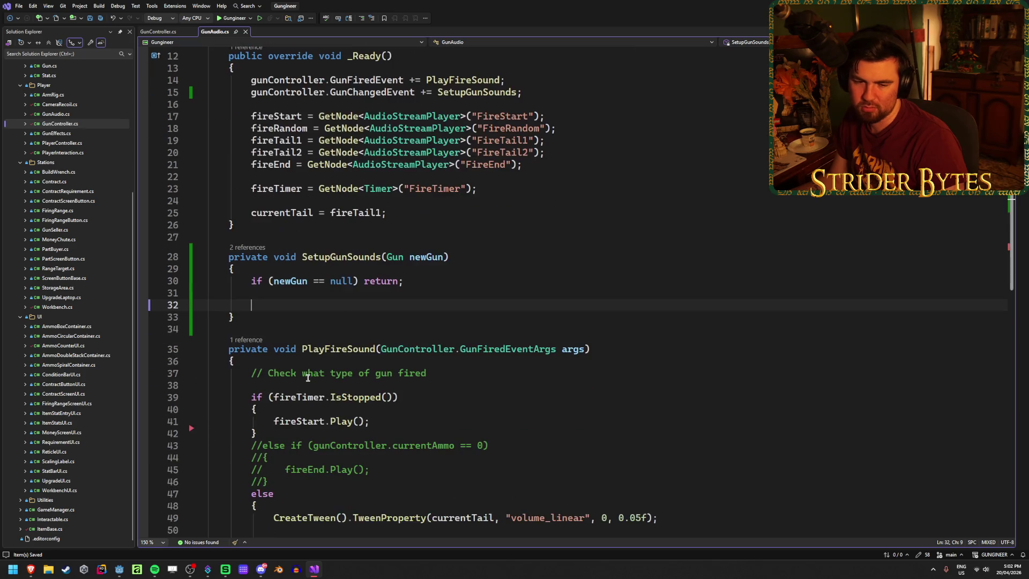
scroll(307, 378, down, 4)
scroll(308, 378, up, 8)
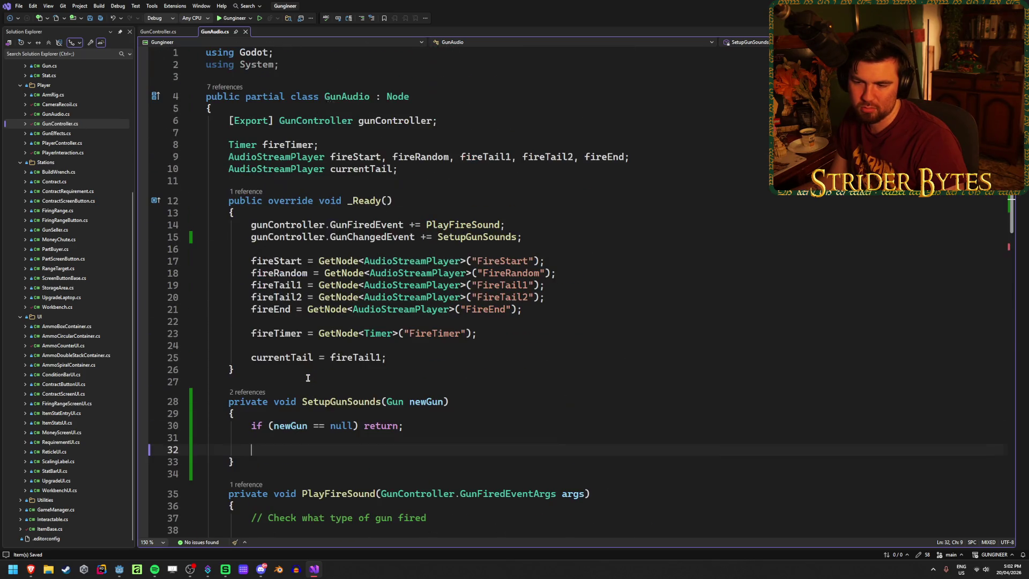
scroll(308, 378, down, 3)
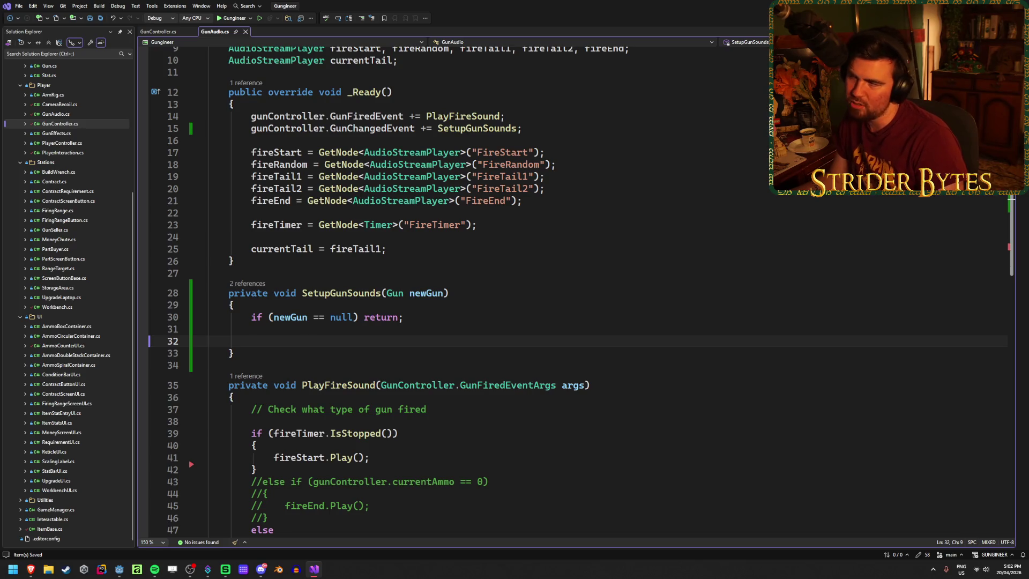
key(alt+Tab)
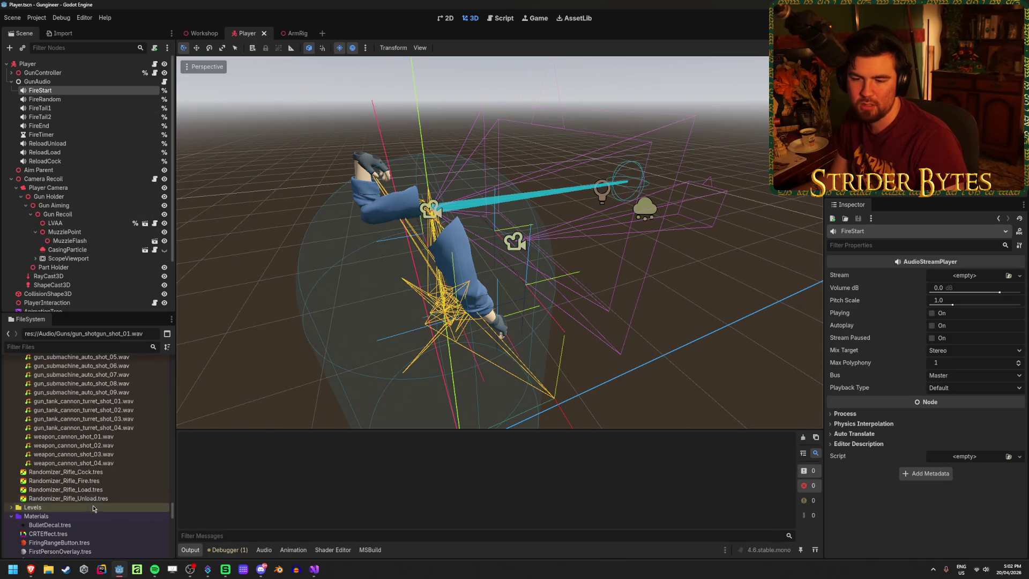
Step: Inspect the Randomizer_Rifle Cock, Fire and Unload .tres resources in the FileSystem dock
click(86, 473)
click(86, 480)
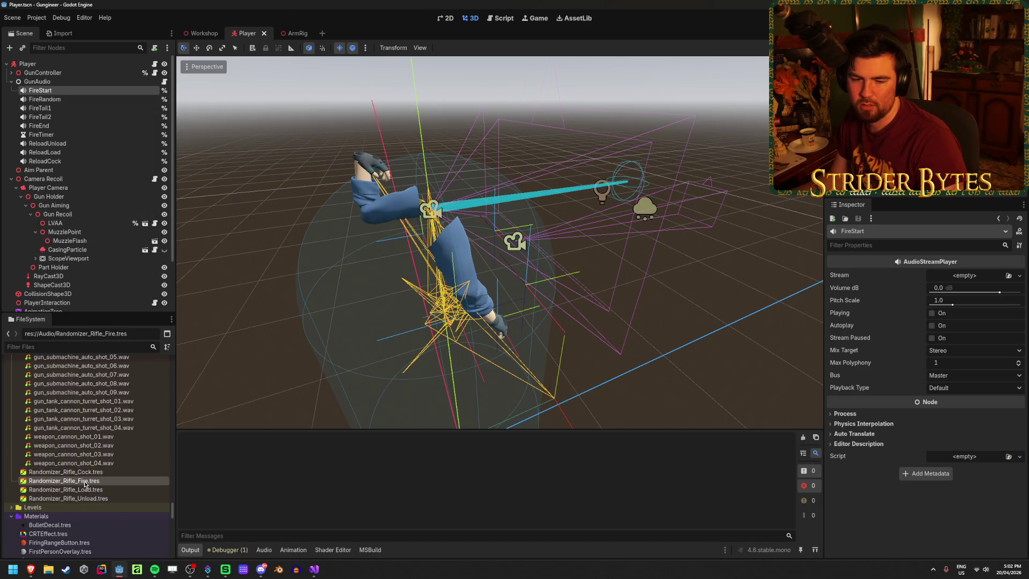
ctrl+click(85, 498)
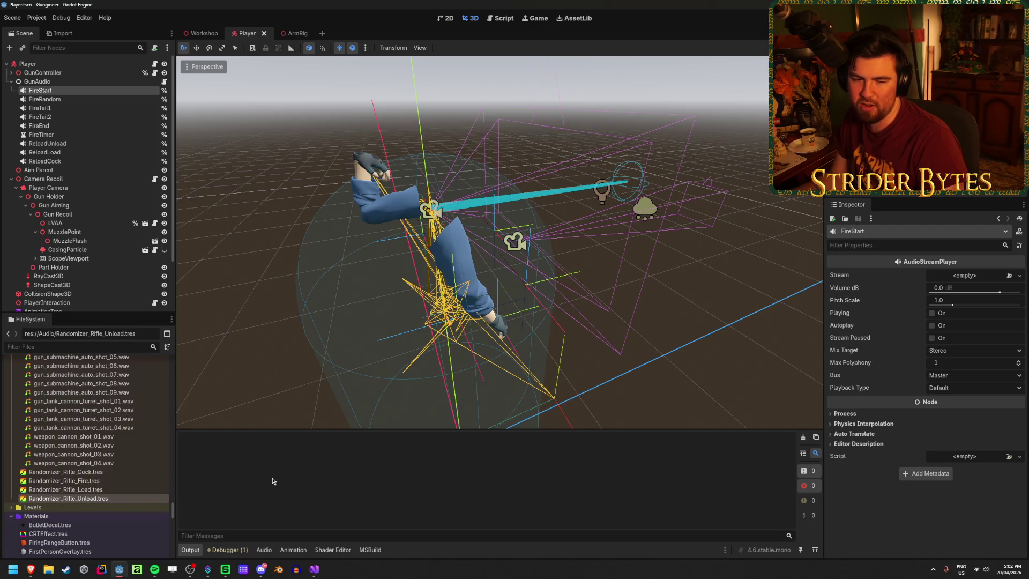
click(88, 473)
Step: Browse the Audio folder's gun sounds, select Randomizer_Rifle_Fire.tres, then return to GunAudio.cs in Visual Studio
scroll(85, 495, up, 10)
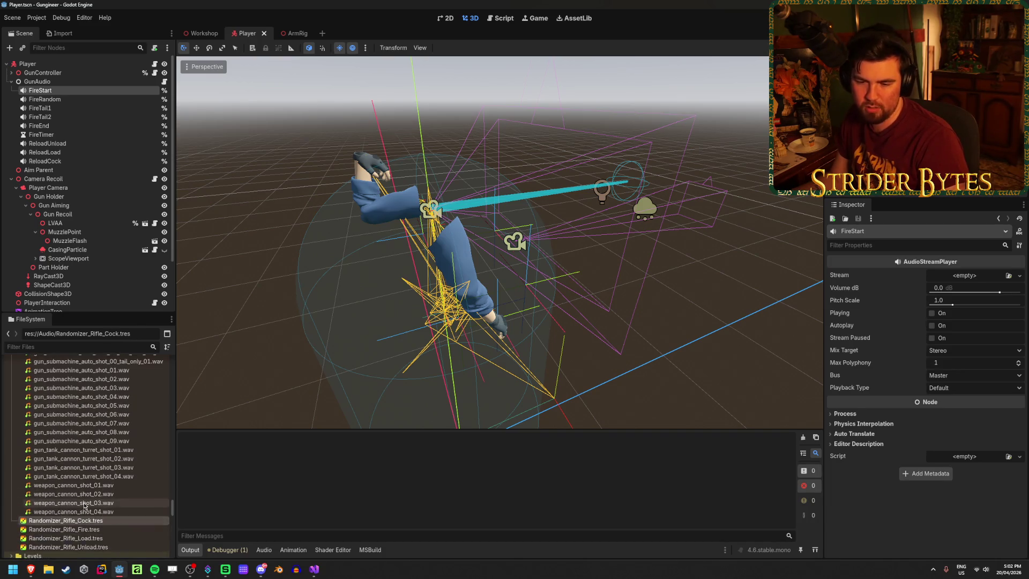
scroll(105, 510, up, 1)
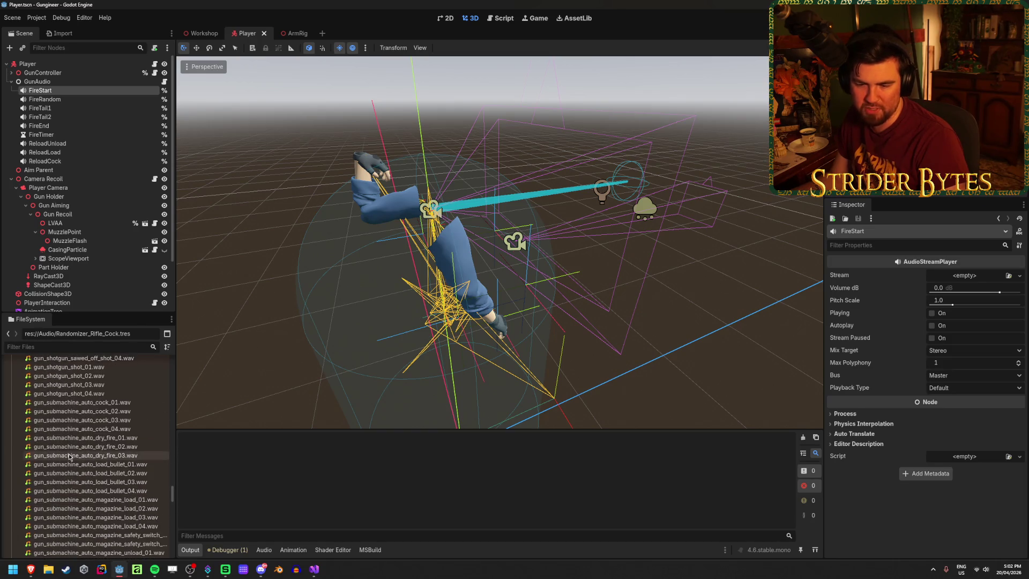
scroll(100, 514, up, 1)
scroll(97, 516, up, 5)
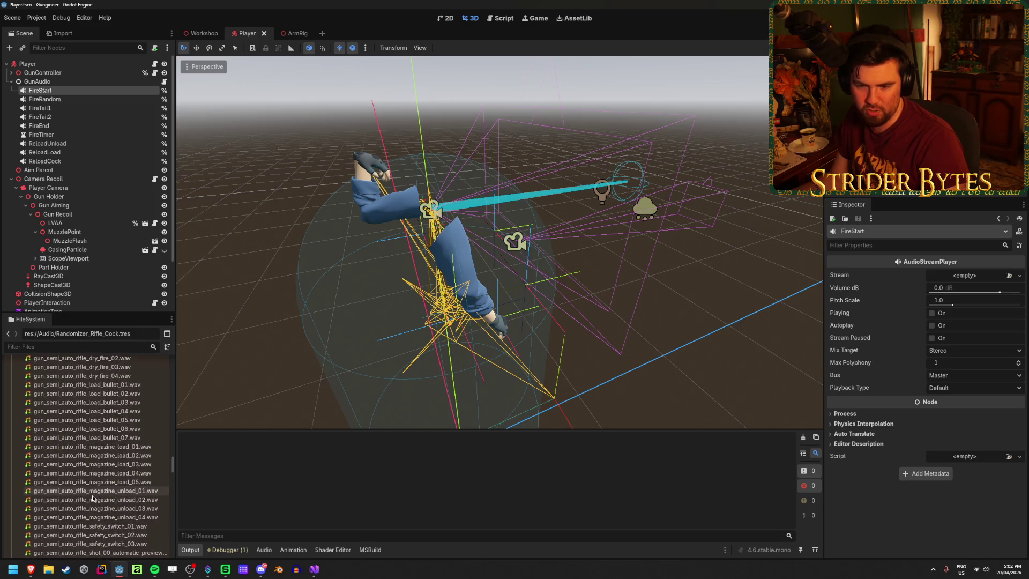
scroll(104, 482, down, 4)
scroll(107, 504, up, 5)
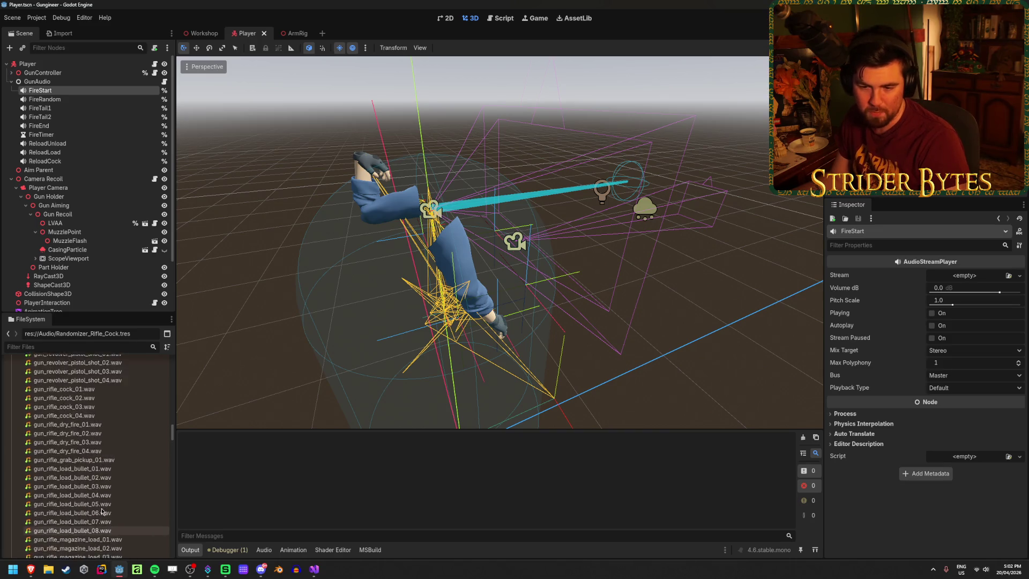
scroll(107, 501, up, 5)
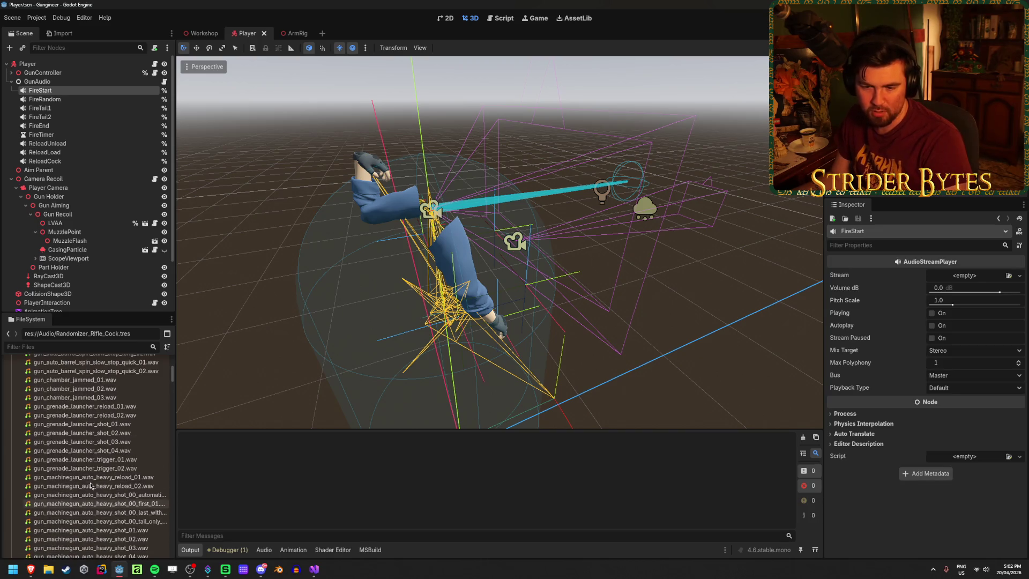
scroll(88, 529, up, 5)
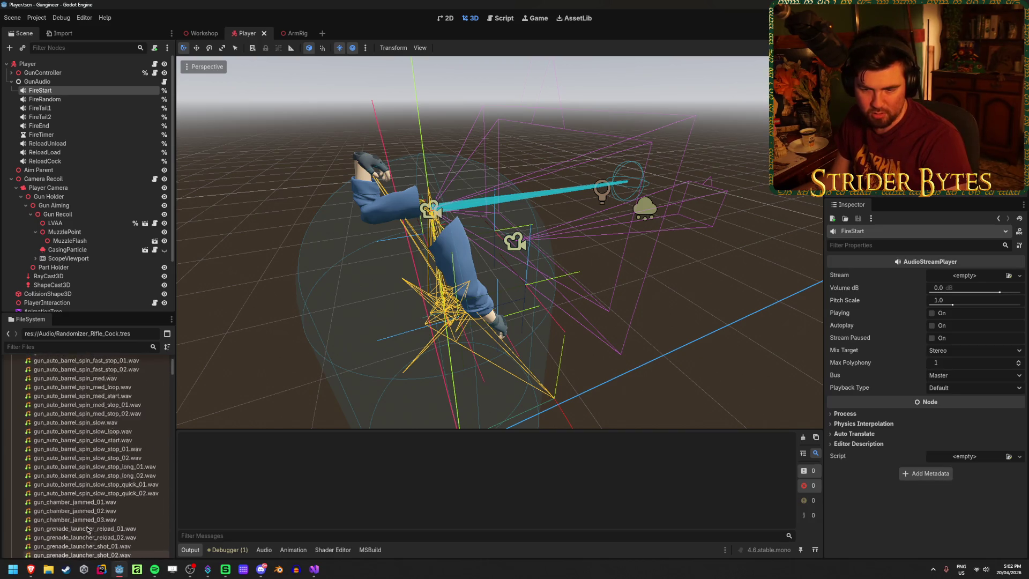
scroll(97, 509, down, 15)
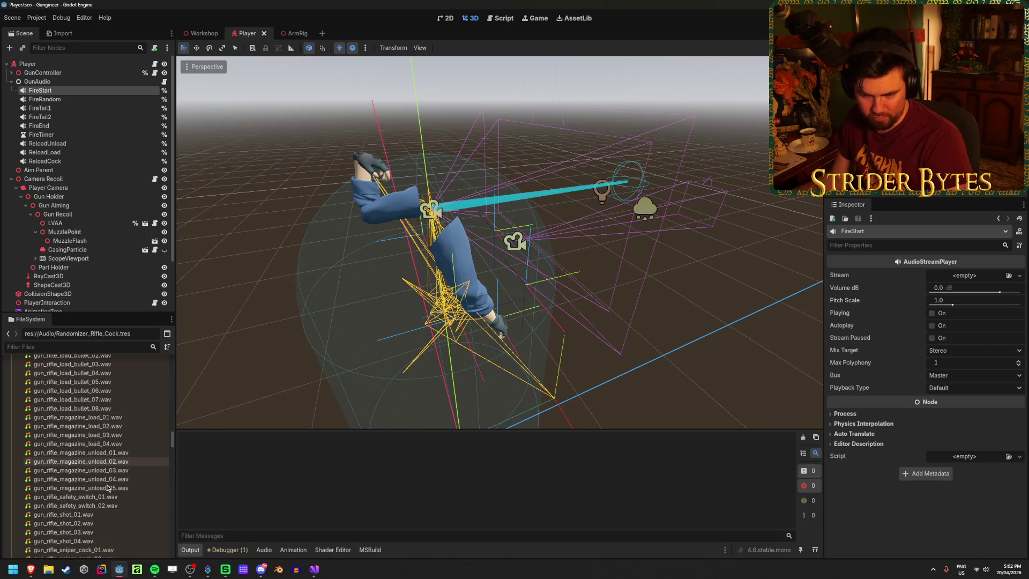
scroll(107, 488, down, 10)
scroll(107, 488, down, 15)
scroll(107, 488, down, 10)
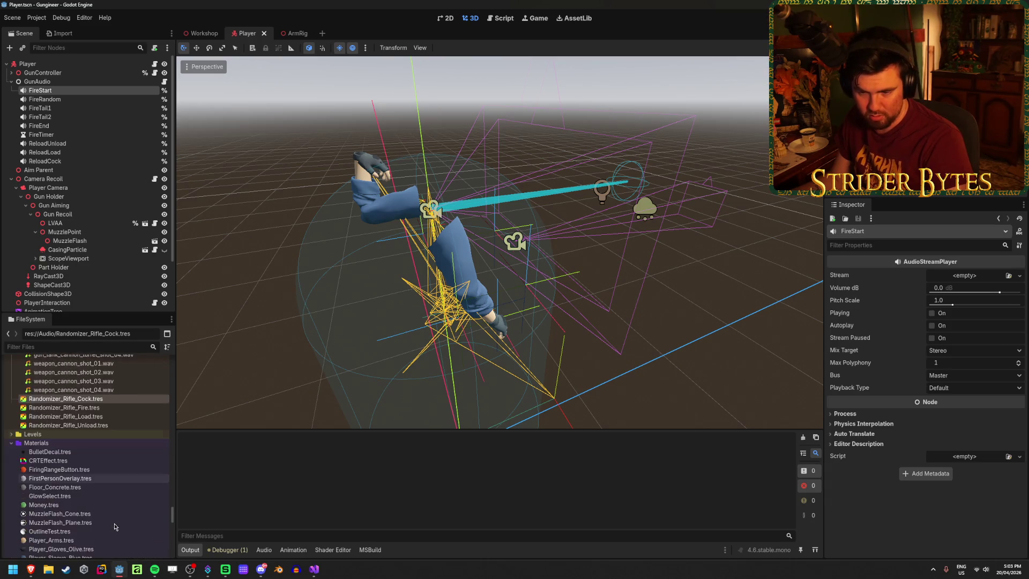
scroll(114, 527, up, 5)
scroll(113, 498, down, 2)
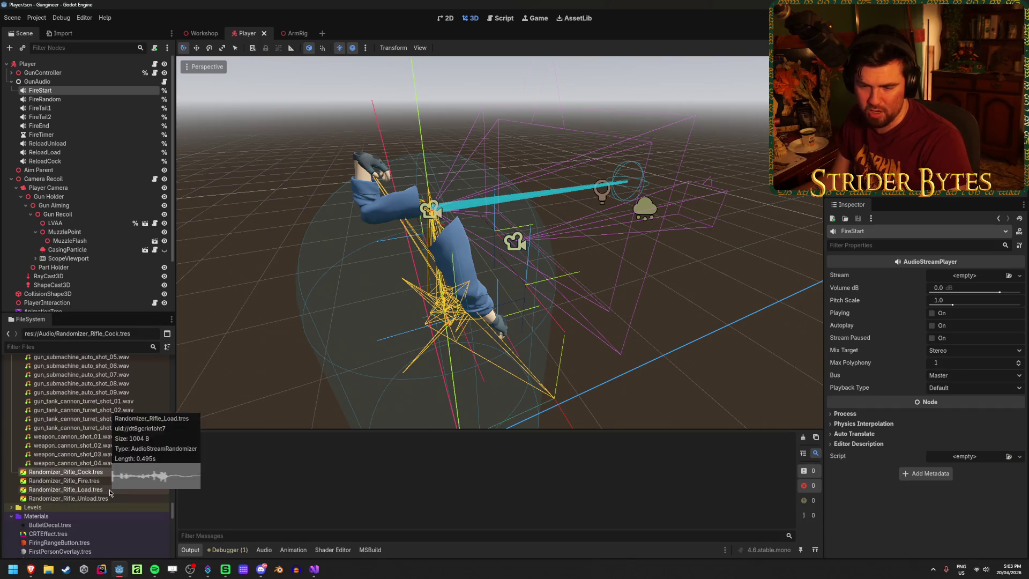
click(112, 484)
click(314, 569)
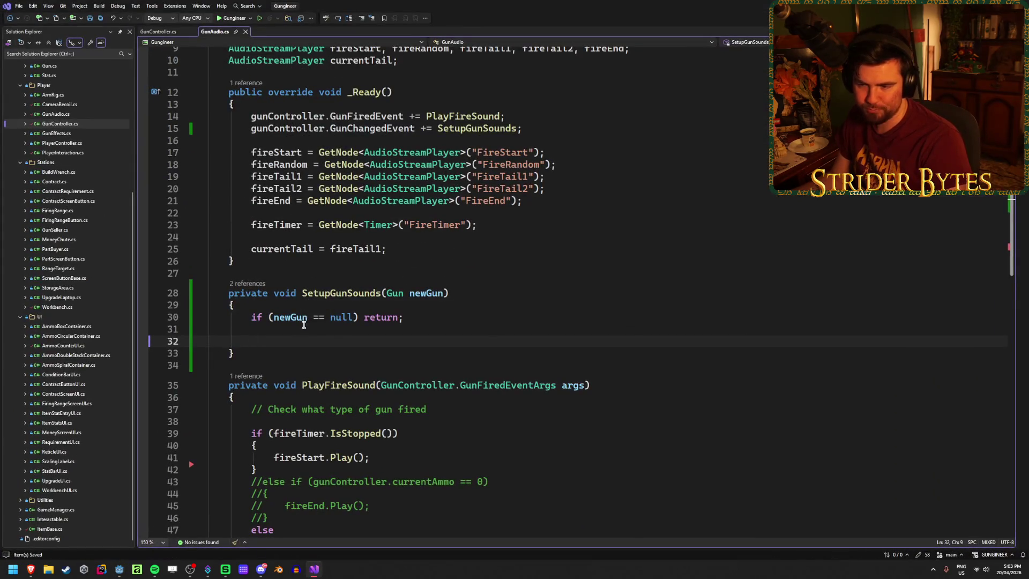
Step: Insert a switch statement snippet on the empty line in SetupGunSounds
click(426, 293)
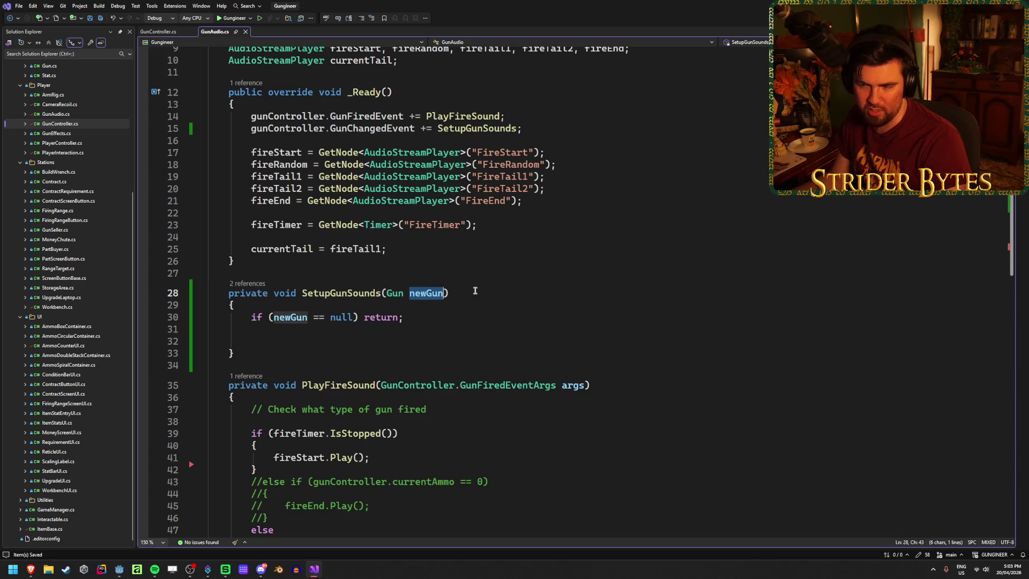
click(239, 342)
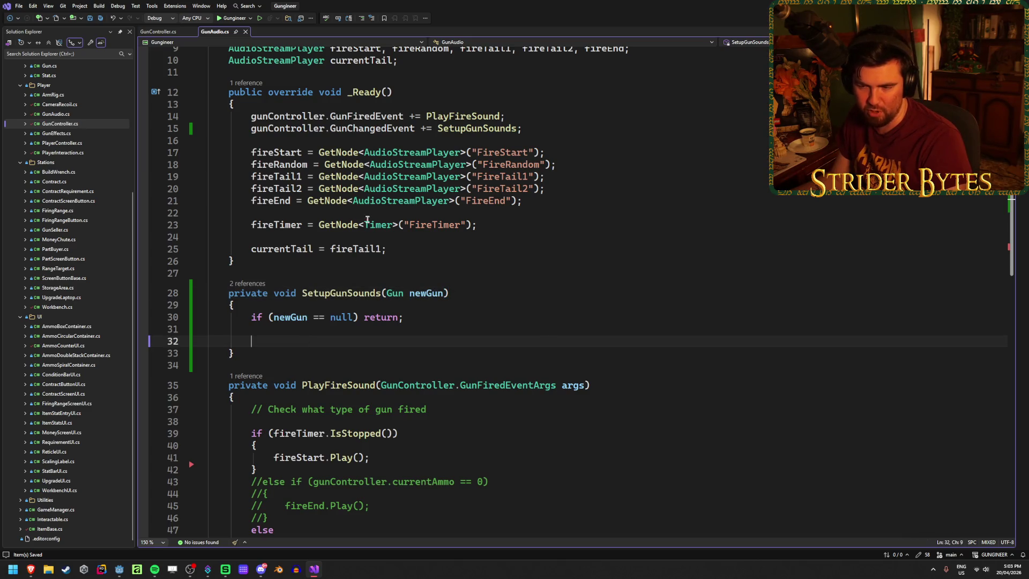
text(swi)
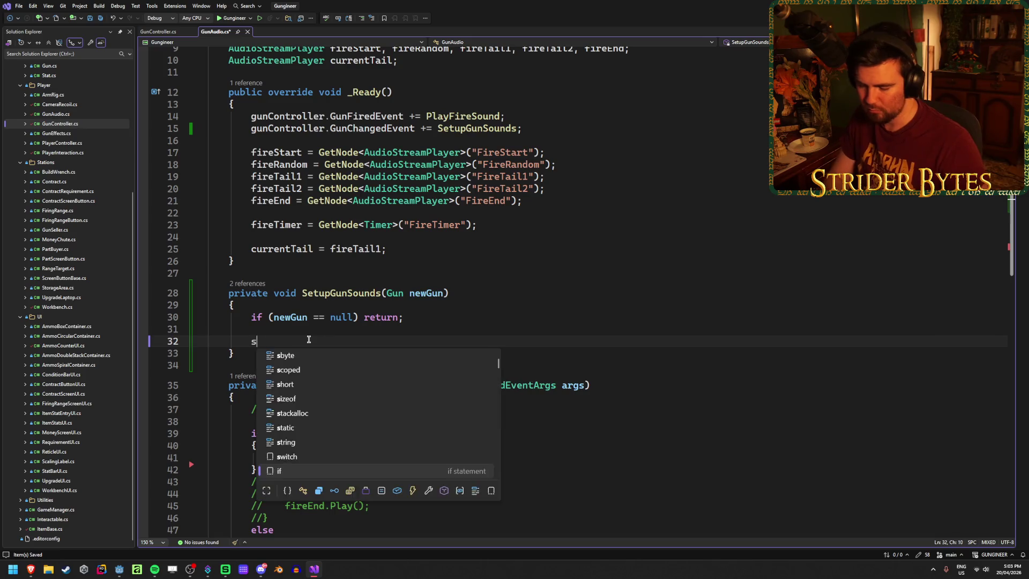
key(Tab)
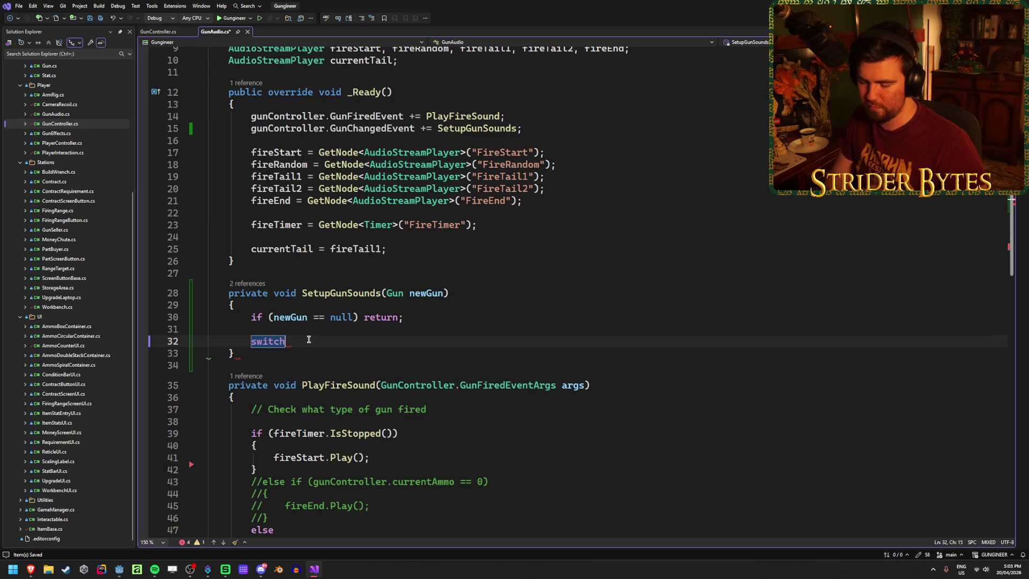
key(Tab)
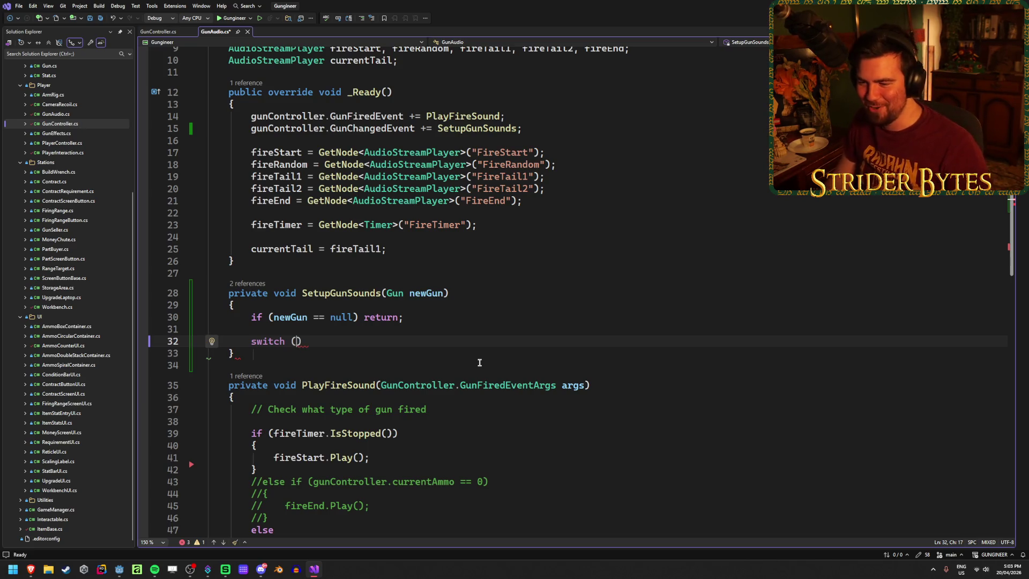
Step: Make the switch test newGun.gunType and begin a 'case Gun' label inside its braces
text(newGun.)
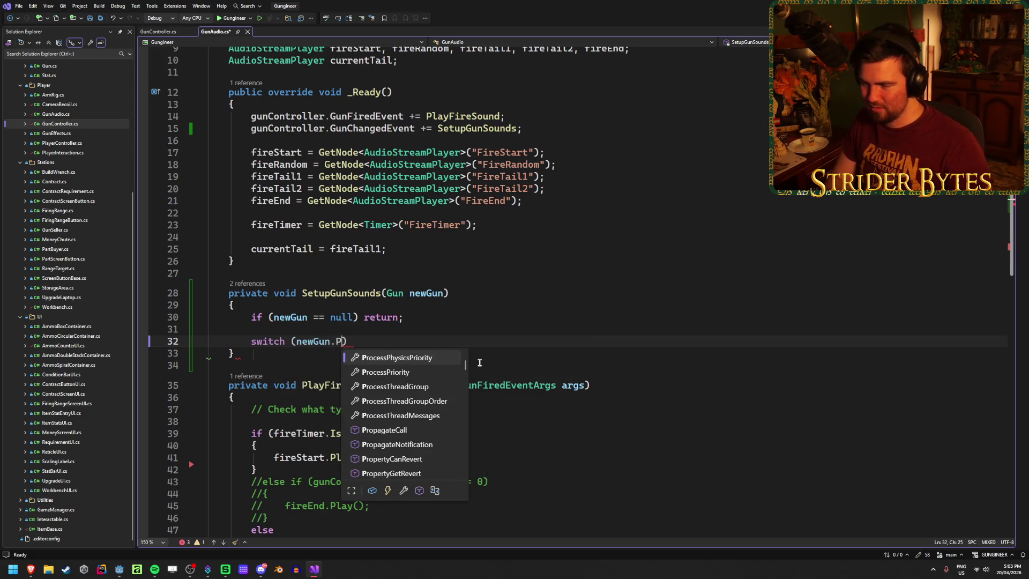
text(gun)
key(Tab)
text())
key(Return)
key(ctrl+s)
text(case)
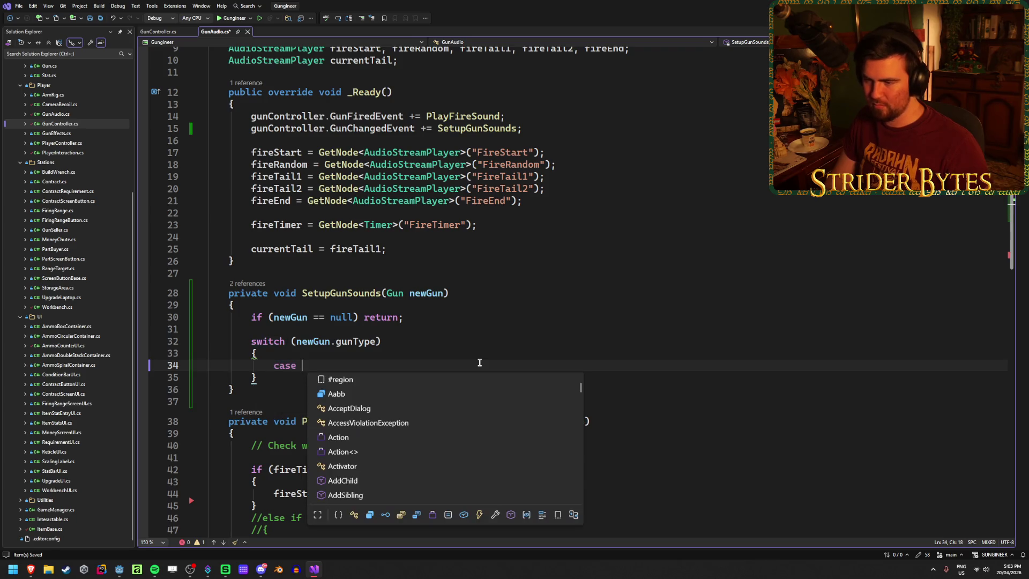
text( Gun)
Step: Complete the first label as case GunType.Pistol: with an indented line below it
key(BackSpace)
key(BackSpace)
key(BackSpace)
key(Up)
key(Up)
key(Up)
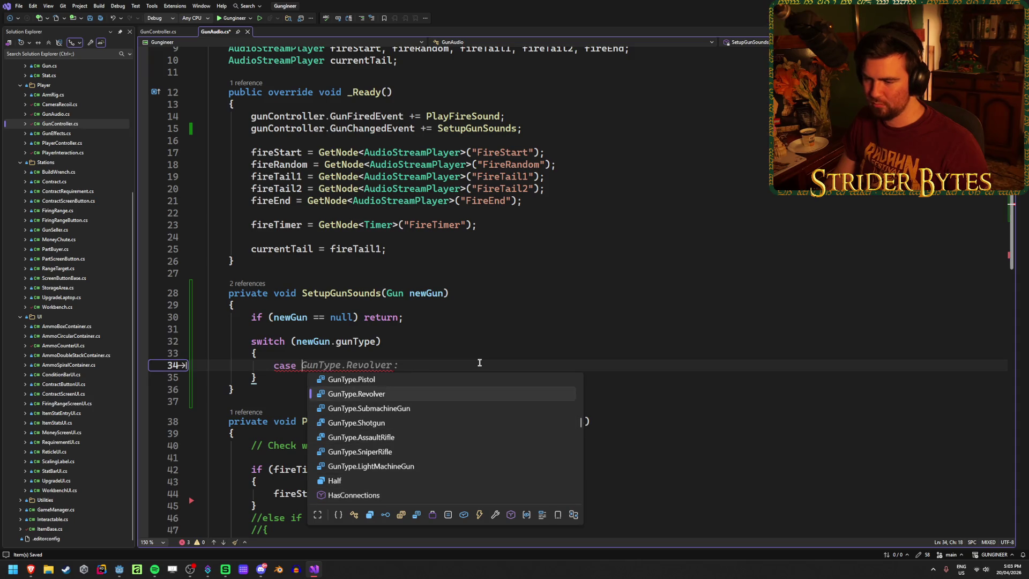
key(Tab)
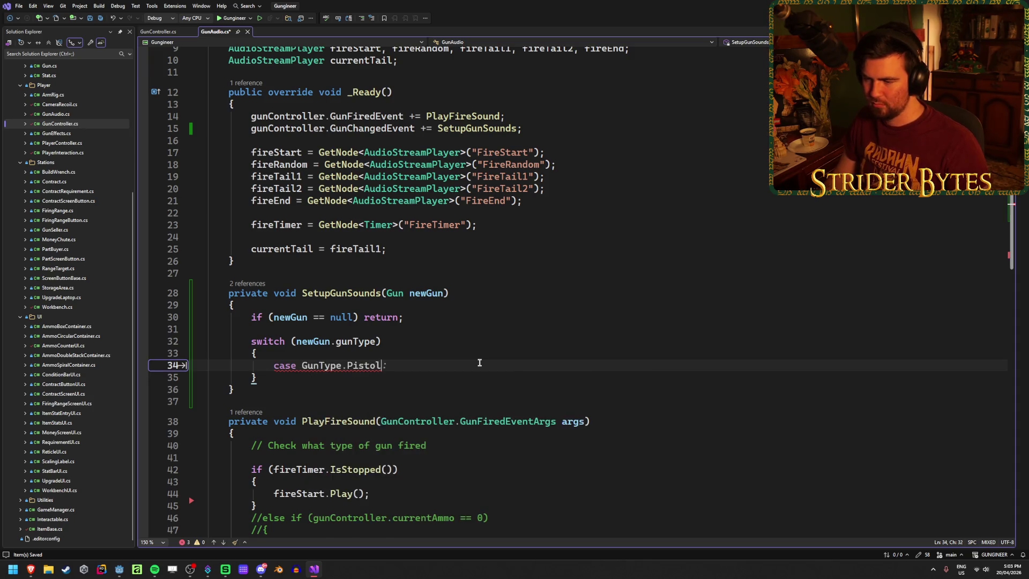
key(Return)
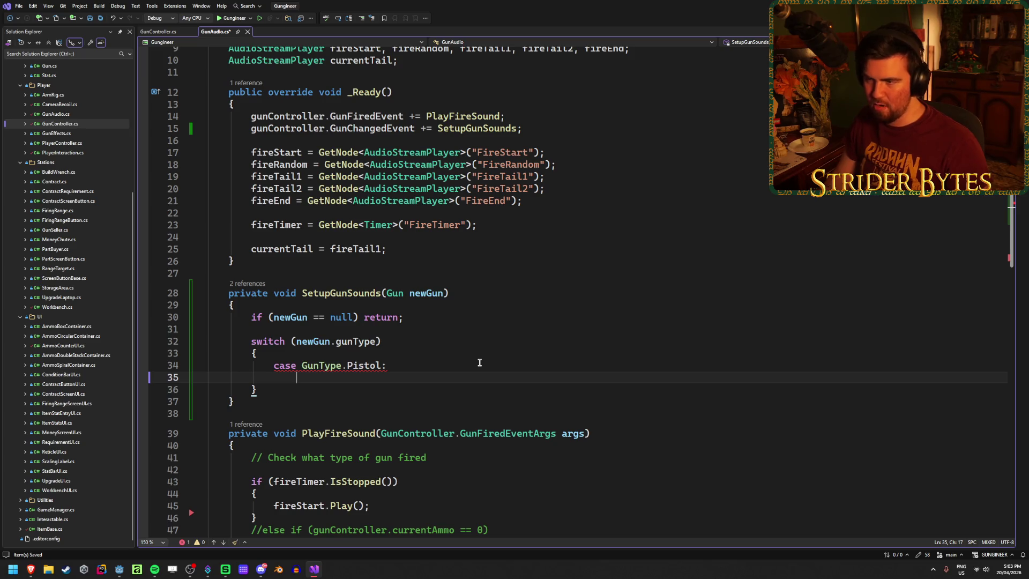
Step: Under the Pistol case, start a fireStart. member access, then switch to the Godot editor
text(fireStart =)
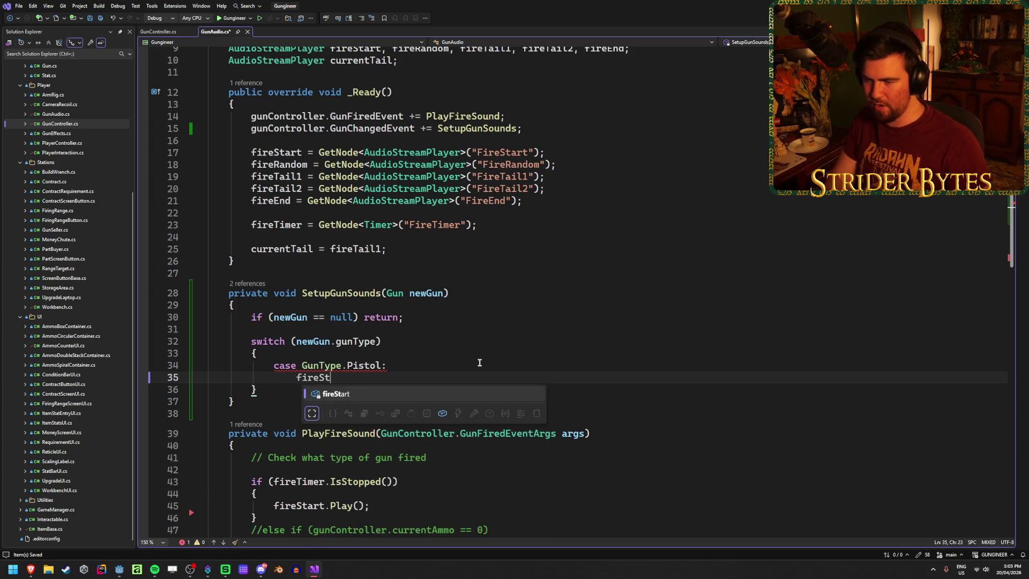
key(BackSpace)
key(BackSpace)
text(.)
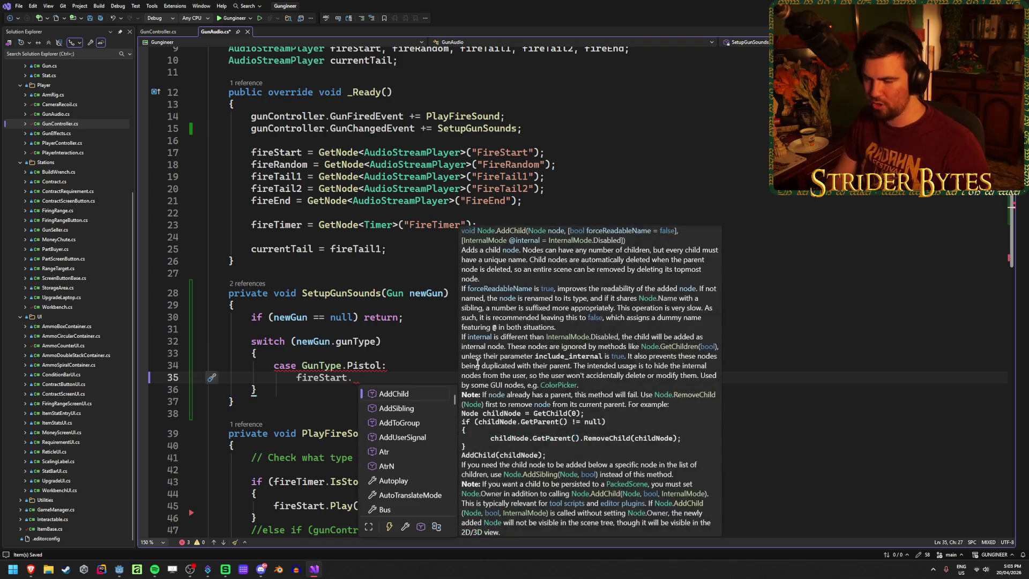
key(Escape)
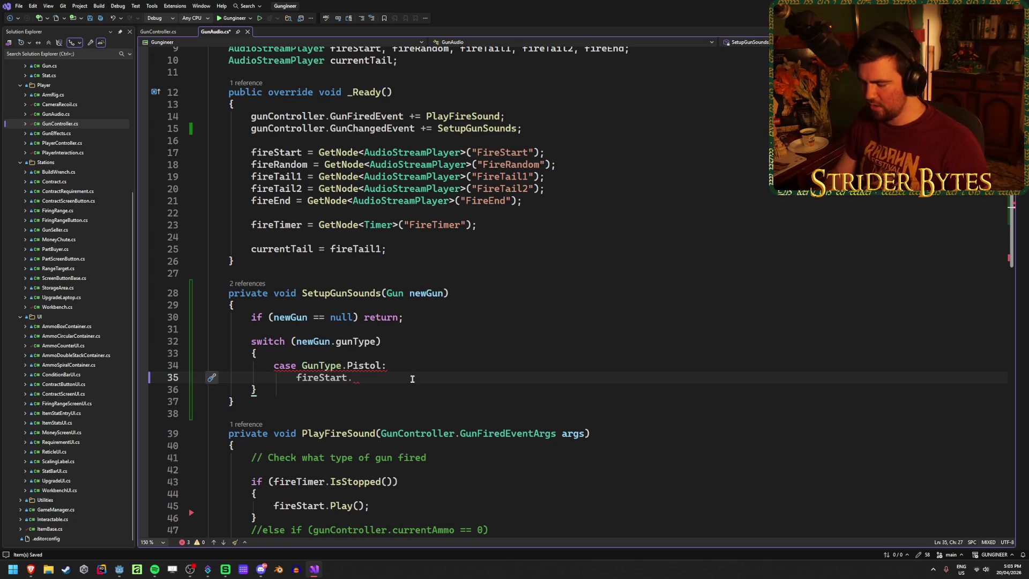
key(ctrl+space)
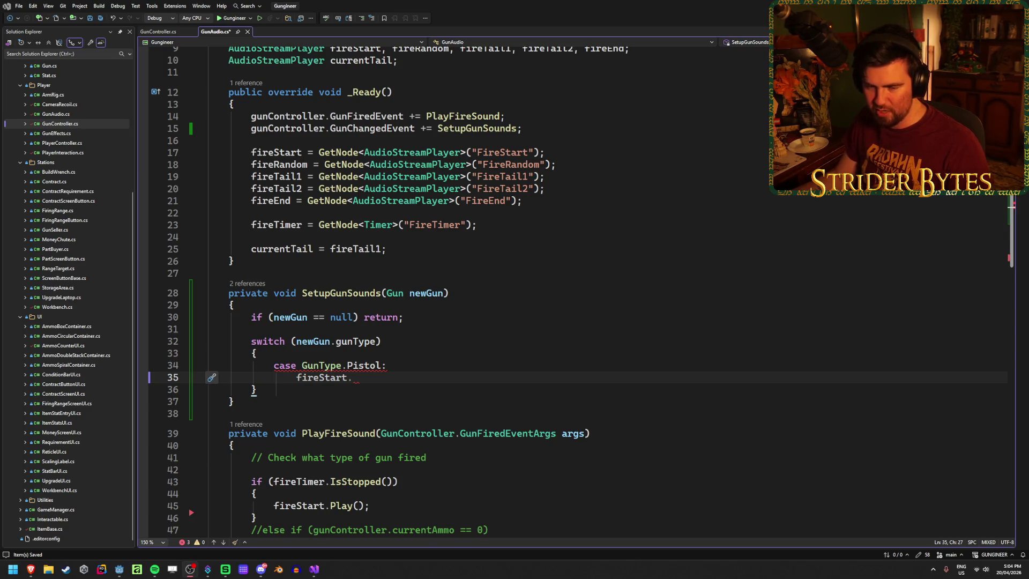
click(117, 572)
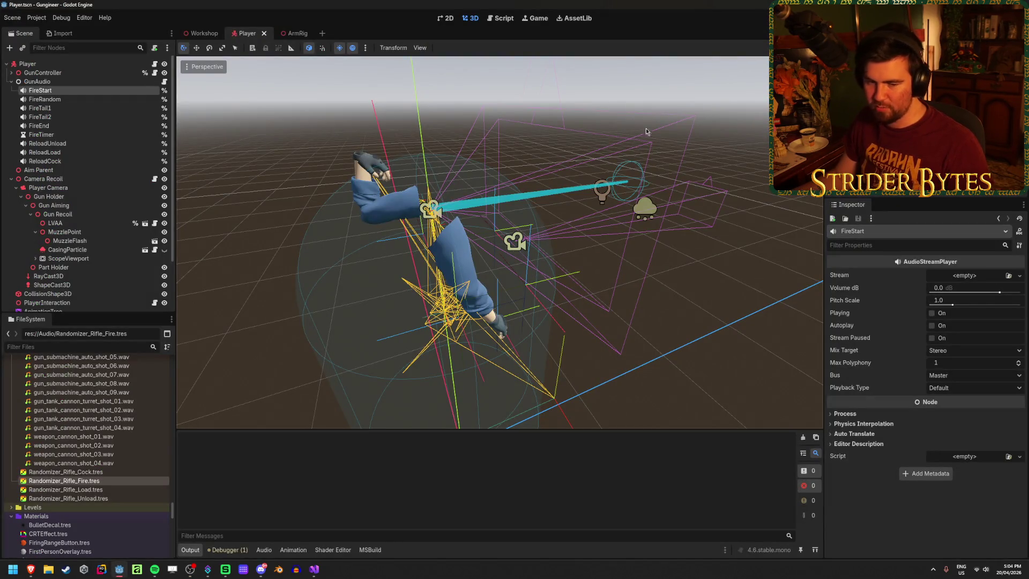
Step: Back in Visual Studio, extend the Pistol case line to 'fireStart.Stream ='
key(alt+Tab)
text(Stream =)
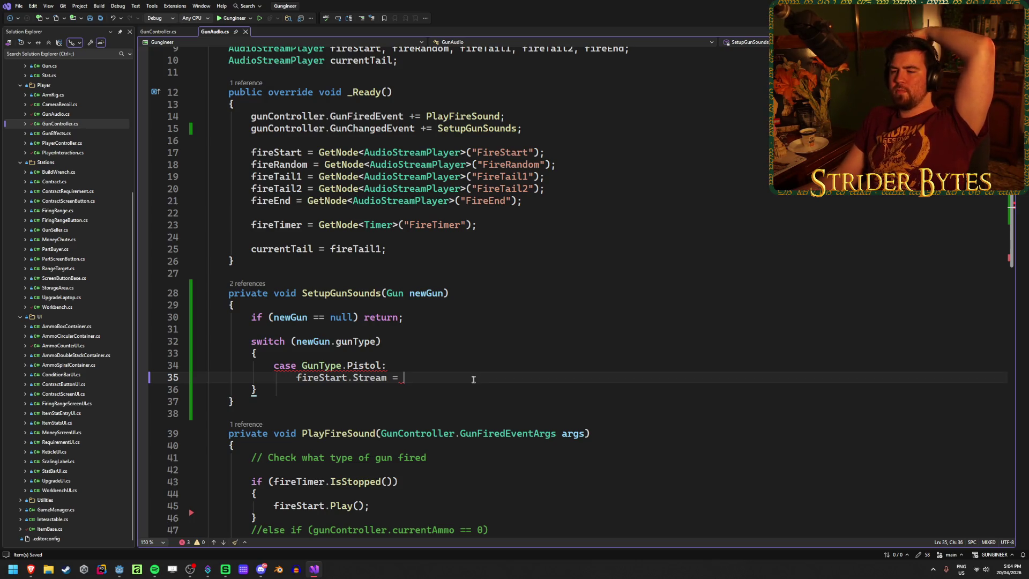
Step: Review the fireStart.Stream assignment on line 35 and scroll through the surrounding script
drag(470, 379, 298, 378)
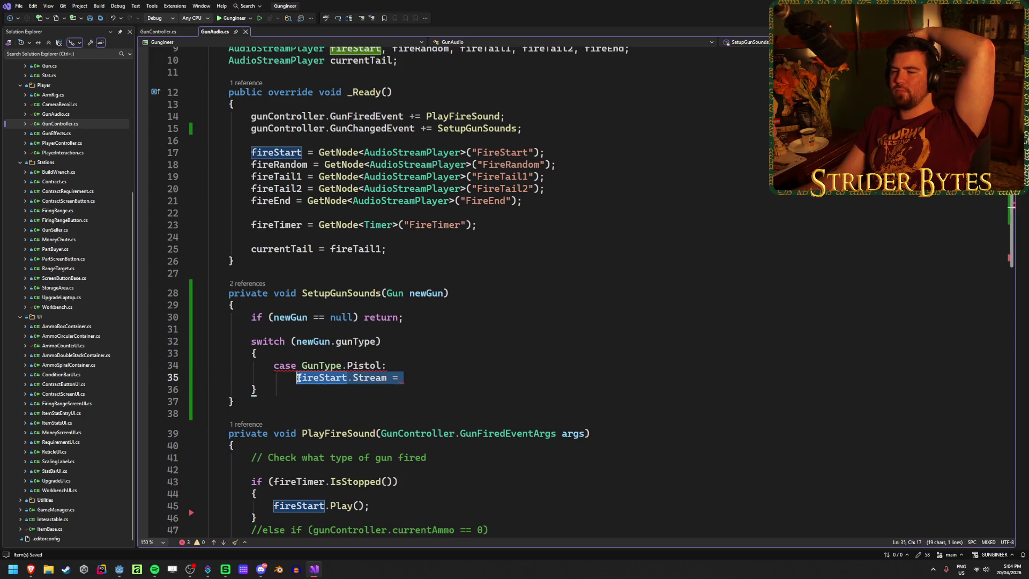
click(487, 379)
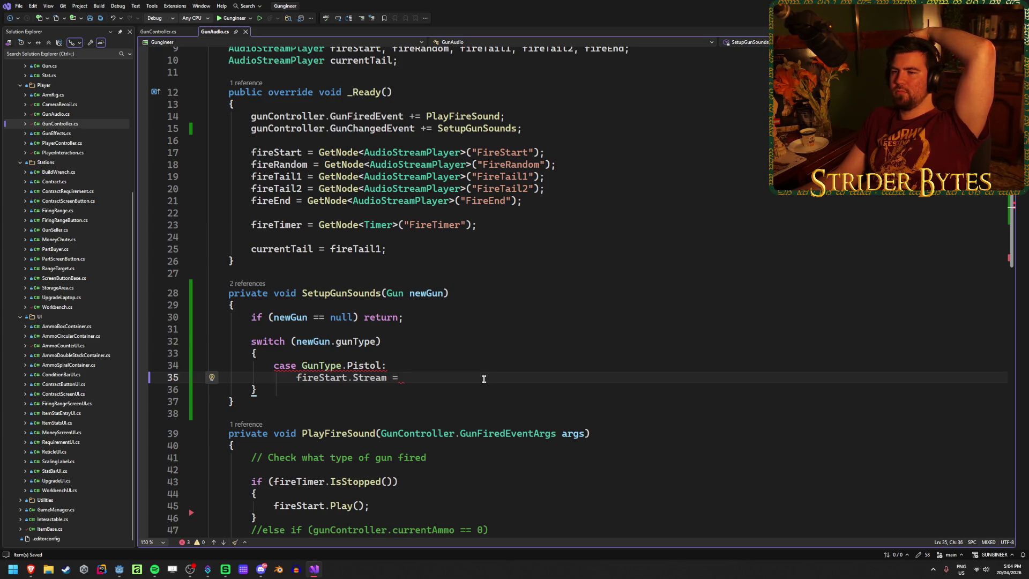
scroll(484, 379, down, 4)
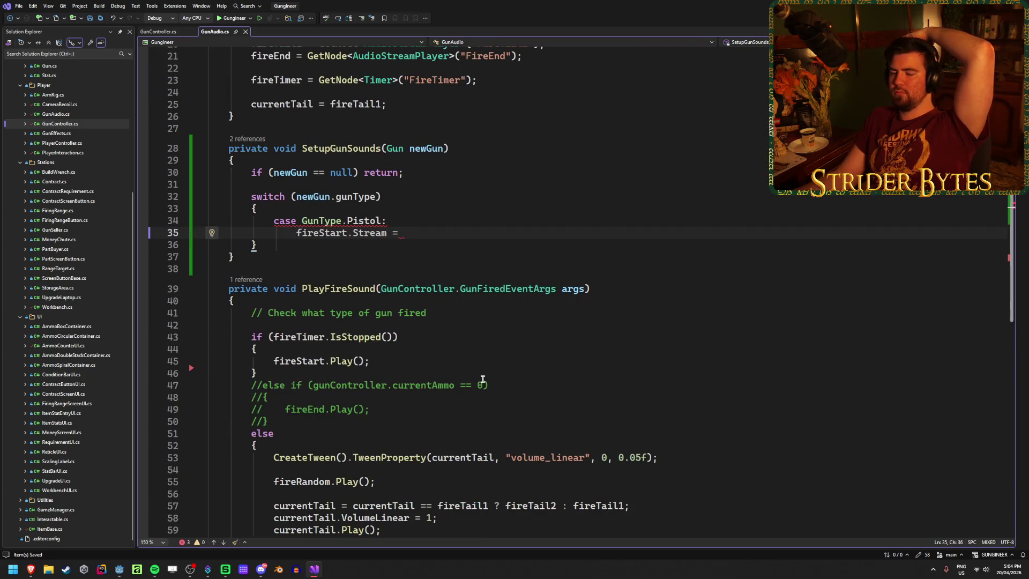
scroll(483, 379, down, 1)
scroll(483, 379, up, 1)
scroll(483, 378, down, 2)
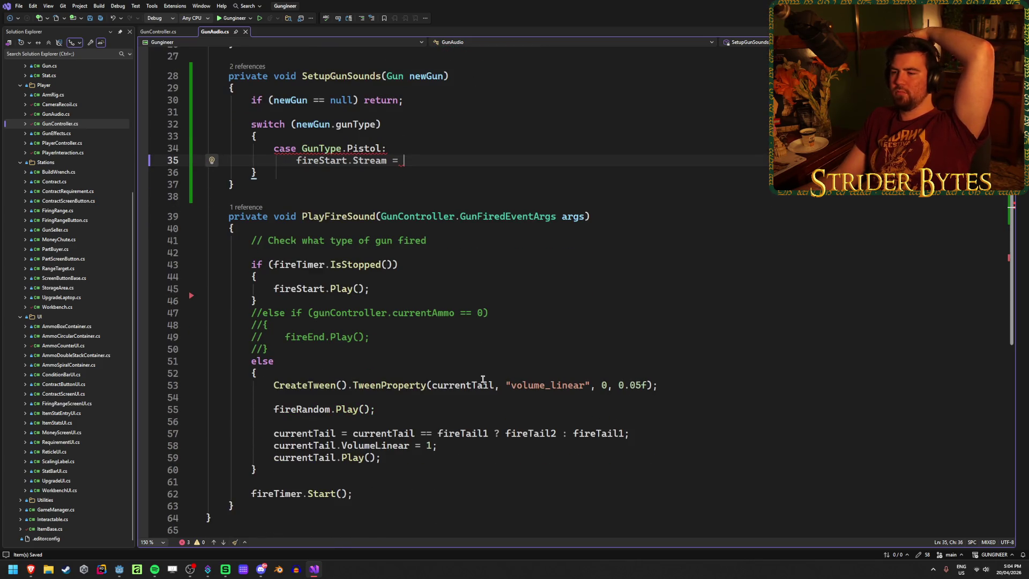
scroll(482, 378, up, 4)
scroll(483, 379, down, 3)
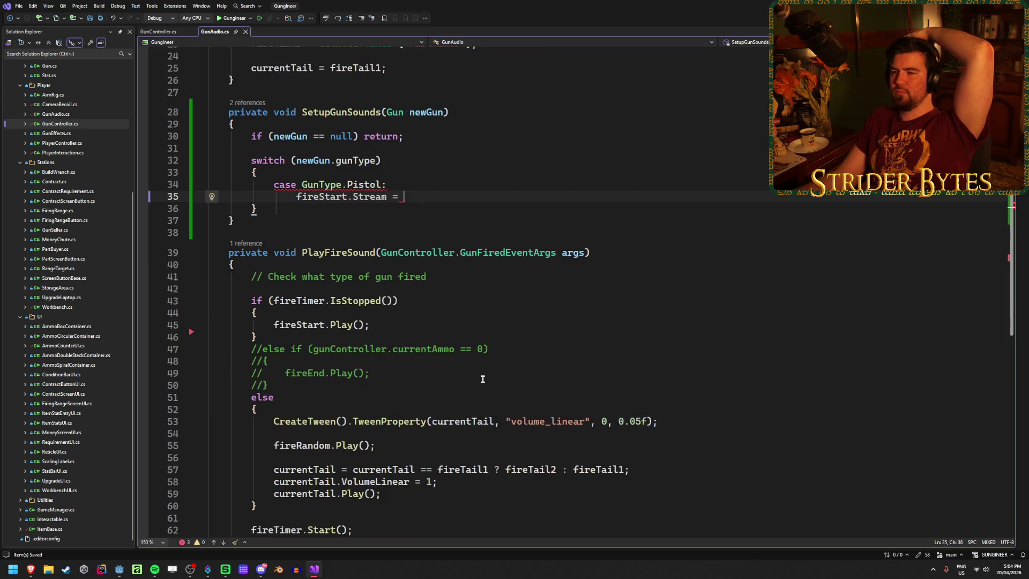
scroll(483, 379, up, 7)
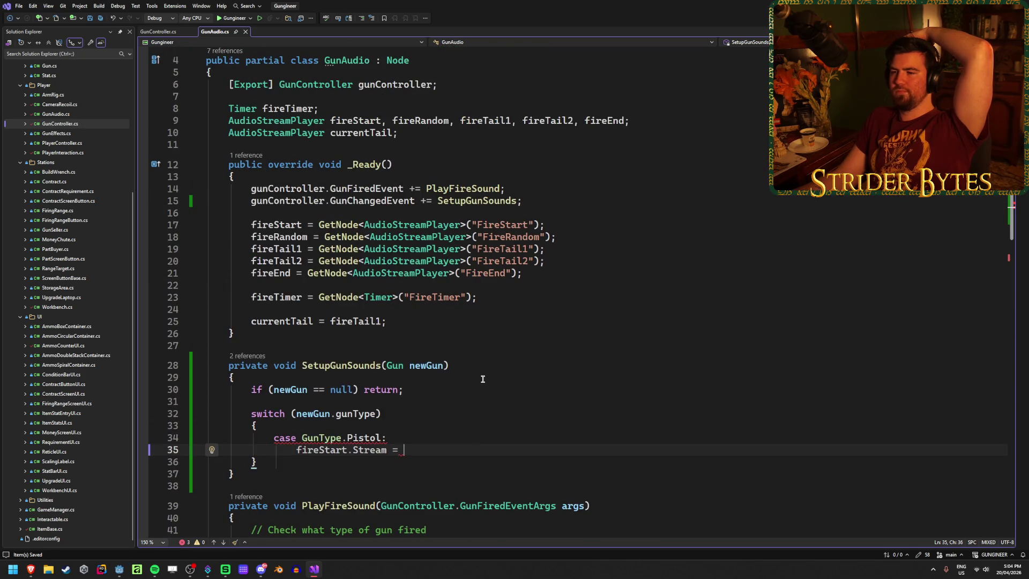
scroll(483, 379, down, 3)
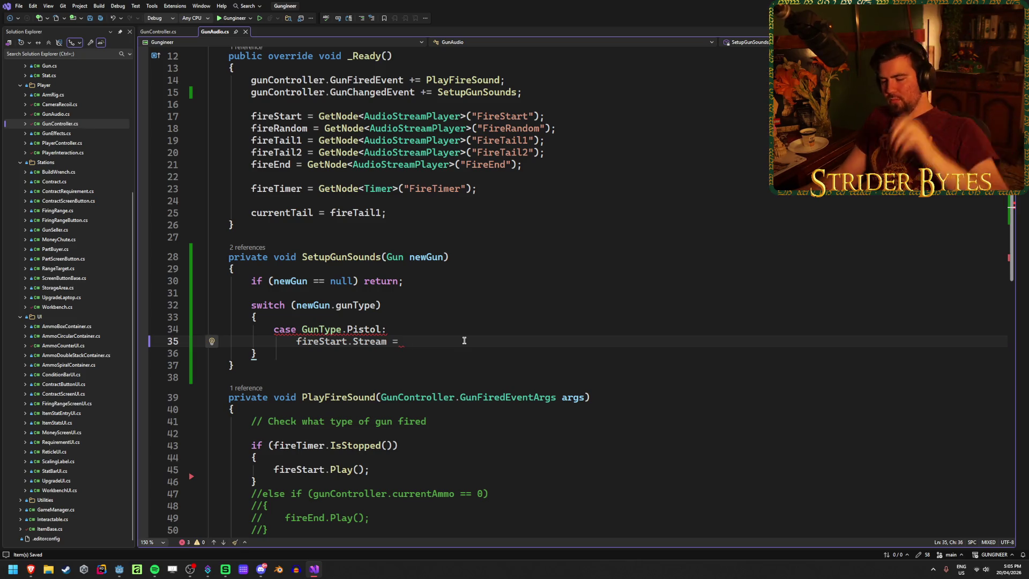
Step: Continue the assignment with GD.Load<AudioStream>(""), correcting the type argument from Stream to AudioStream
text(GD.Load)
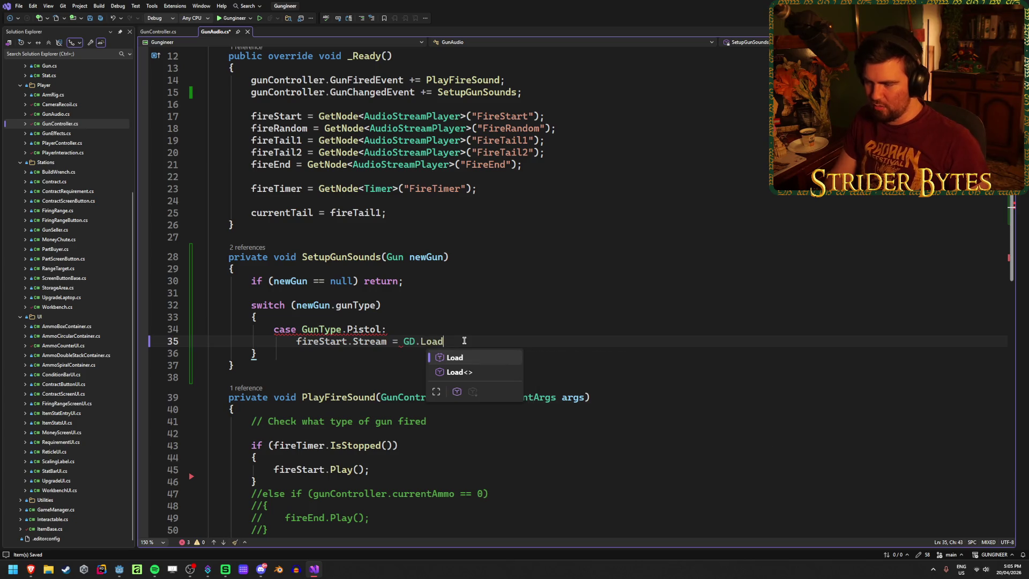
key(Escape)
text(<Stream>)
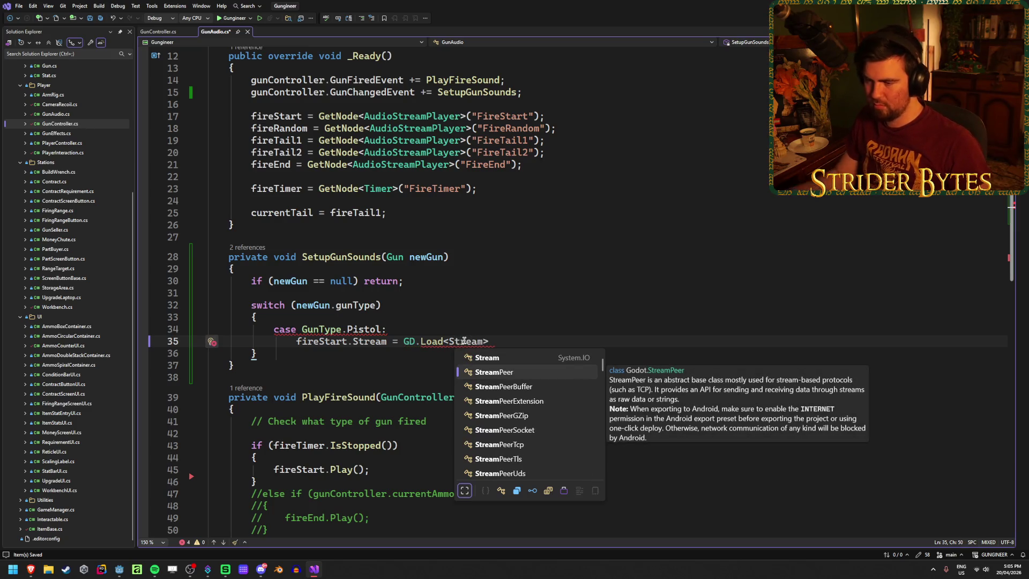
mouse_move(359, 341)
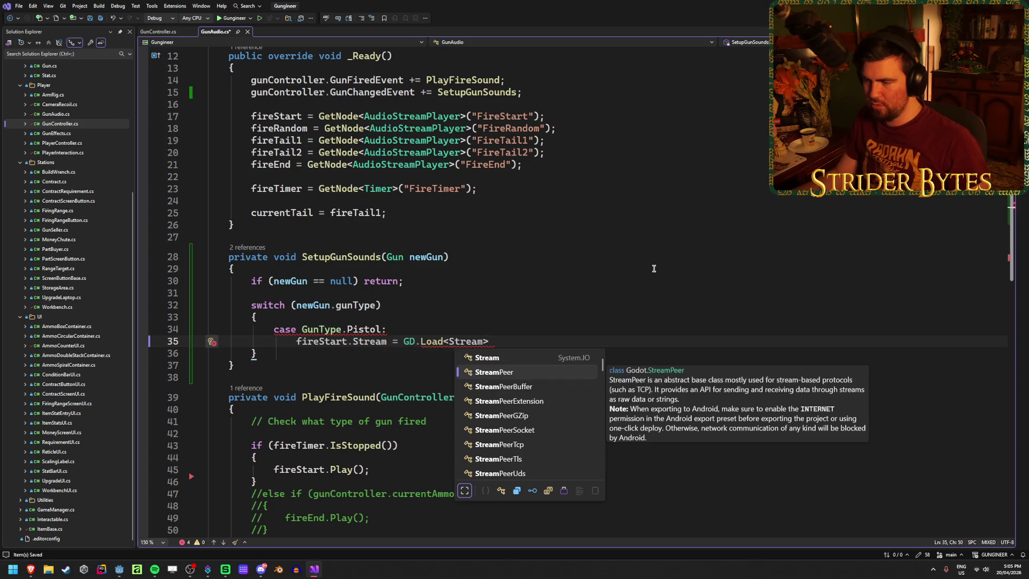
key(BackSpace)
key(BackSpace)
key(BackSpace)
text(AudioStream)
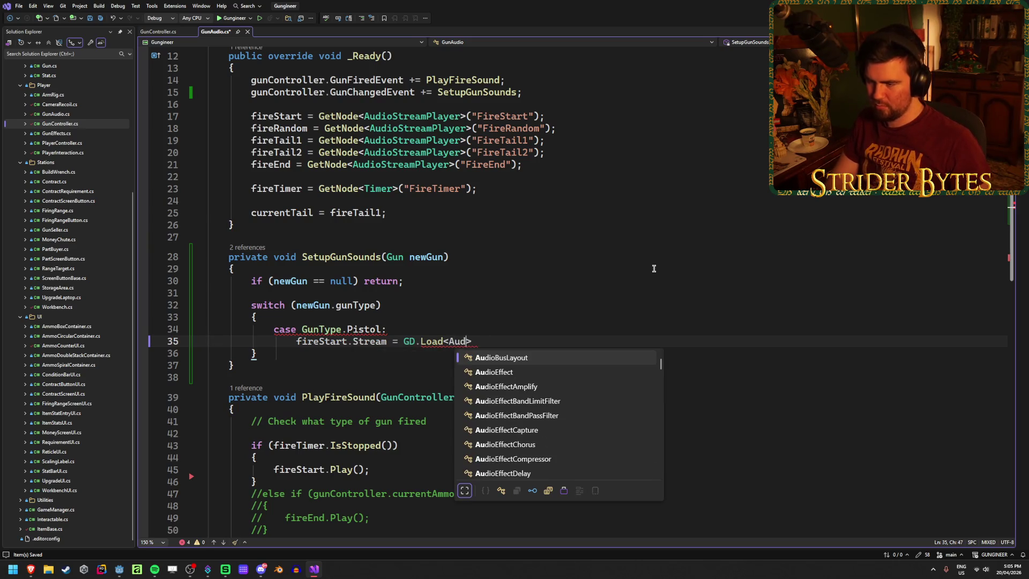
text(>(")
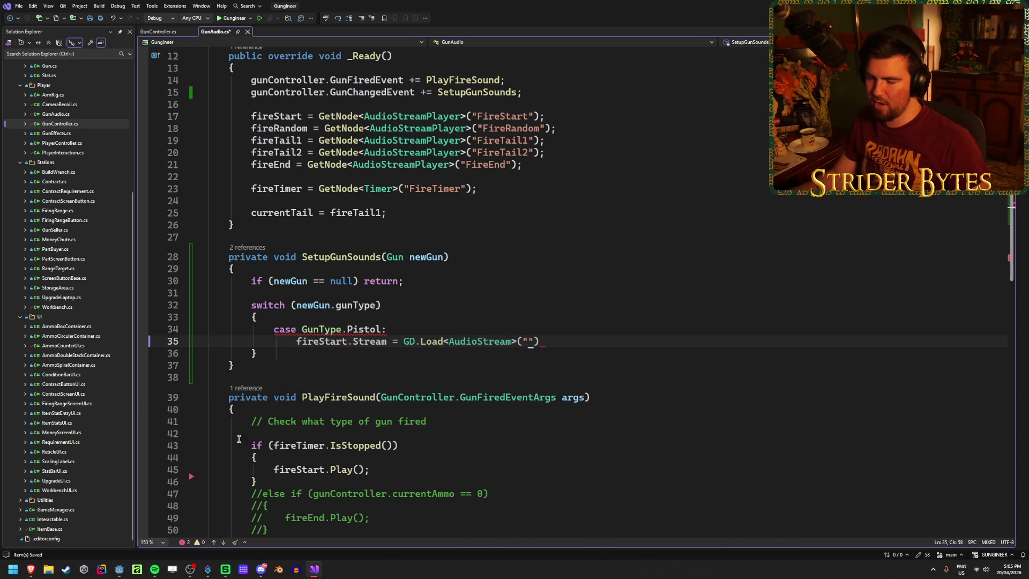
Step: Bring Godot back up and scroll the FileSystem dock through the gun .wav files
click(124, 571)
scroll(107, 464, up, 15)
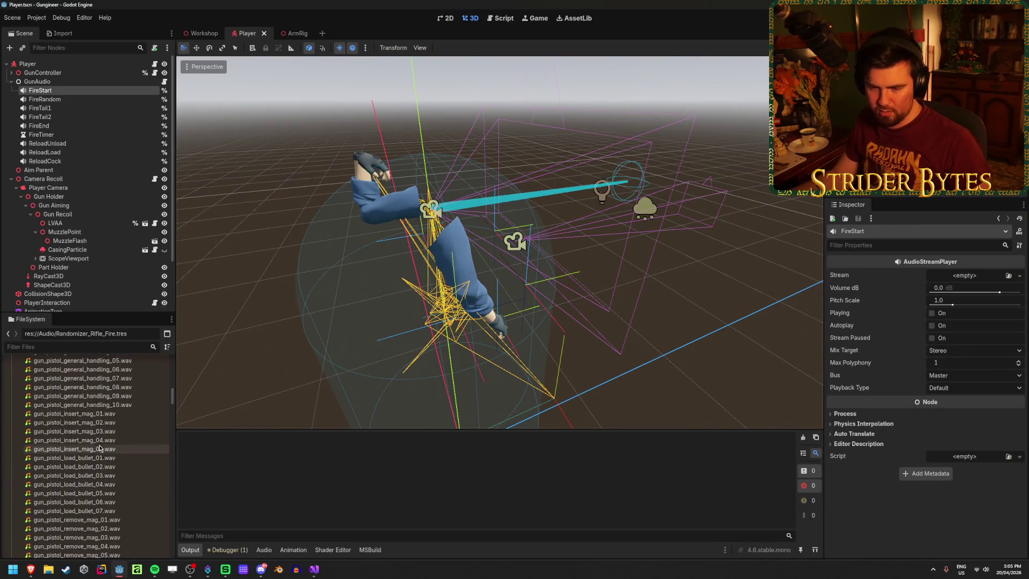
scroll(104, 465, up, 7)
scroll(101, 455, down, 15)
scroll(97, 449, down, 15)
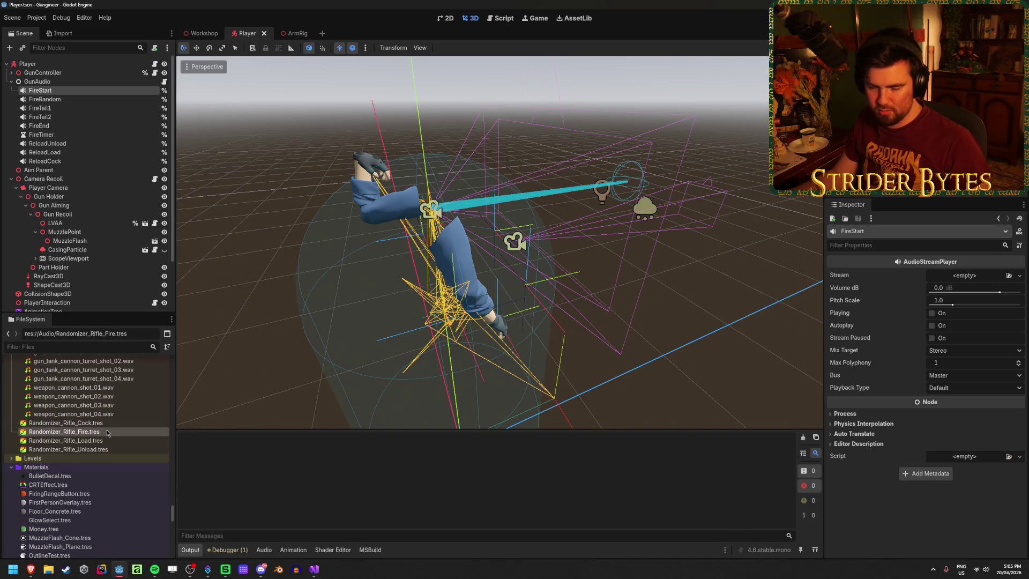
scroll(104, 437, up, 10)
scroll(105, 444, up, 10)
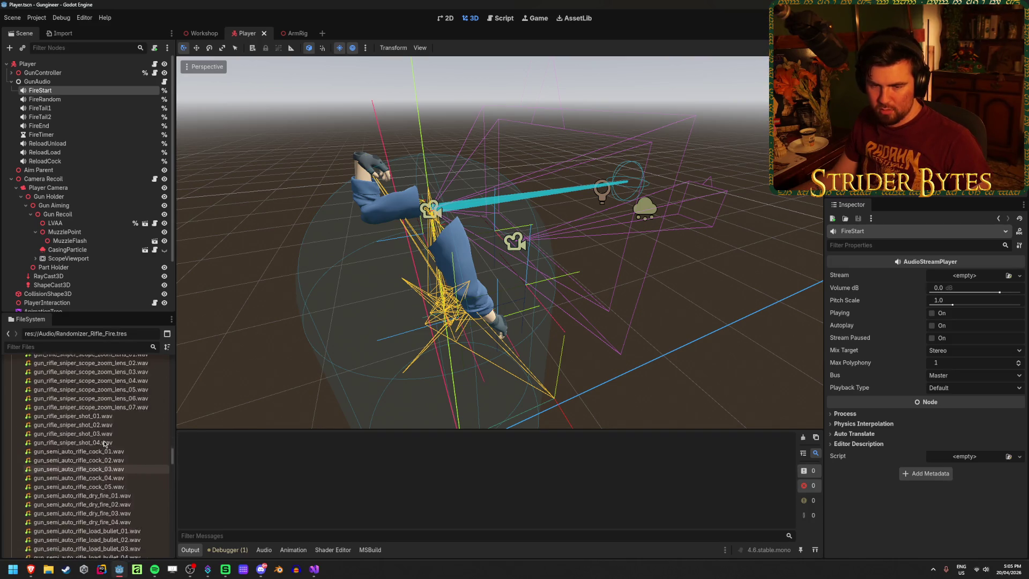
scroll(104, 444, down, 10)
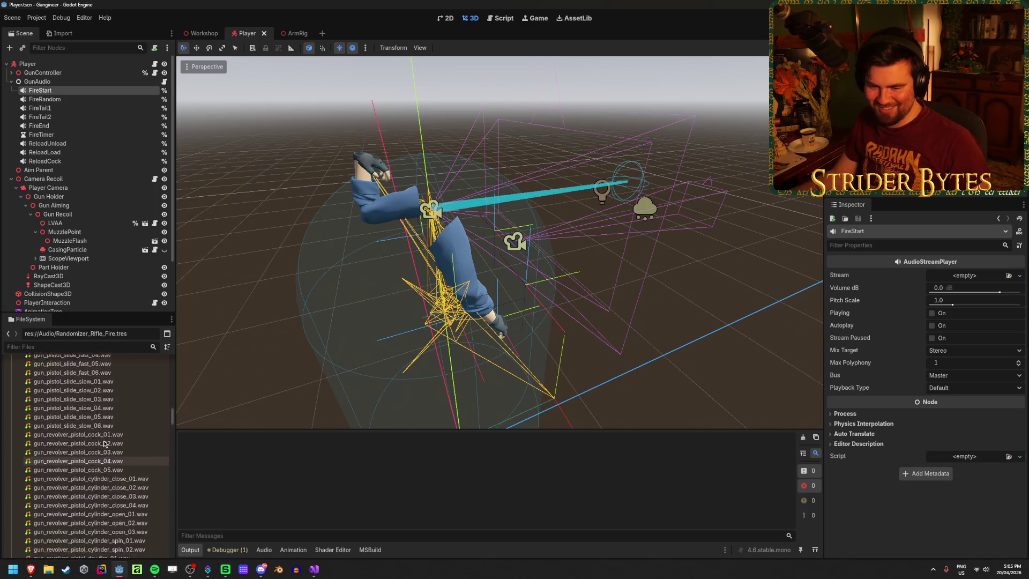
scroll(105, 443, up, 10)
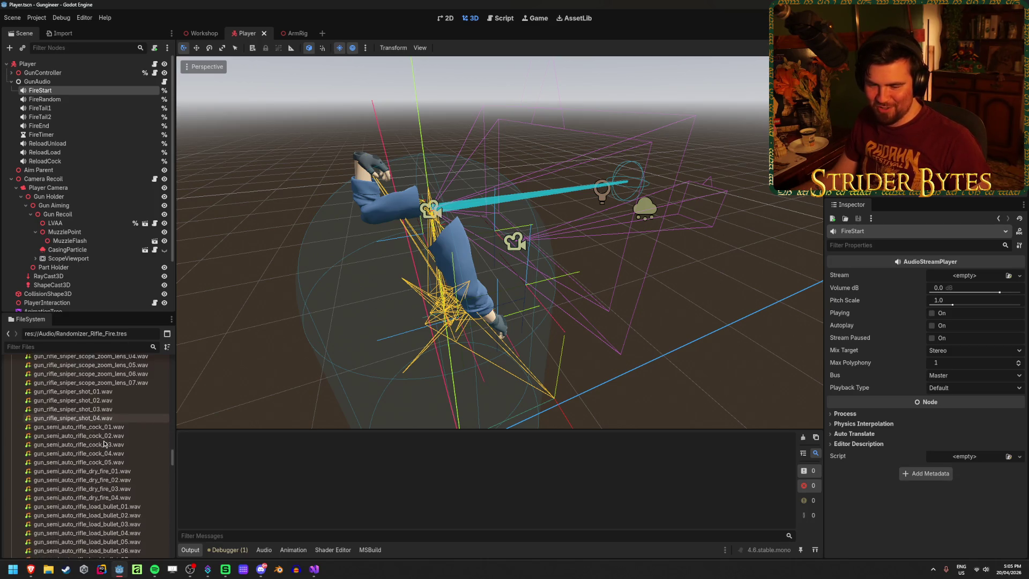
scroll(97, 453, up, 15)
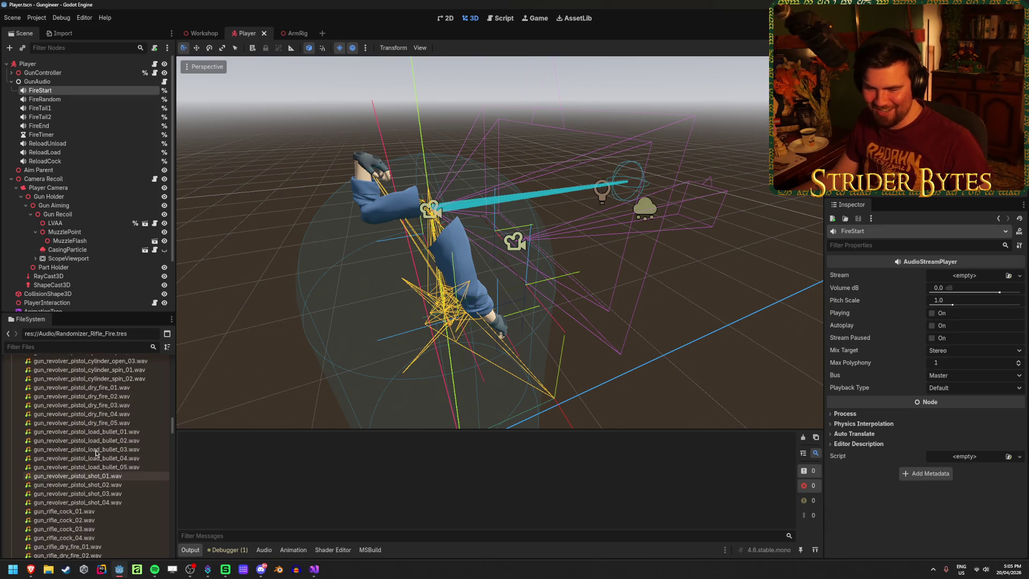
scroll(96, 453, up, 10)
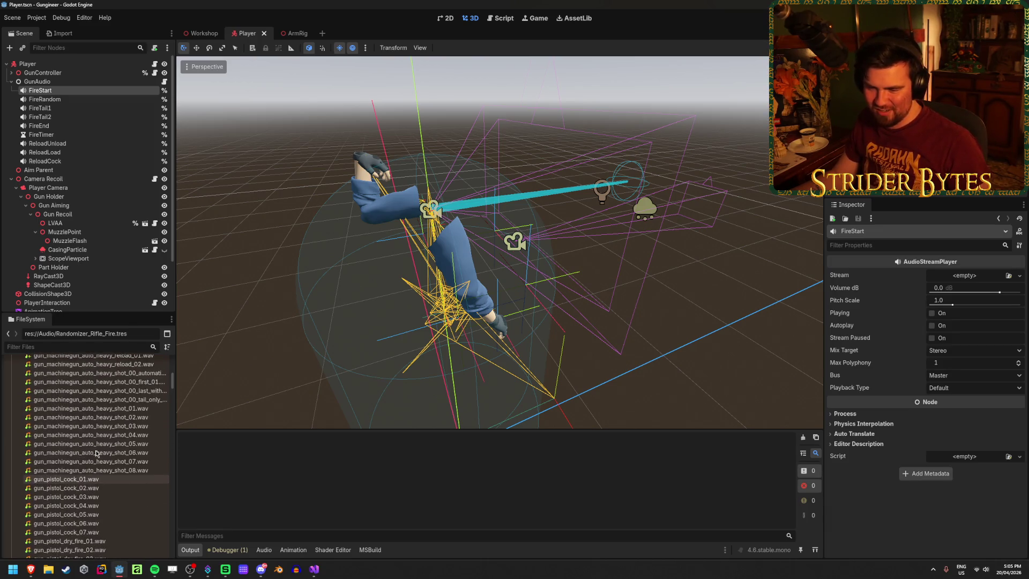
scroll(97, 454, down, 20)
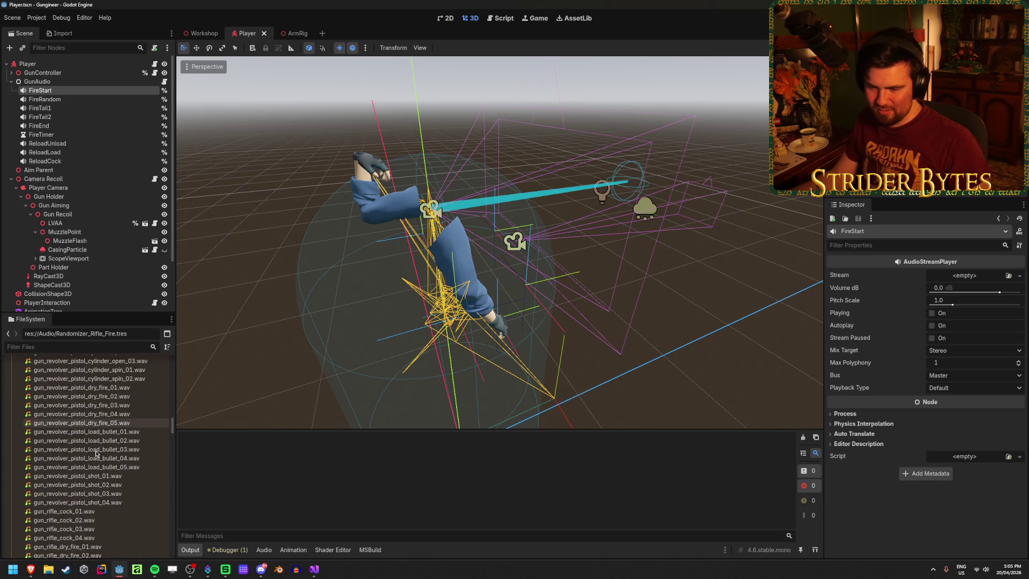
Step: Select gun_pistol_shot_01 through gun_pistol_shot_05.wav and open their file options
click(129, 455)
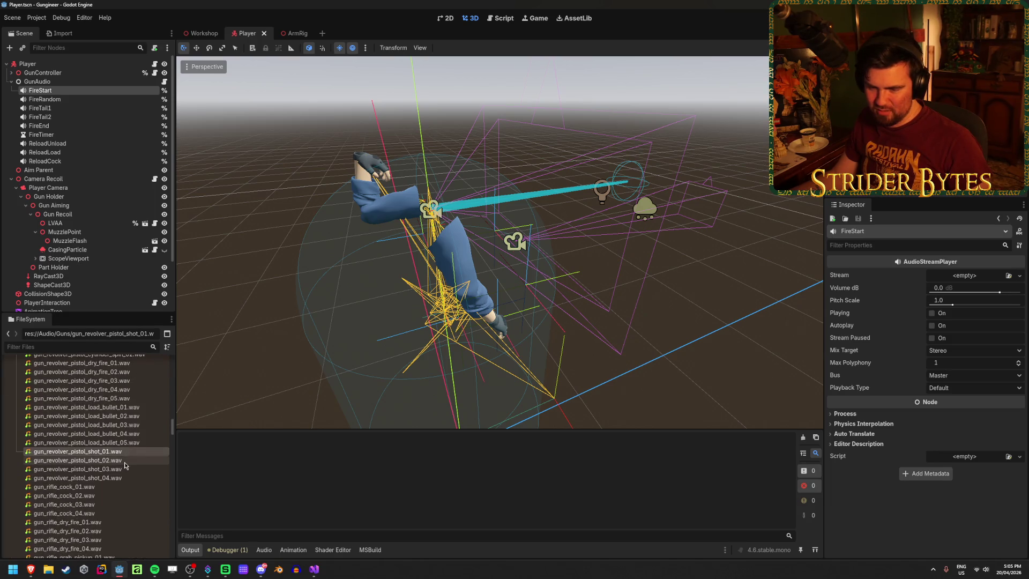
scroll(94, 452, up, 10)
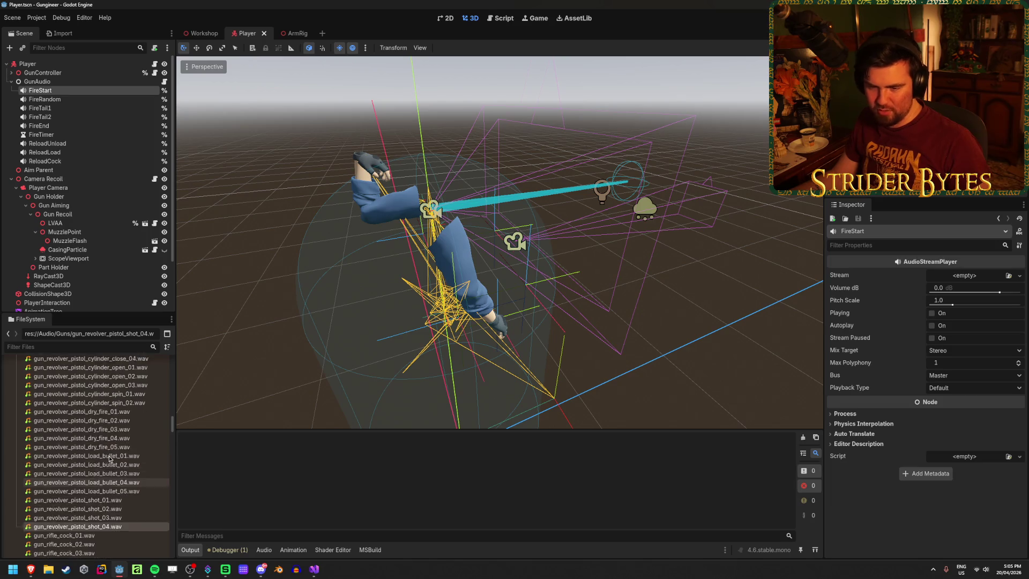
scroll(101, 479, up, 10)
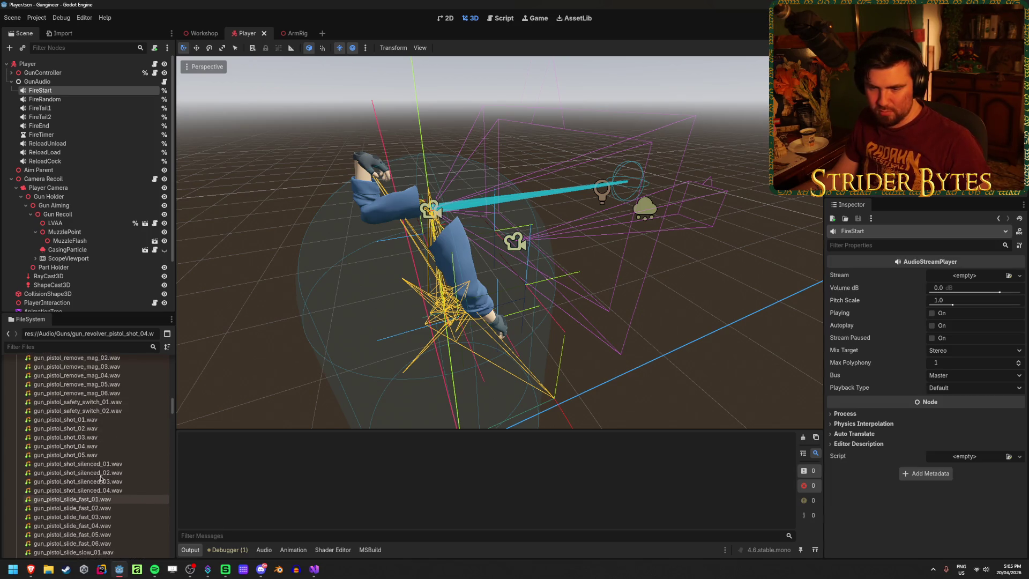
click(97, 492)
shift+click(97, 528)
right_click(107, 531)
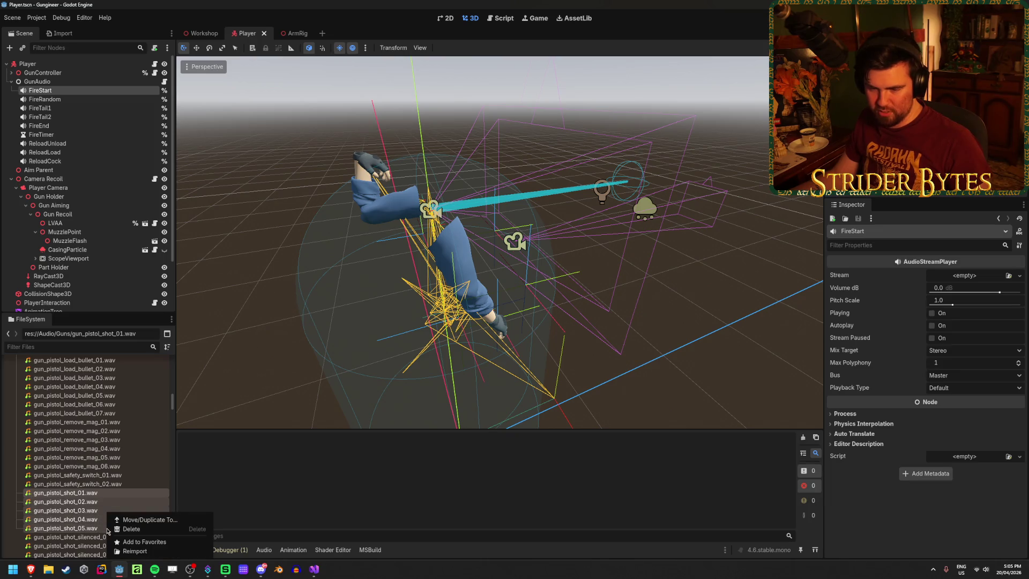
Step: Select Randomizer_Rifle_Fire.tres and open its file options menu
scroll(101, 520, down, 15)
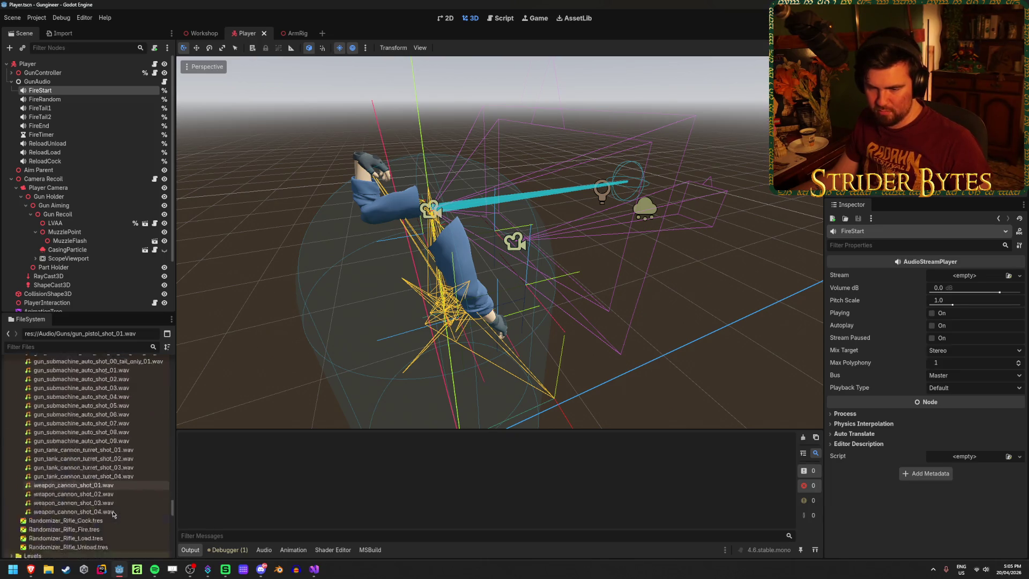
scroll(113, 513, up, 5)
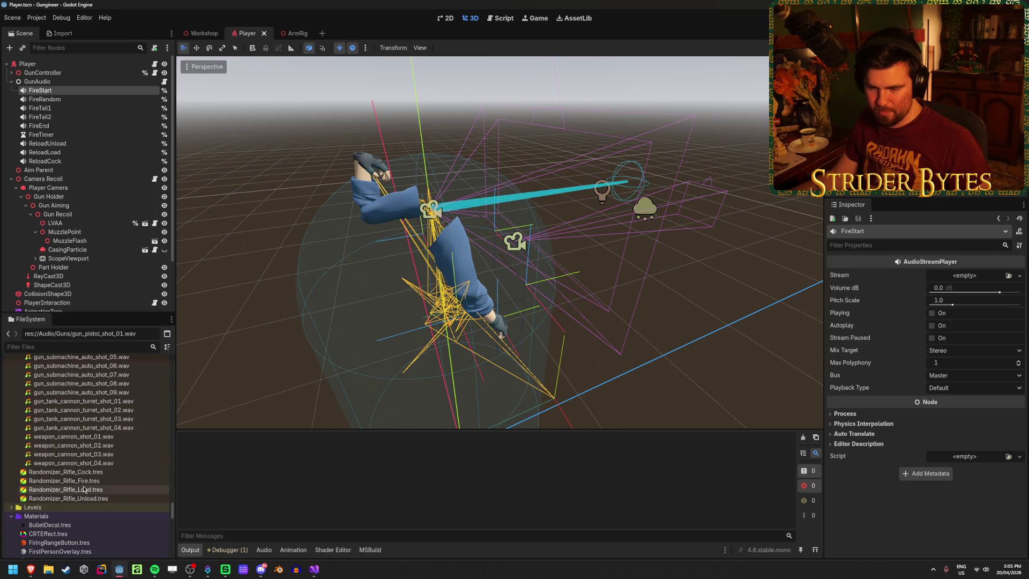
click(68, 482)
right_click(69, 482)
Step: Duplicate Randomizer_Rifle_Fire.tres as Randomizer_Pistol_Fire.tres and open the copy in the Inspector
click(102, 444)
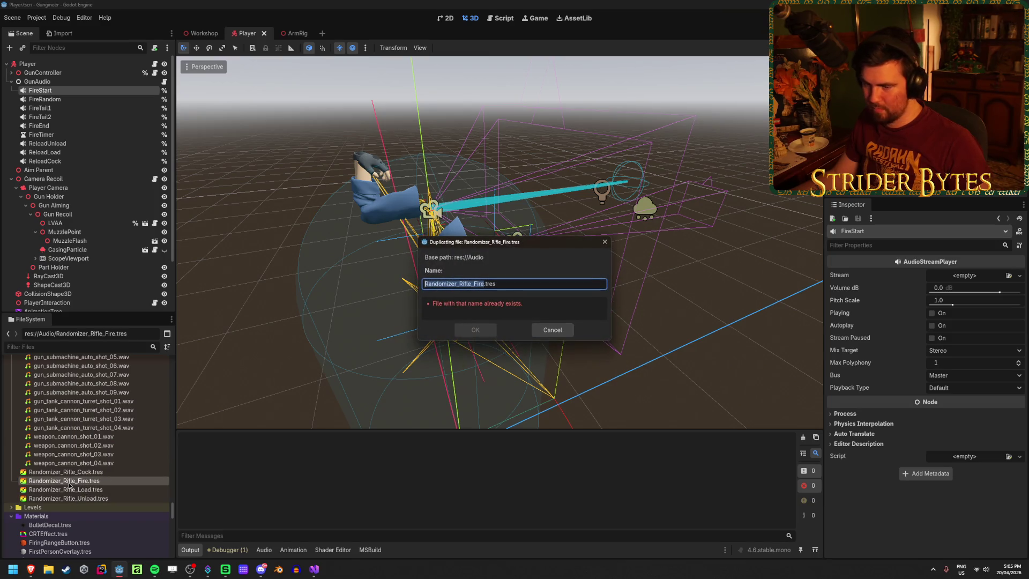
click(465, 284)
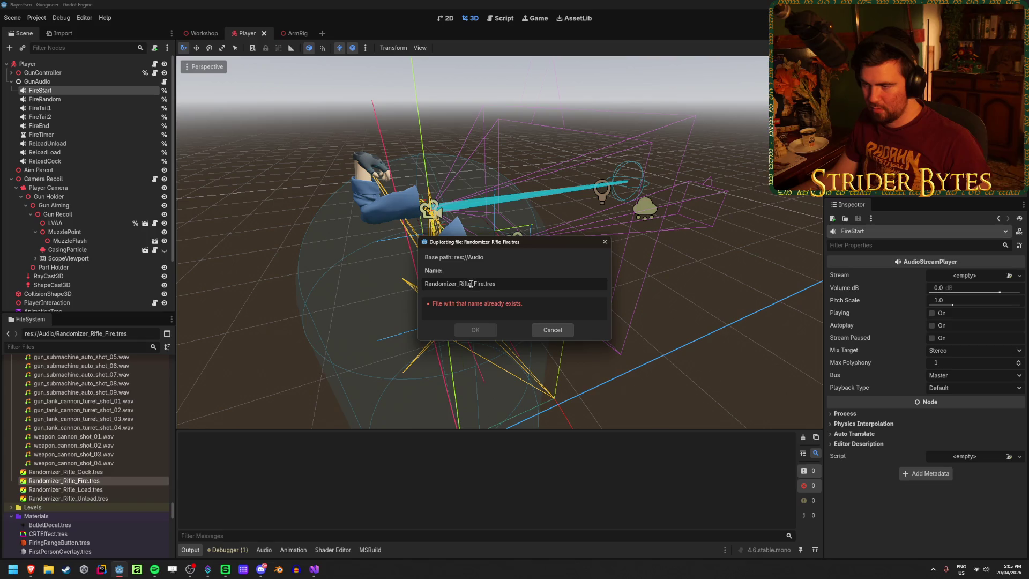
text(Pistol)
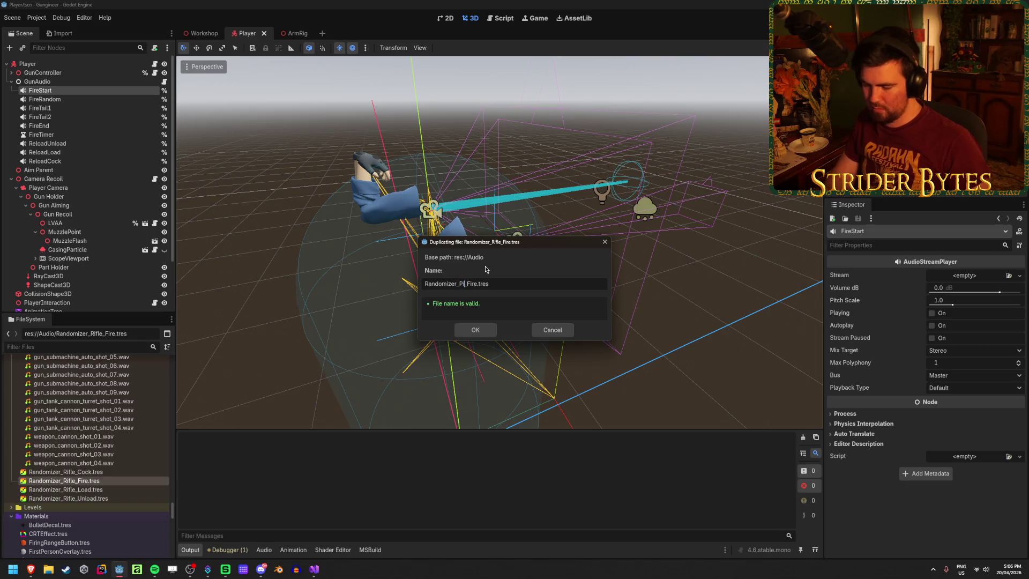
click(475, 330)
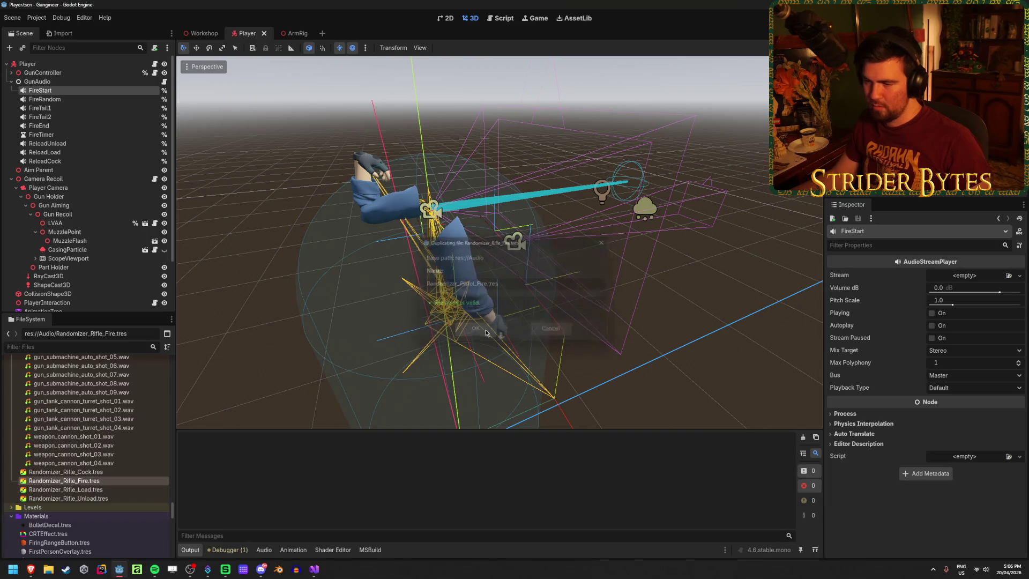
click(102, 476)
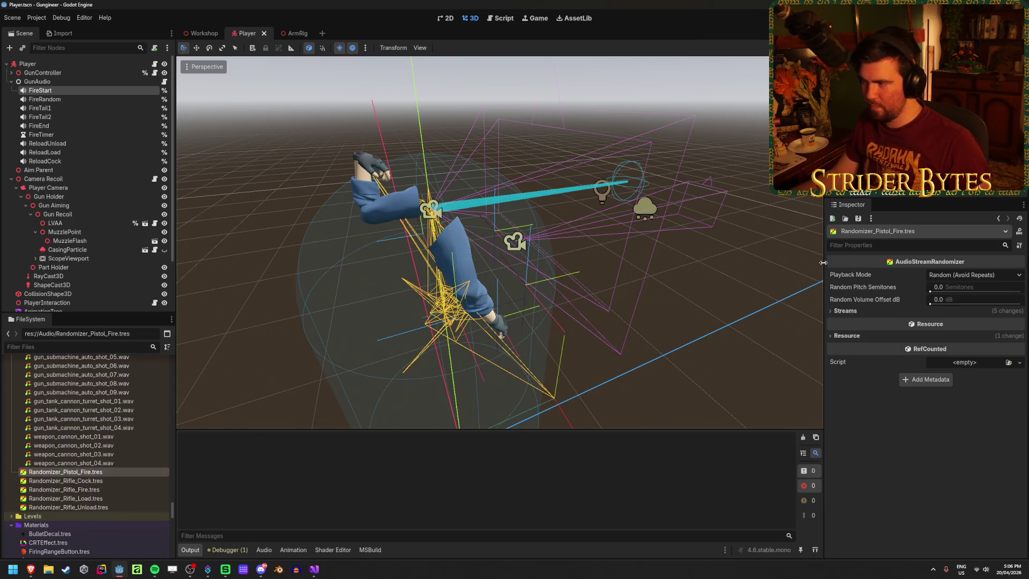
Step: Expand the Streams list and delete all the copied rifle sounds
click(998, 311)
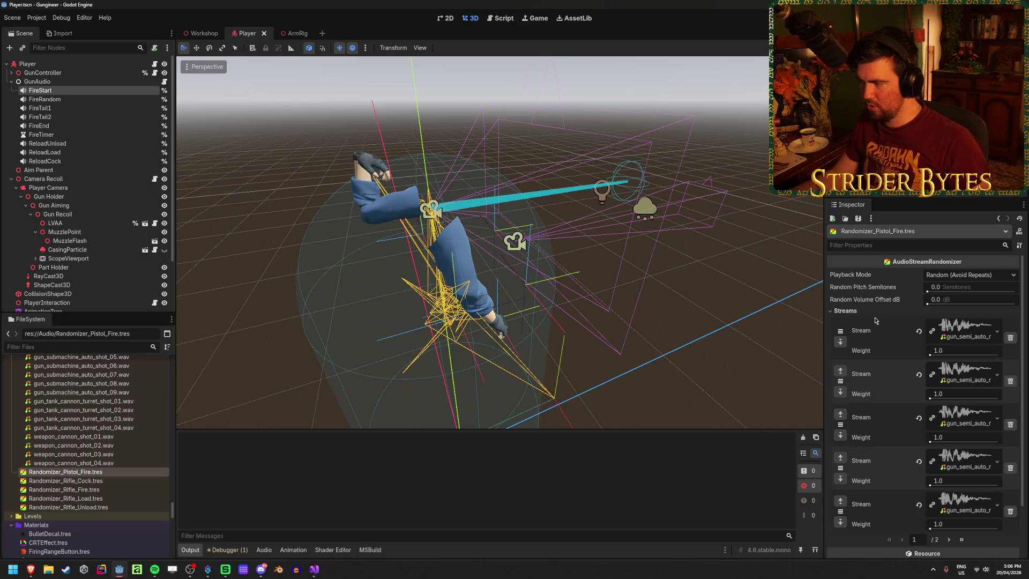
click(1011, 339)
click(1012, 338)
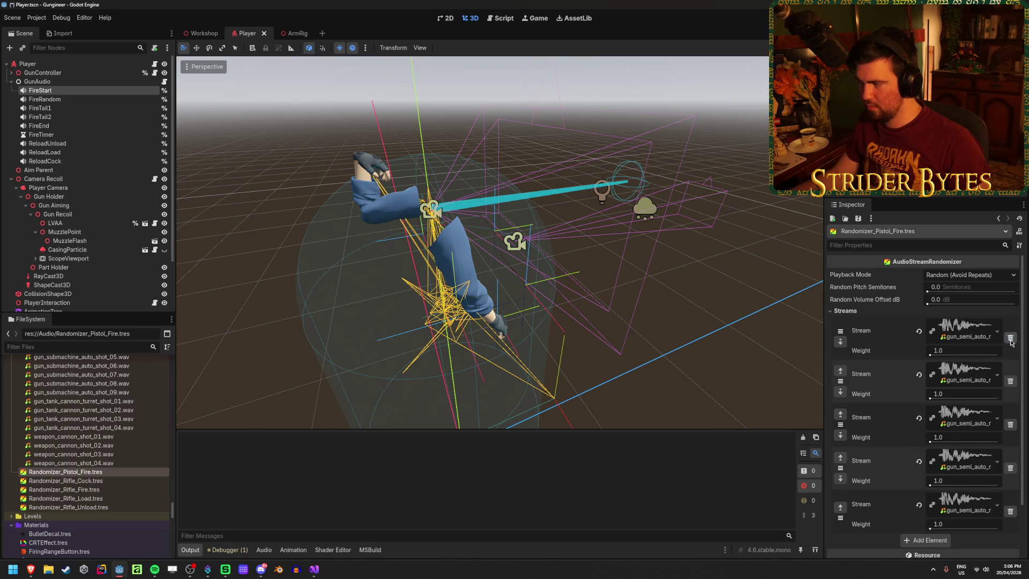
click(1013, 339)
click(1016, 338)
click(1016, 338)
click(1015, 338)
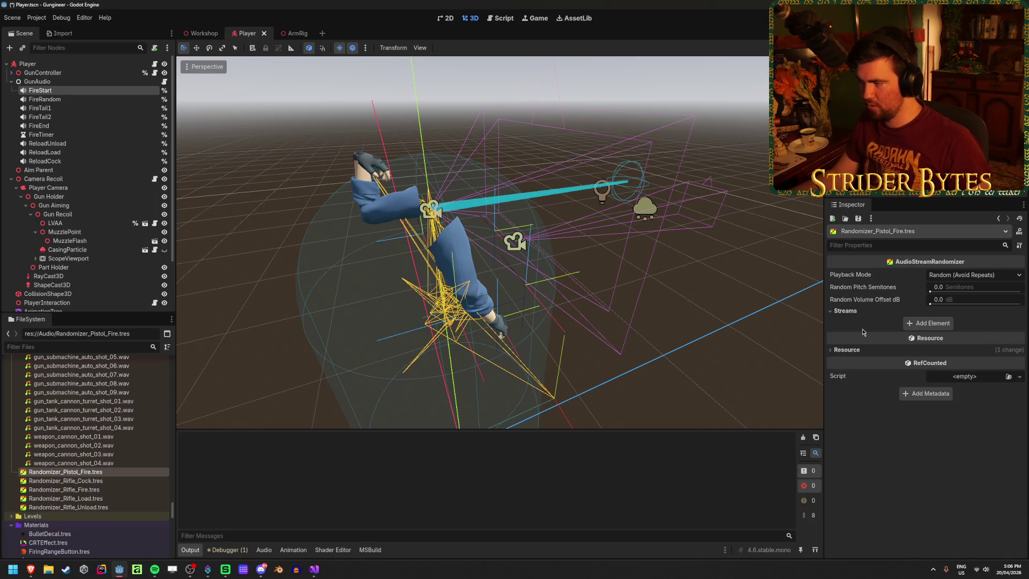
scroll(119, 443, up, 10)
scroll(119, 443, up, 10)
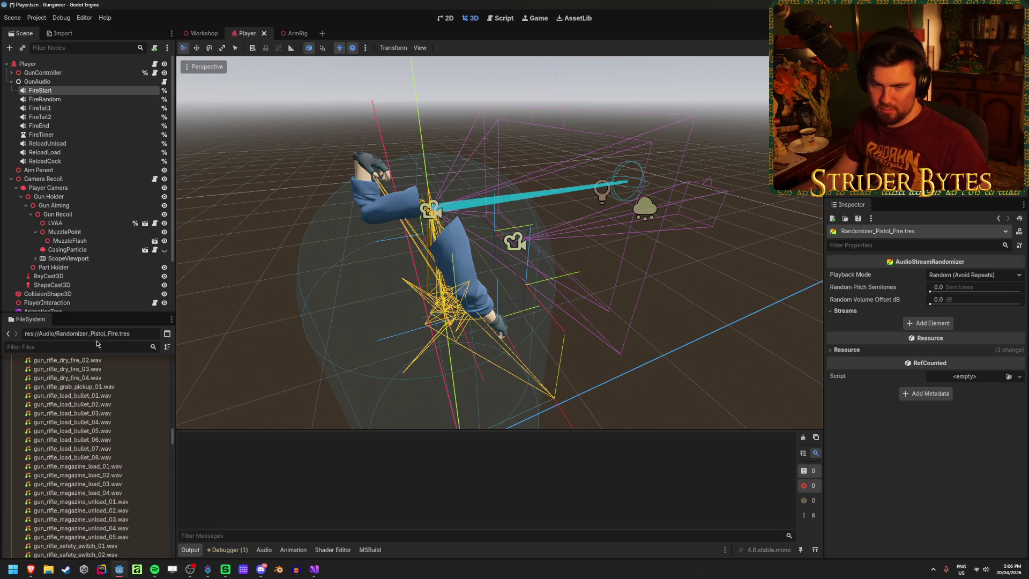
scroll(118, 443, up, 5)
scroll(119, 443, up, 15)
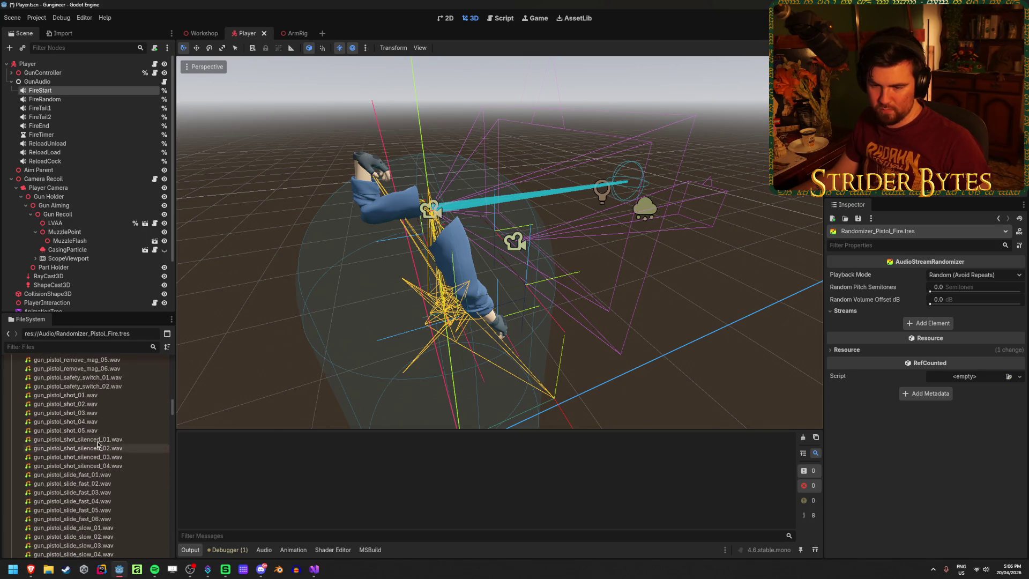
Step: Select gun_pistol_shot_01 to 05 and add five empty stream slots
click(64, 395)
shift+click(64, 430)
mouse_move(65, 430)
mouse_down()
mouse_move(758, 414)
mouse_move(841, 386)
mouse_move(868, 356)
mouse_move(873, 328)
mouse_move(915, 326)
mouse_up()
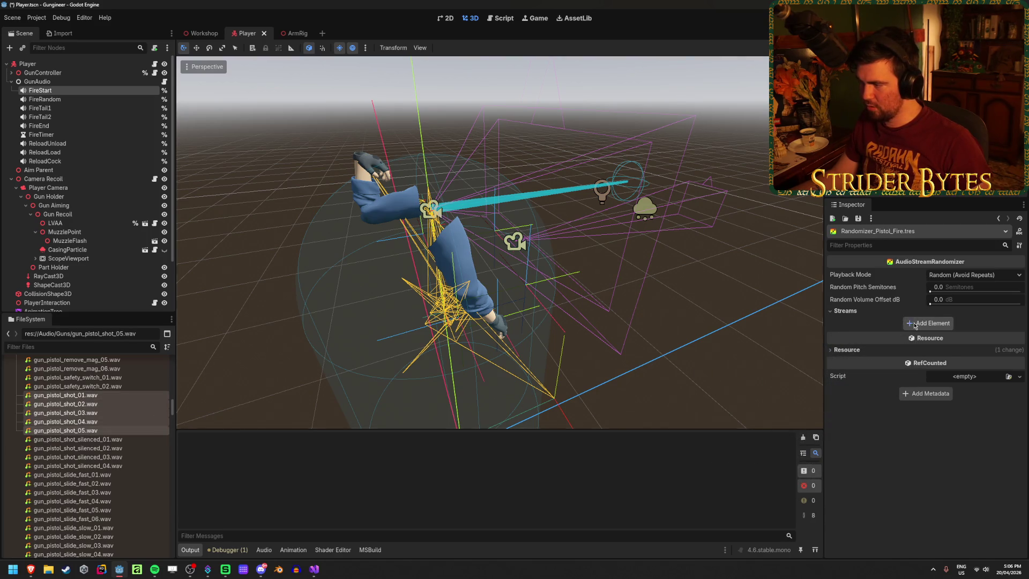
click(915, 324)
click(930, 354)
click(931, 384)
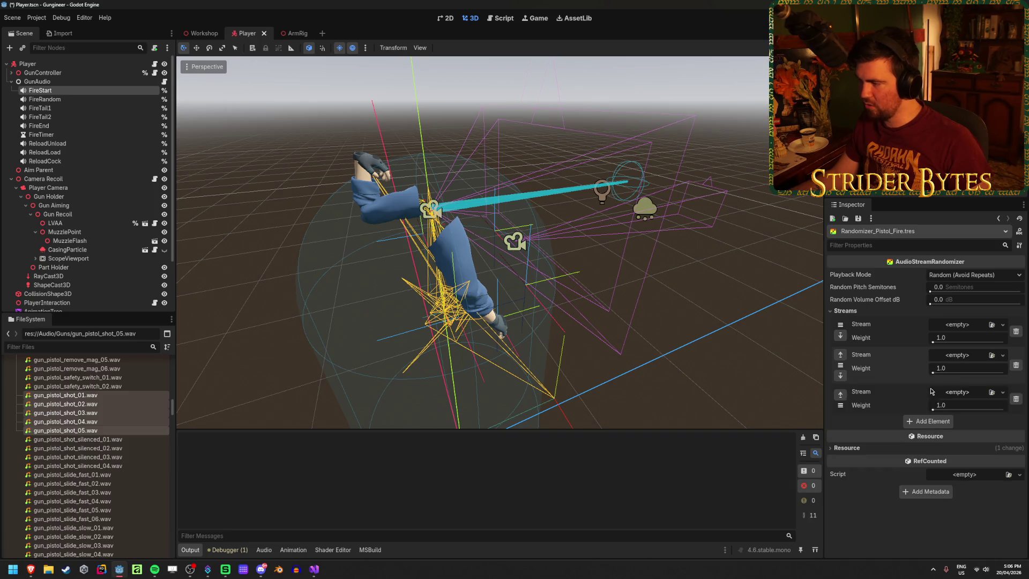
click(932, 426)
click(931, 457)
mouse_move(89, 399)
mouse_down()
mouse_move(535, 386)
mouse_move(927, 348)
mouse_move(926, 332)
mouse_up()
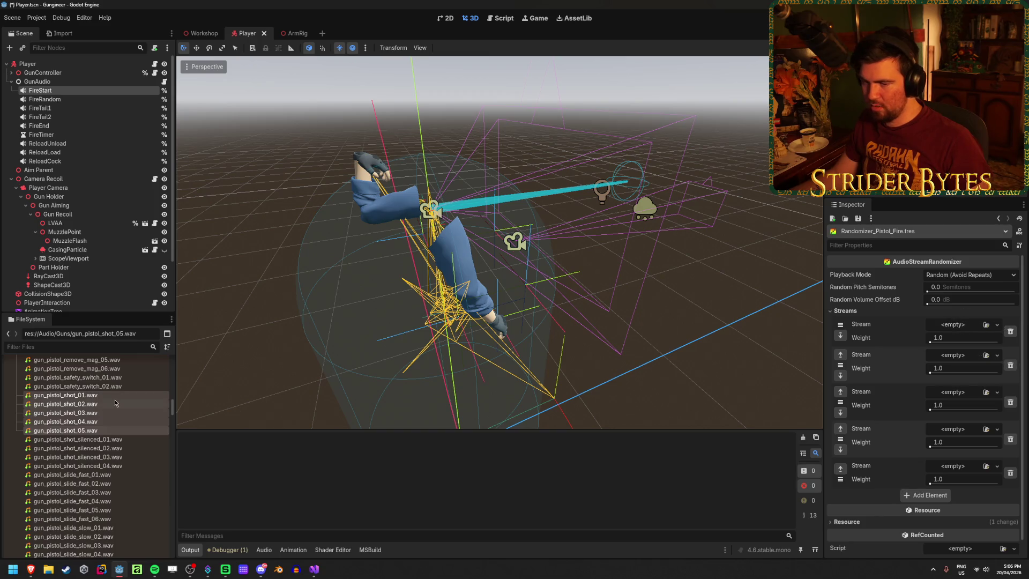
Step: Assign gun_pistol_shot_01 through 05.wav to the five stream slots and save the resource
click(80, 395)
drag(80, 395, 959, 327)
drag(80, 404, 959, 369)
mouse_move(96, 417)
mouse_down()
mouse_move(905, 397)
mouse_move(955, 415)
mouse_up()
drag(81, 422, 928, 459)
drag(875, 488, 954, 497)
key(ctrl+s)
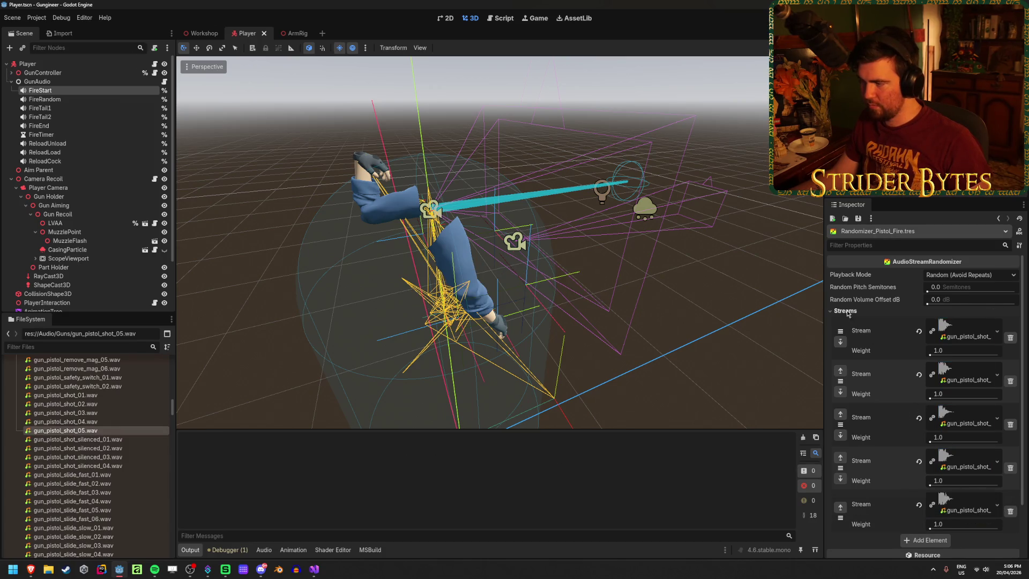
click(845, 311)
scroll(68, 406, down, 10)
Step: Compare Randomizer_Rifle_Cock.tres with Randomizer_Pistol_Fire.tres, then switch to the browser's Decorator pattern page
scroll(67, 405, down, 1)
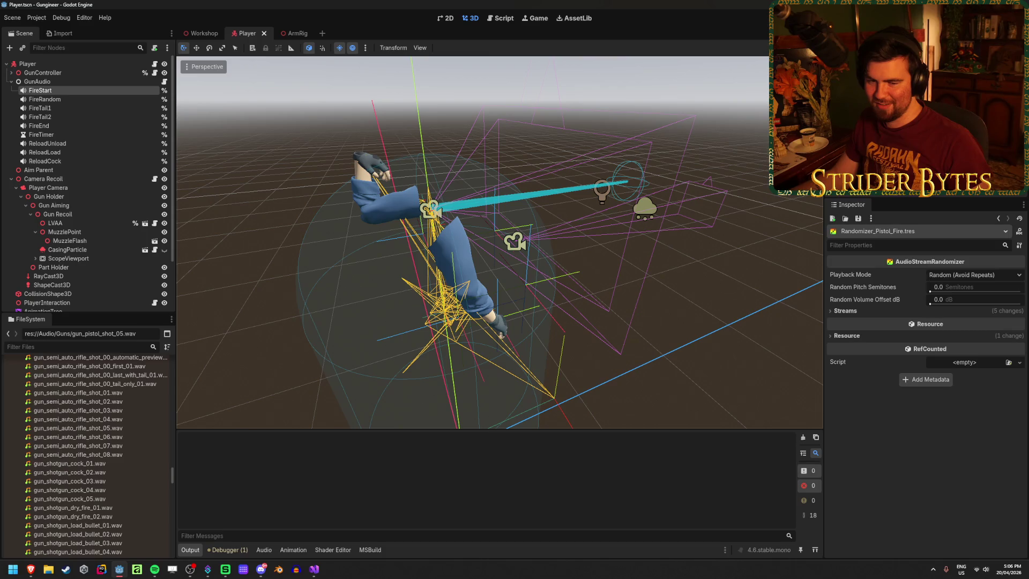
scroll(78, 392, down, 15)
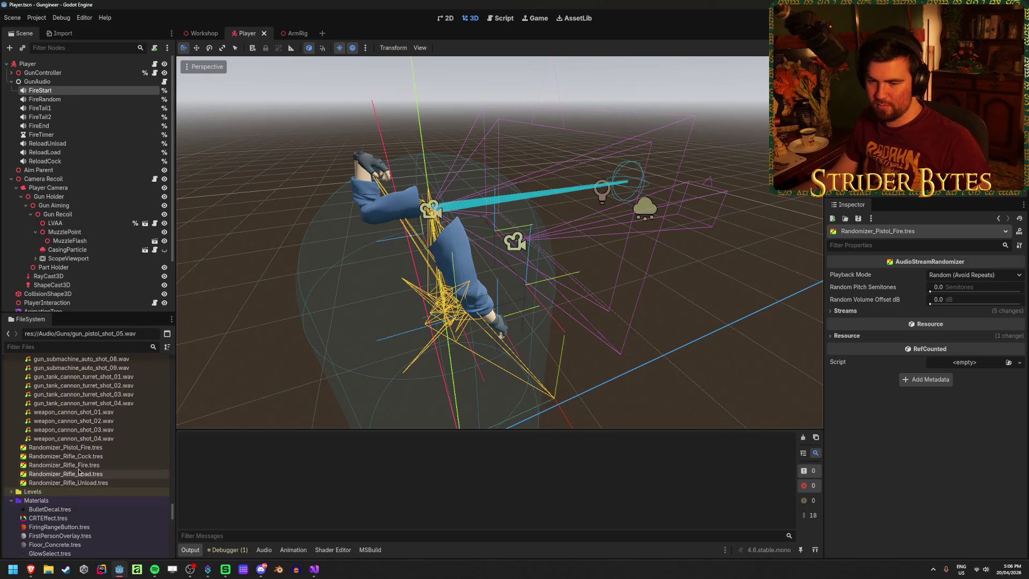
click(102, 456)
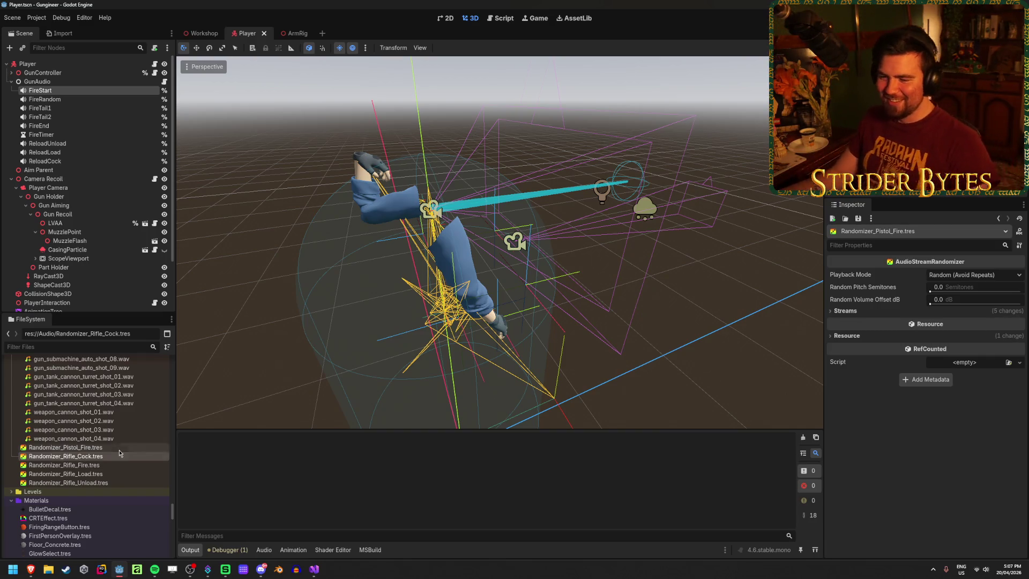
click(86, 448)
mouse_move(87, 449)
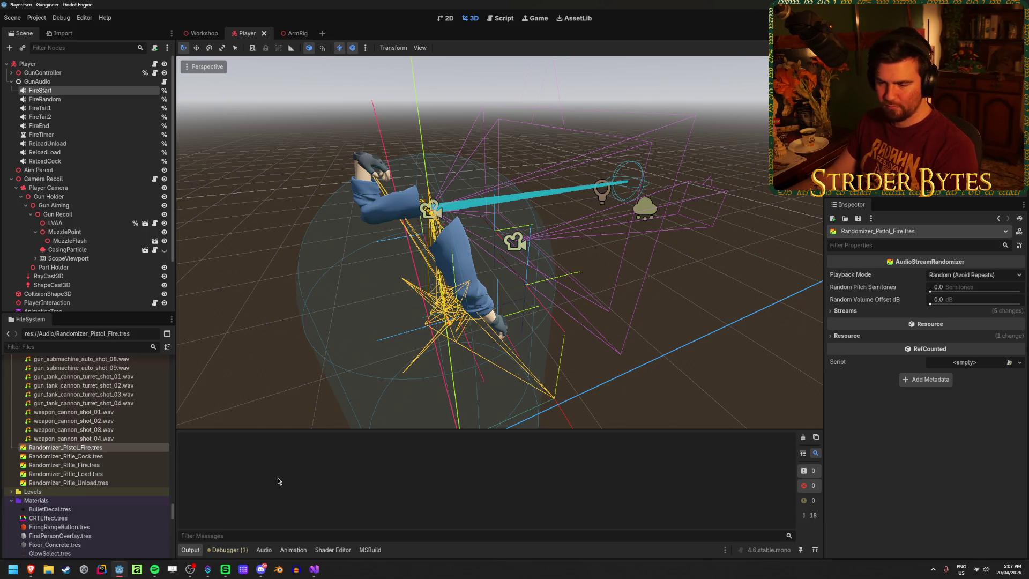
key(alt+Tab)
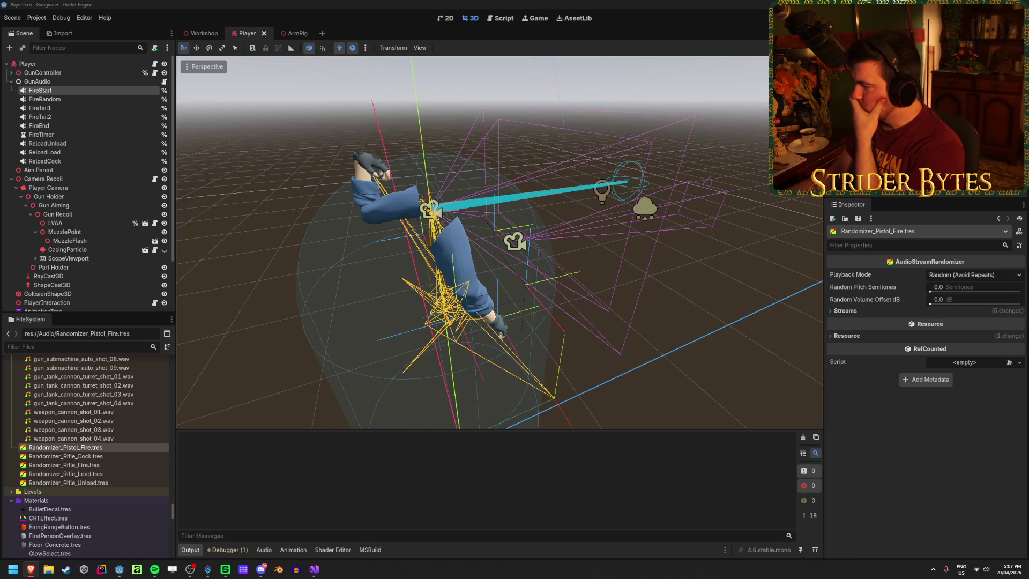
key(alt+Tab)
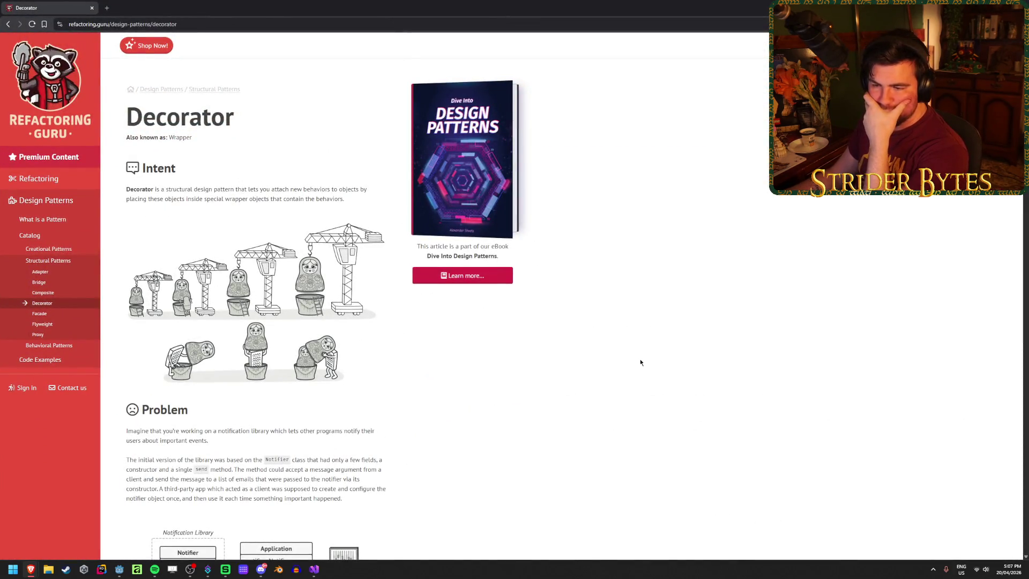
Step: Read the Decorator Intent paragraph and the Notifier Problem section, then go back to Godot
triple_click(244, 199)
click(340, 197)
triple_click(348, 201)
click(294, 197)
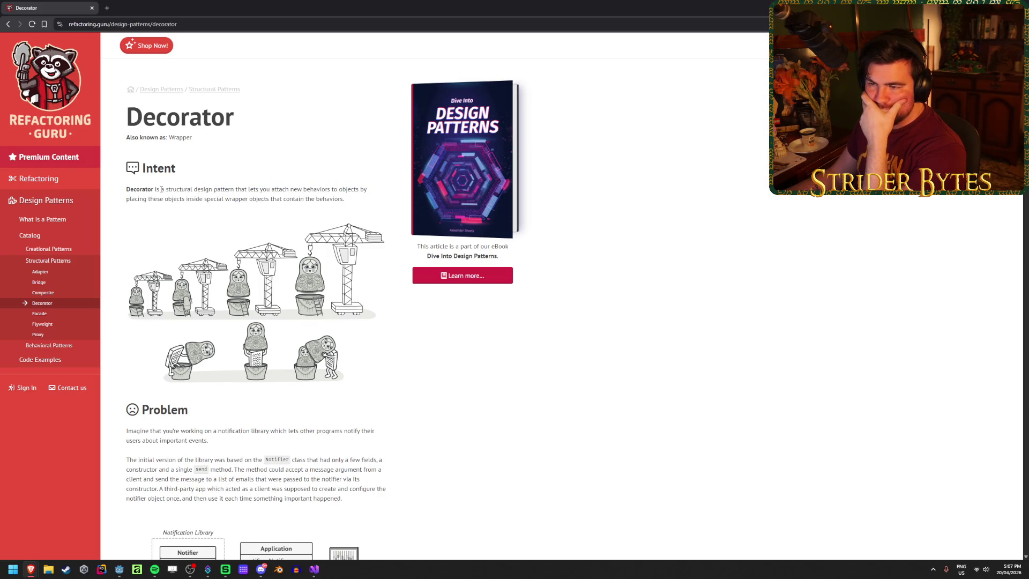
scroll(437, 317, down, 3)
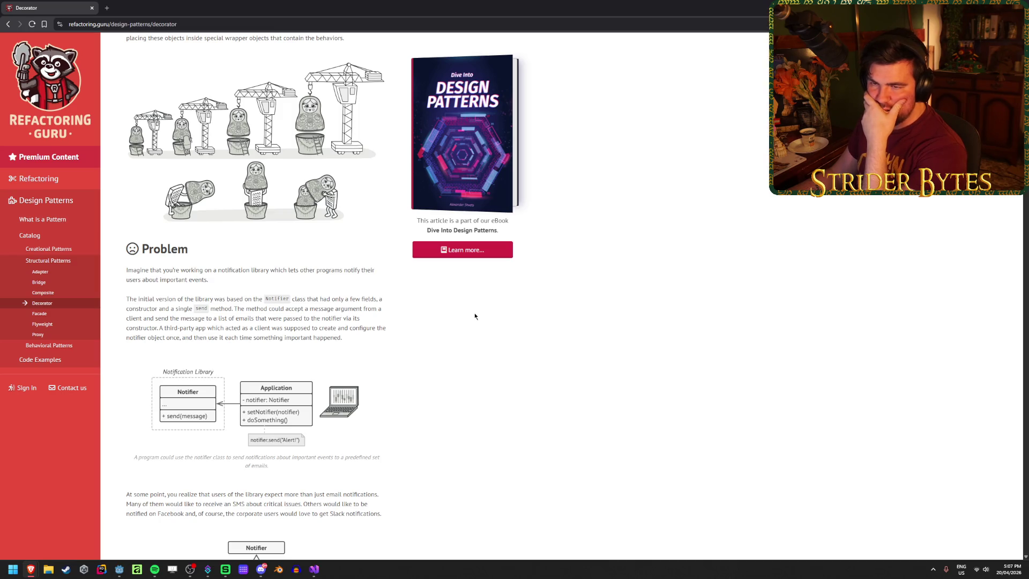
scroll(474, 316, down, 4)
scroll(475, 311, up, 3)
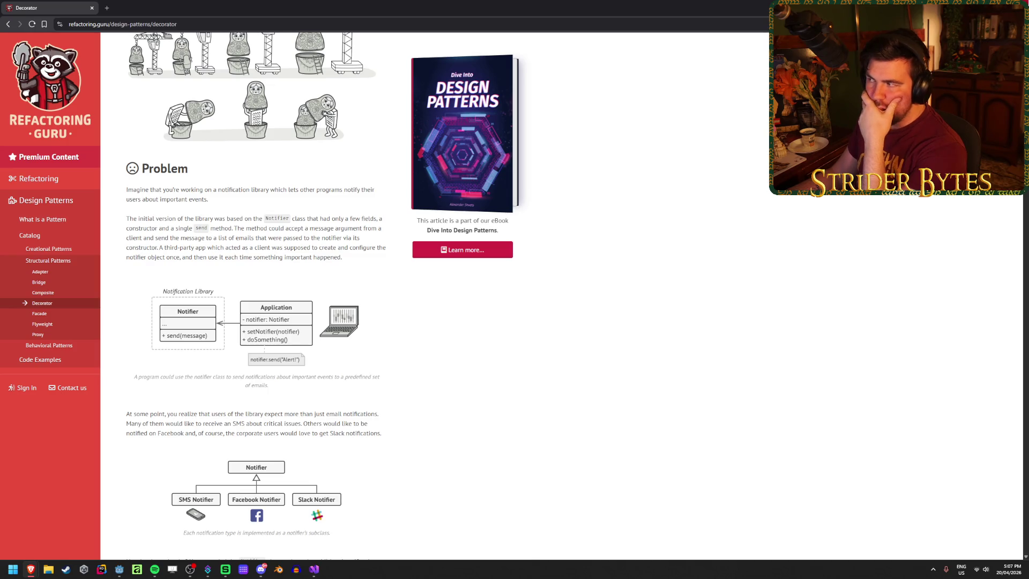
key(alt+Tab)
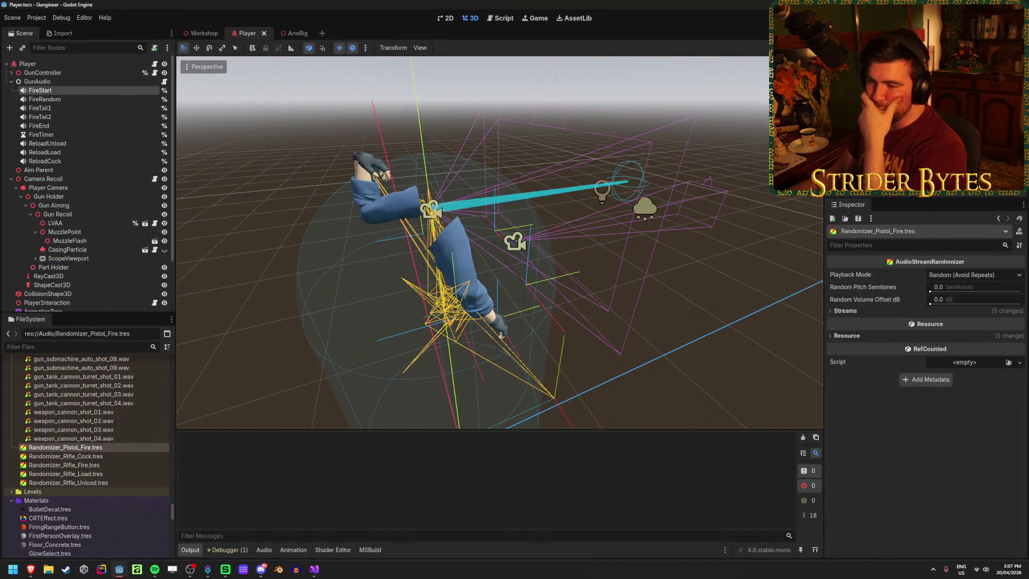
Step: In GunAudio.cs, review the FireStart, FireRandom and FireTail1 lookups and line 35's empty pistol path
key(alt+Tab)
text(fire)
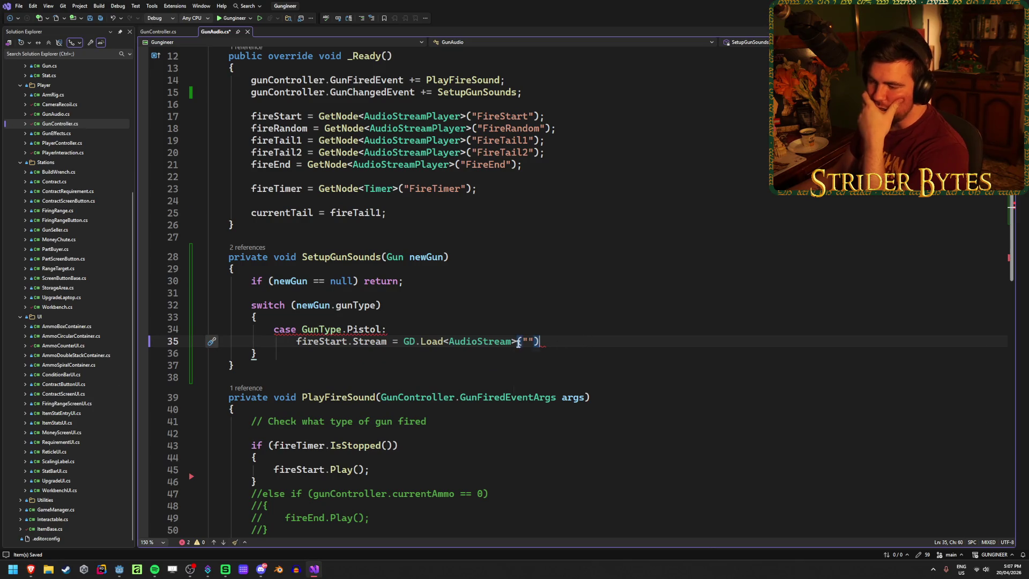
scroll(344, 347, up, 4)
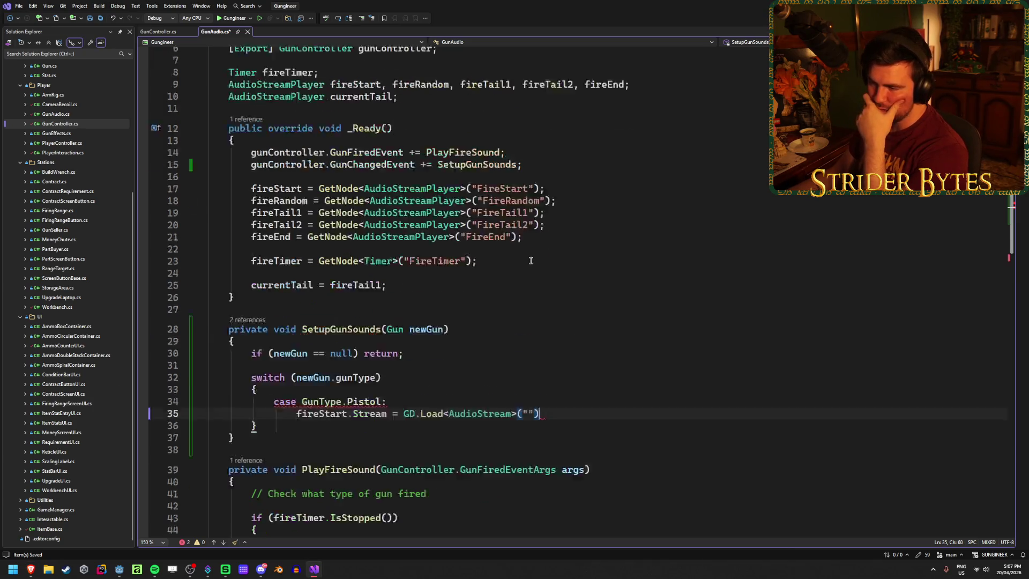
click(591, 260)
click(586, 274)
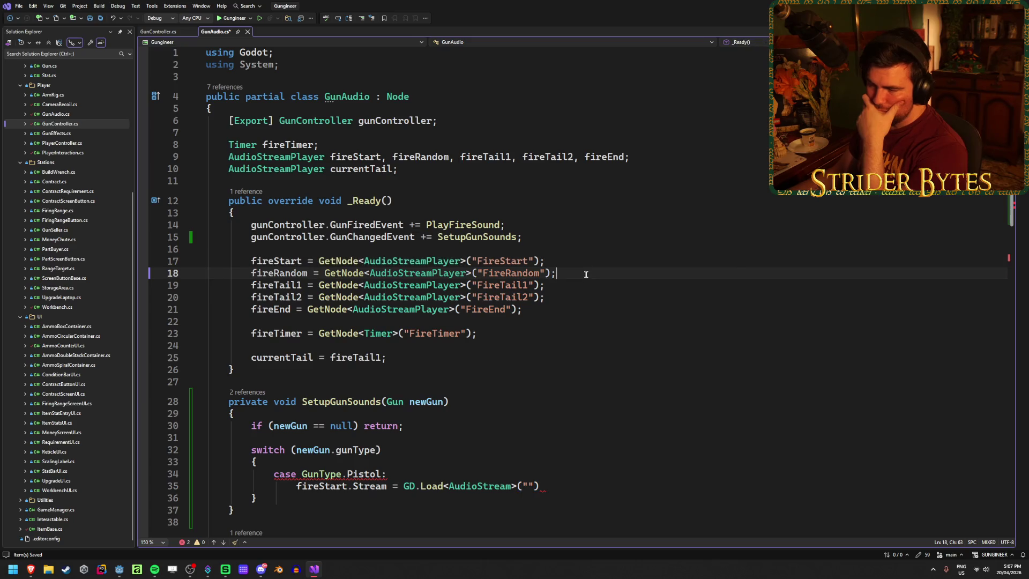
click(587, 286)
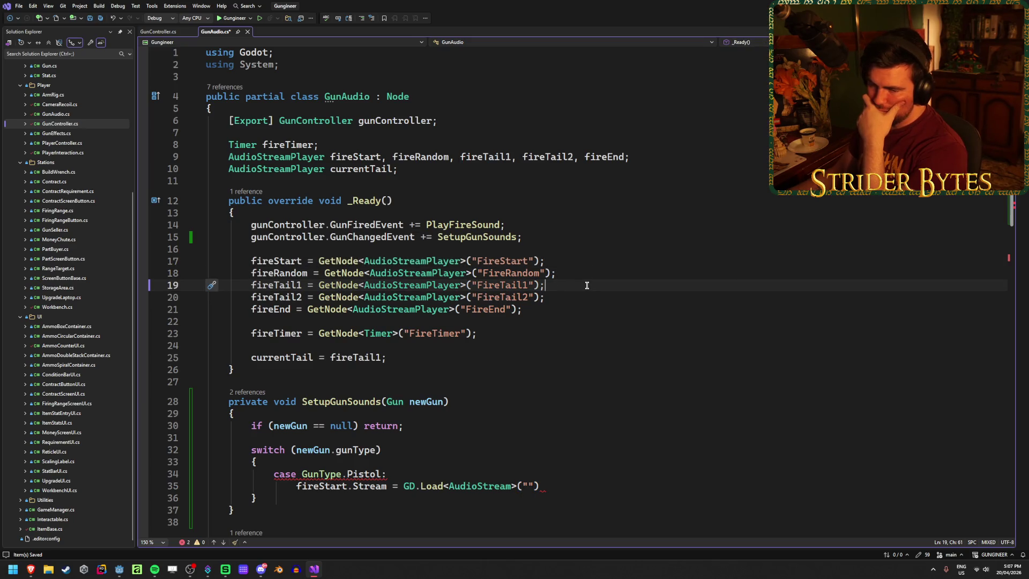
scroll(586, 285, down, 2)
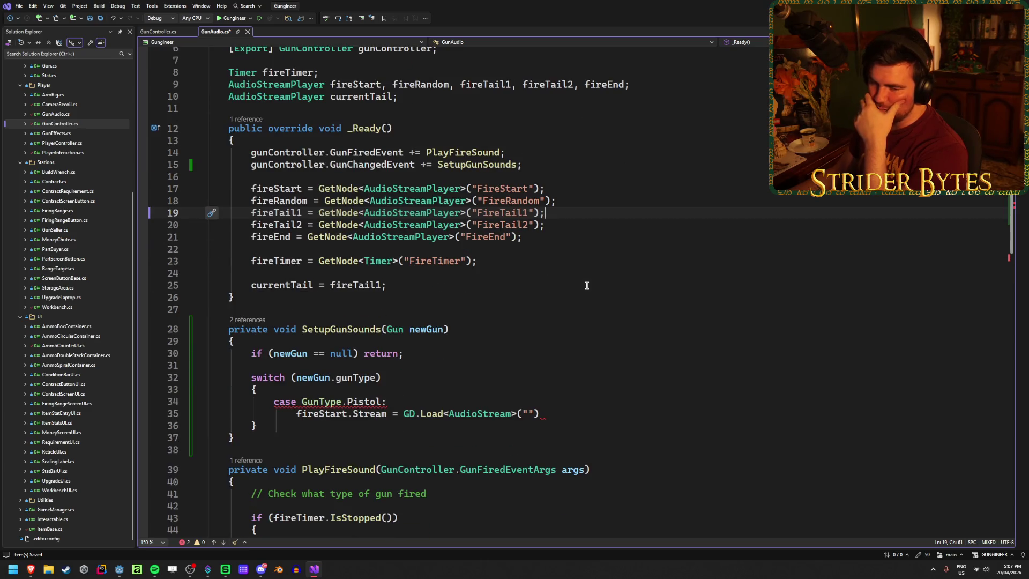
click(567, 411)
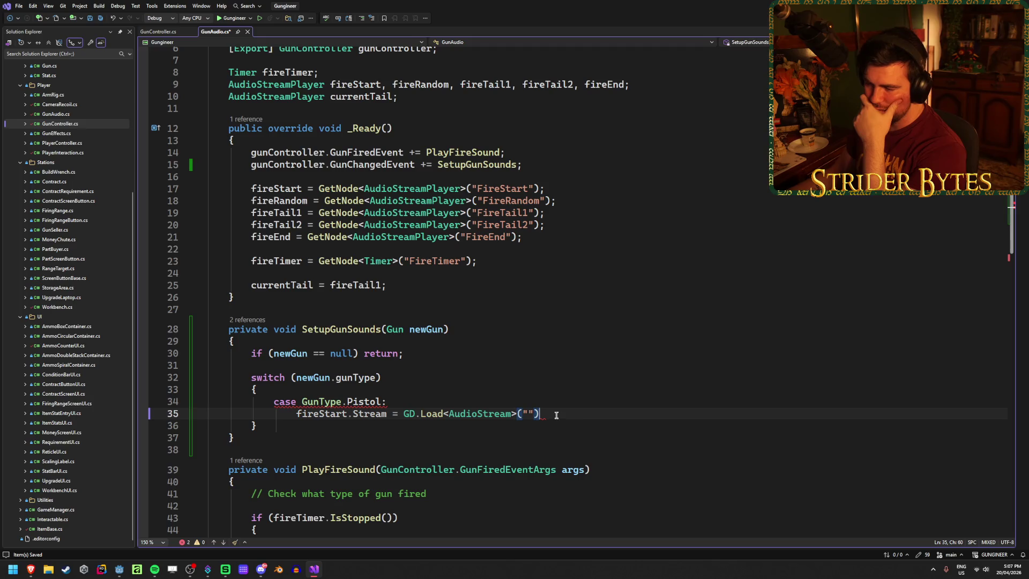
mouse_move(567, 408)
mouse_down()
mouse_move(298, 414)
mouse_move(544, 413)
mouse_up()
Step: Step through the FireStart to FireEnd node lookup lines in _Ready
click(627, 205)
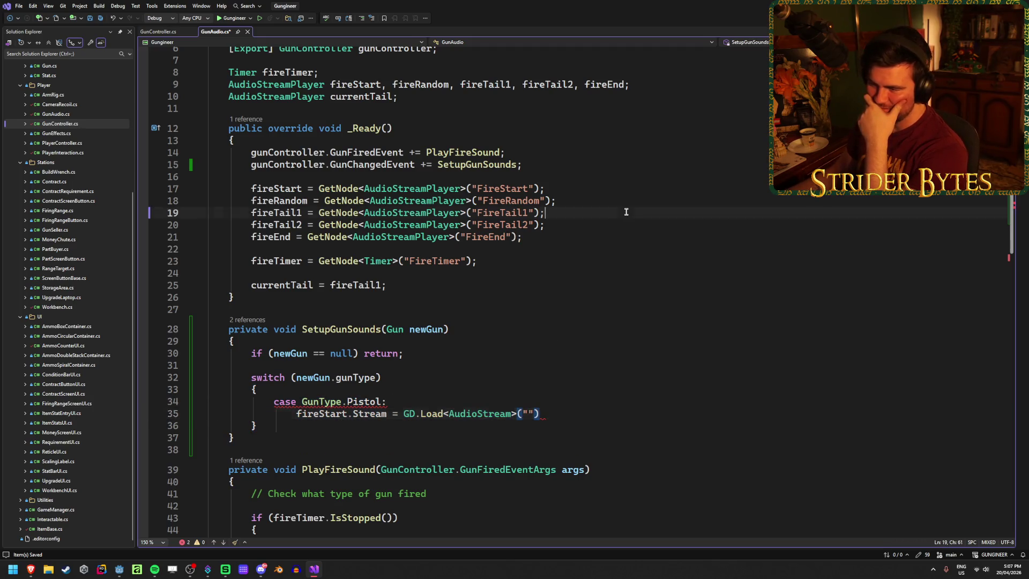
click(619, 191)
click(608, 201)
click(603, 213)
click(601, 225)
click(596, 235)
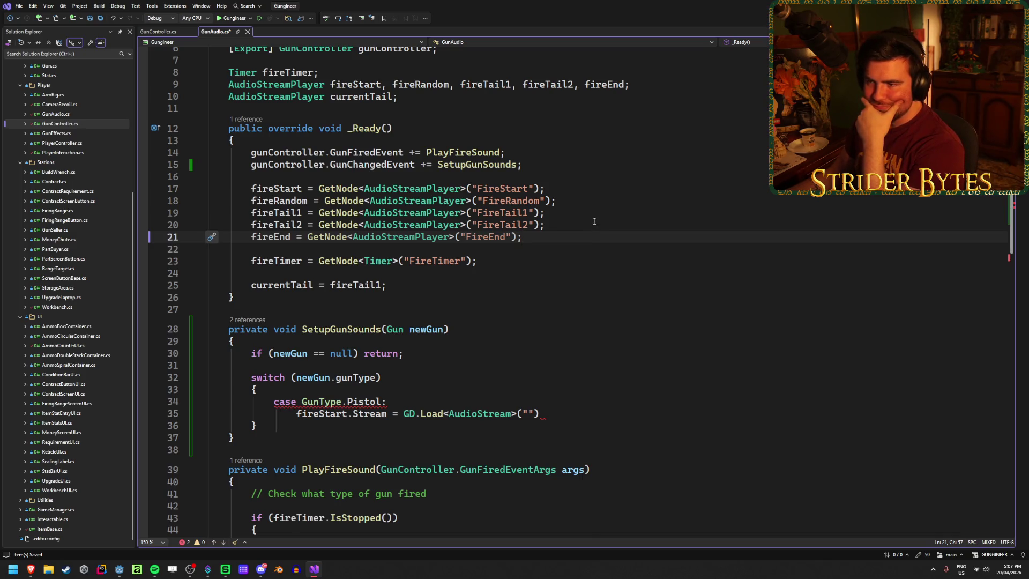
click(594, 221)
click(597, 212)
click(602, 199)
click(592, 213)
click(580, 237)
Step: Recheck the FireRandom through FireEnd lookups, then return to the Godot editor
click(588, 200)
click(578, 189)
click(577, 201)
click(569, 224)
click(564, 237)
click(579, 212)
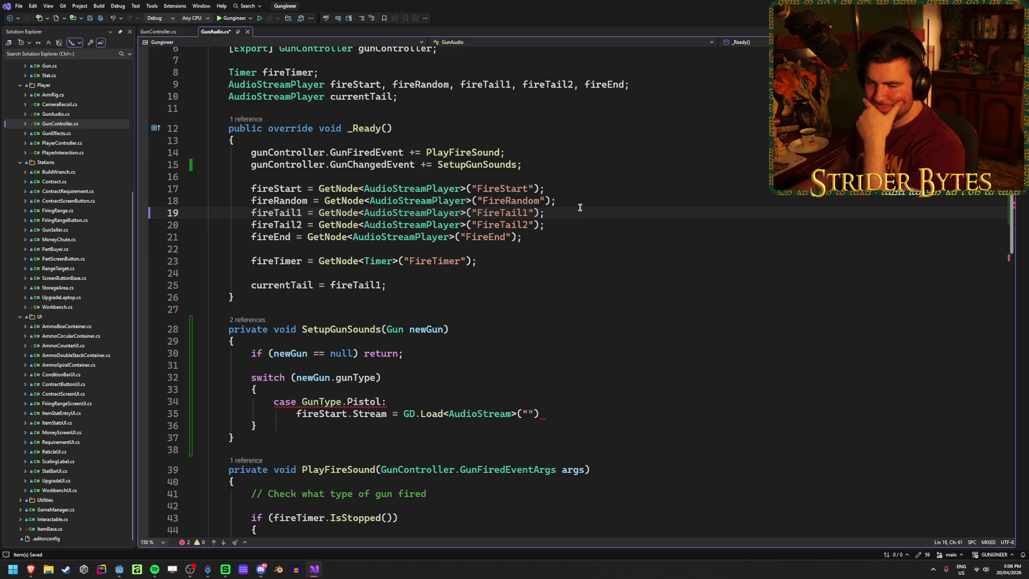
click(124, 572)
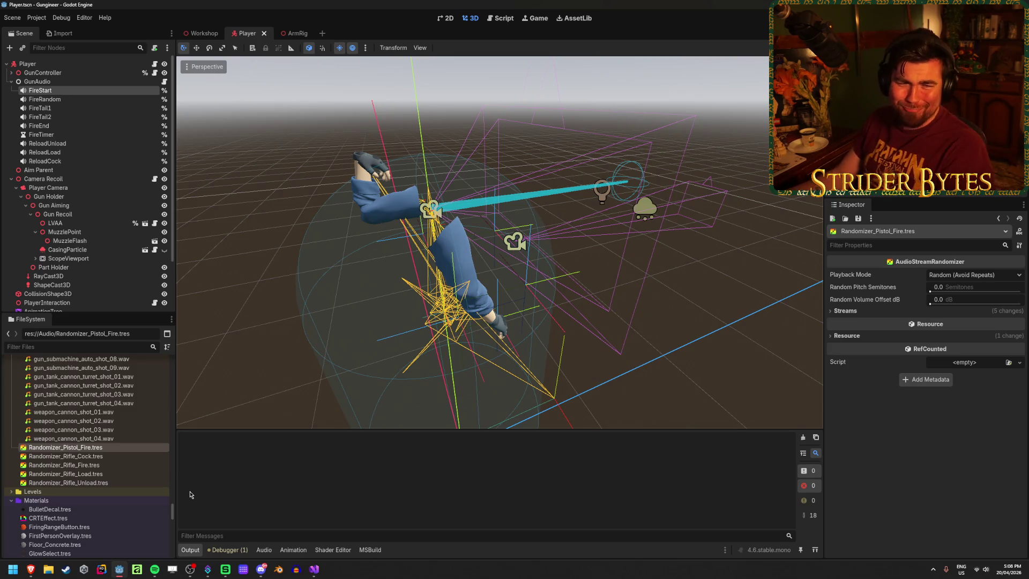
Step: Browse the Audio/Guns sounds and select the shotgun files, ending on gun_shotgun_cock_05.wav
scroll(139, 461, up, 10)
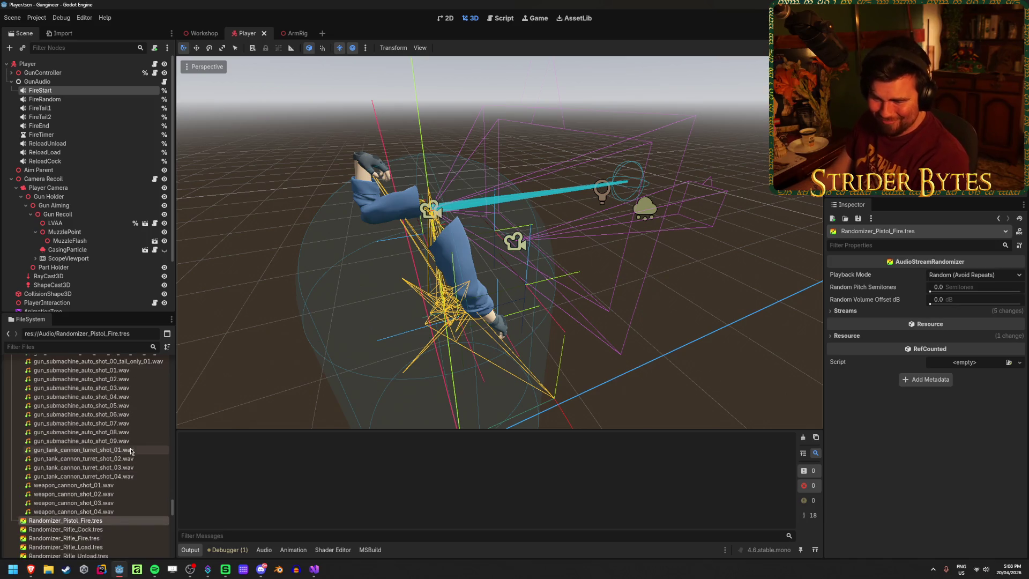
scroll(139, 460, up, 10)
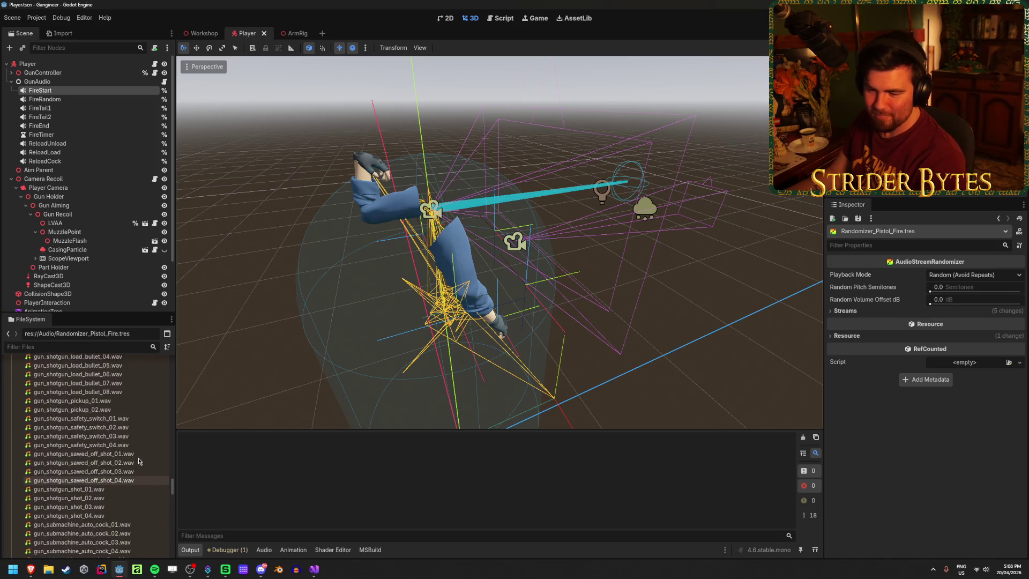
scroll(139, 459, up, 5)
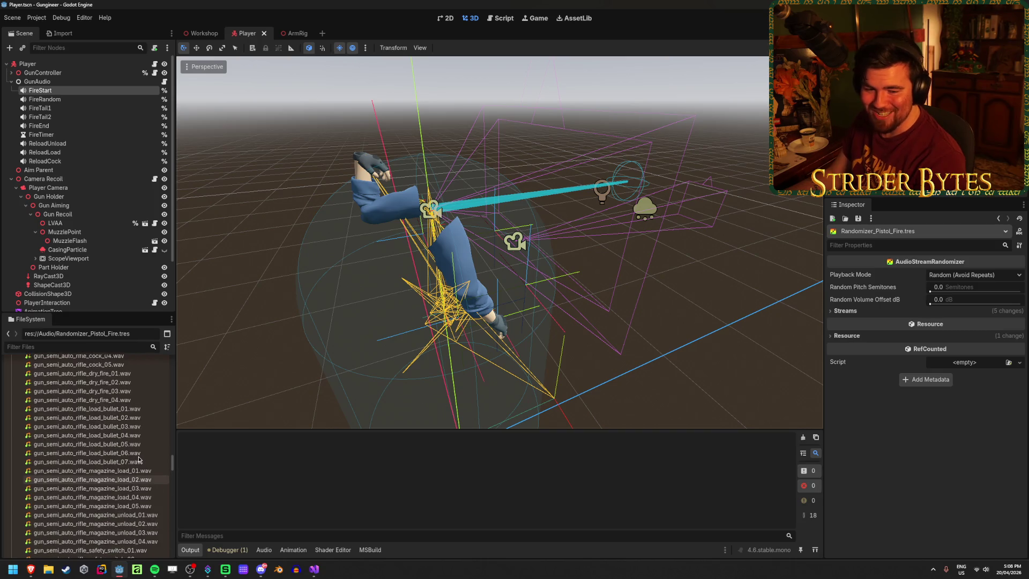
scroll(140, 459, up, 15)
scroll(142, 459, up, 15)
scroll(142, 459, up, 10)
scroll(101, 460, up, 5)
scroll(101, 459, down, 20)
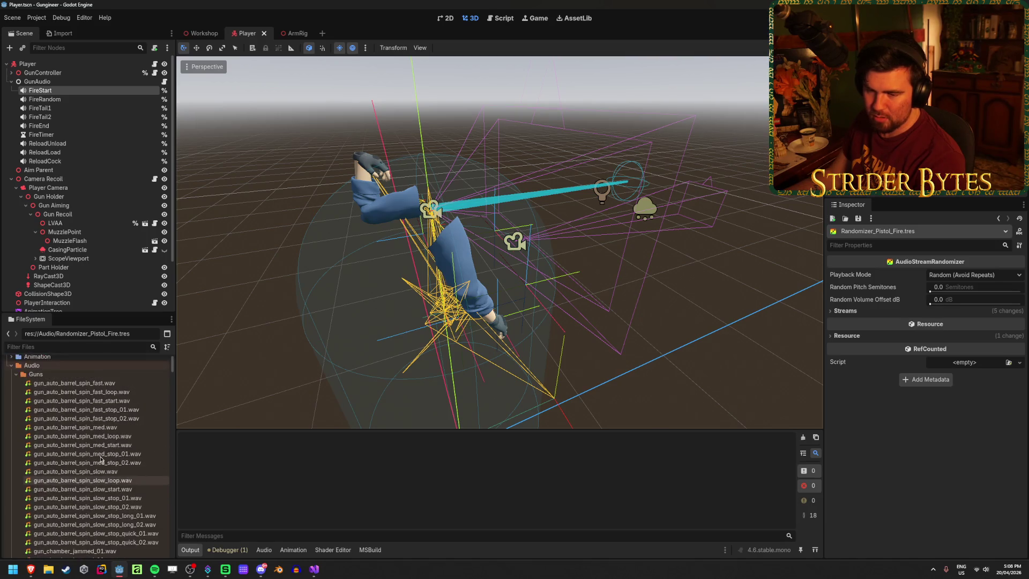
scroll(107, 459, down, 15)
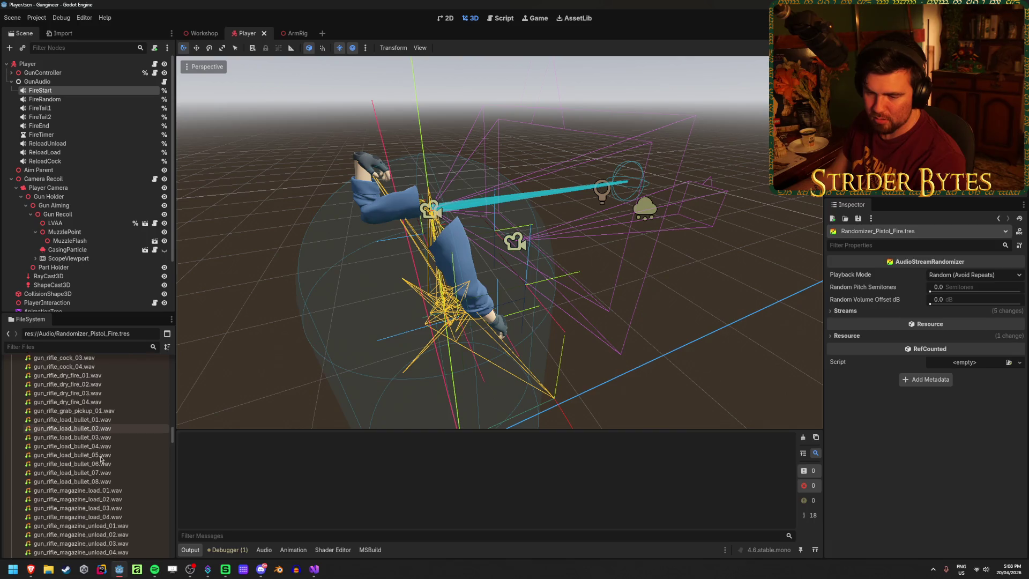
scroll(124, 455, down, 2)
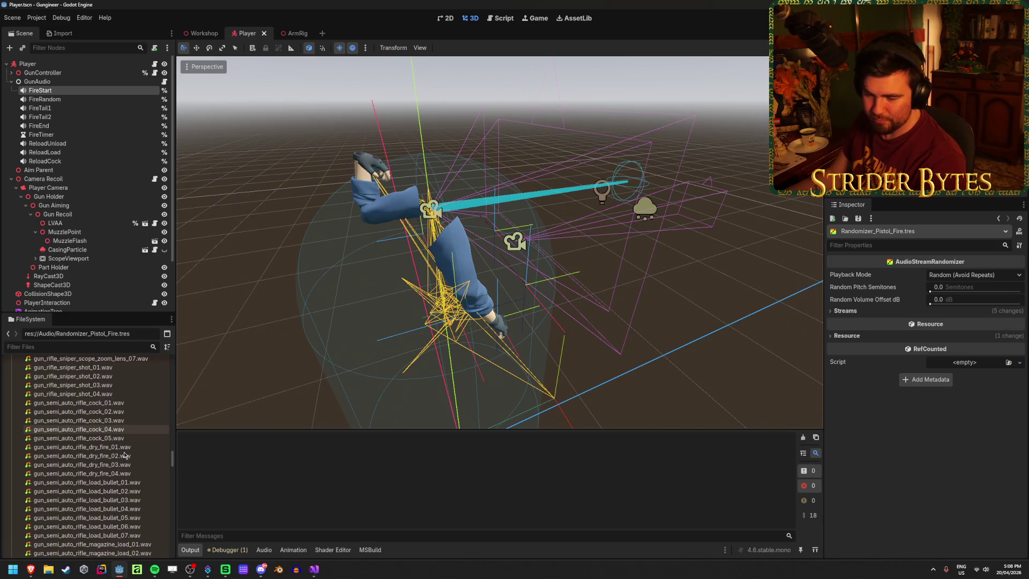
scroll(125, 455, down, 10)
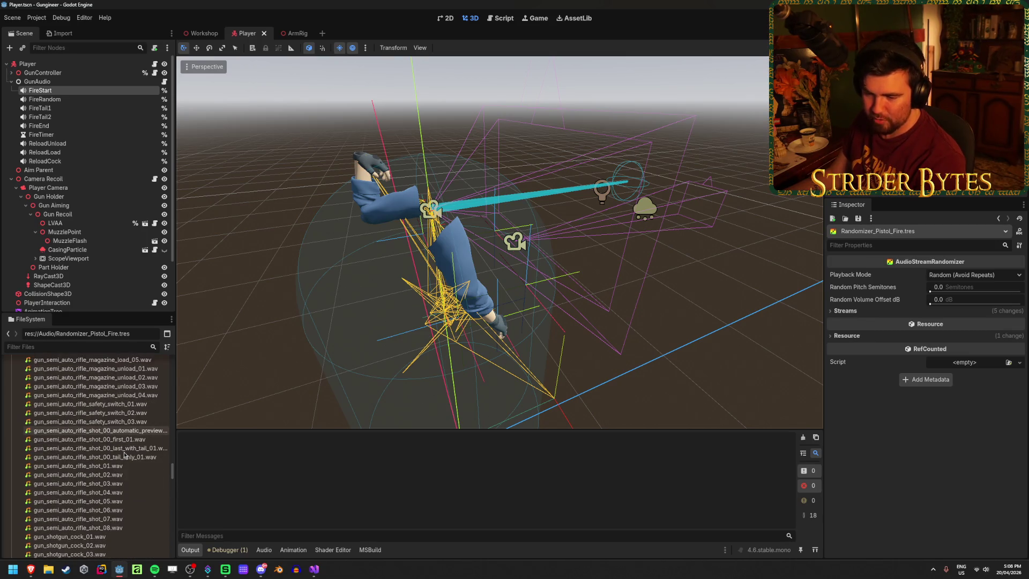
scroll(125, 455, down, 3)
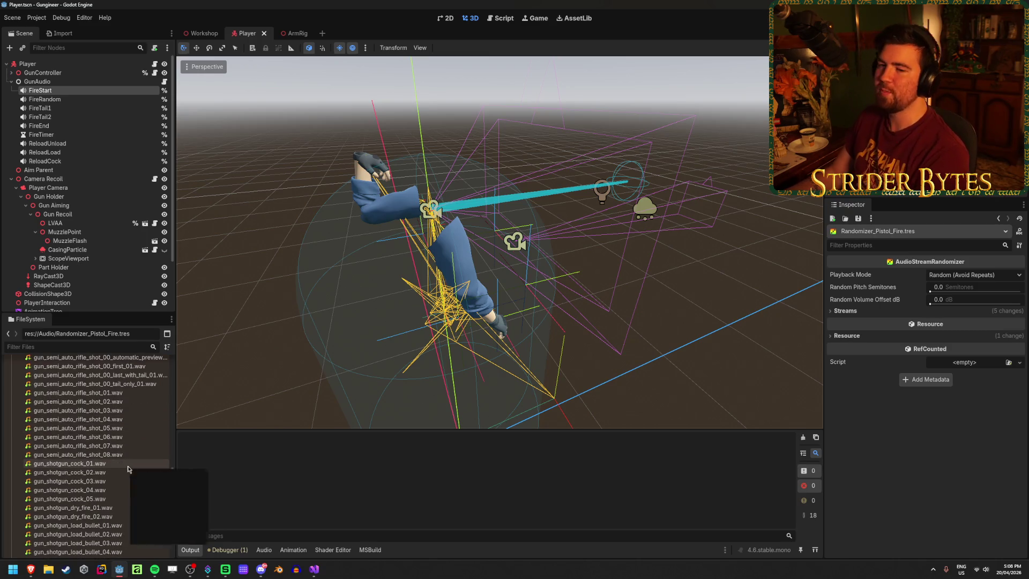
scroll(75, 452, down, 1)
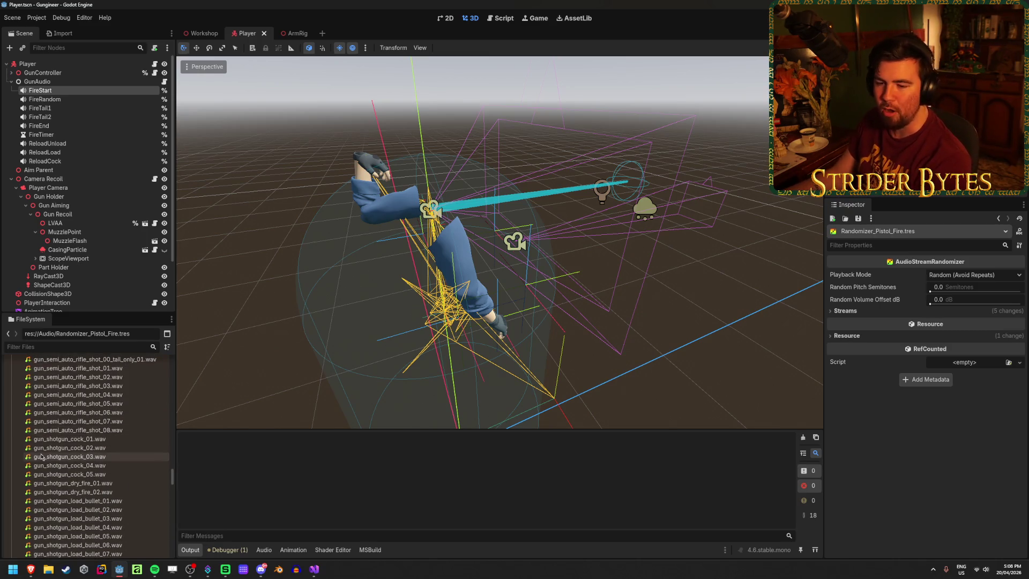
scroll(75, 452, down, 2)
click(101, 496)
click(101, 452)
click(101, 442)
click(101, 434)
click(101, 425)
Step: Select gun_submachine_auto_load_bullet_01.wav in the gun sounds list
scroll(91, 455, down, 2)
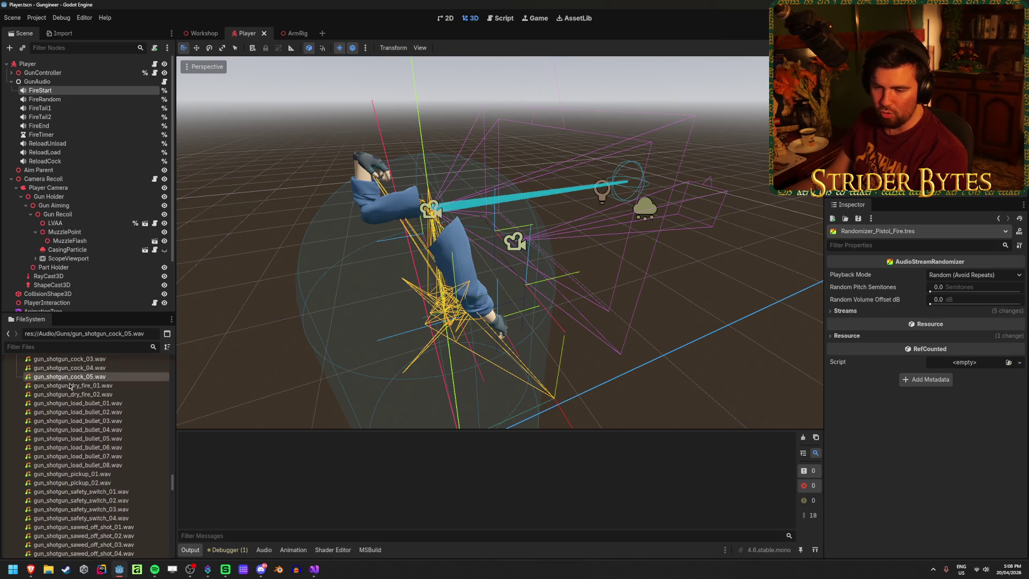
scroll(146, 443, down, 7)
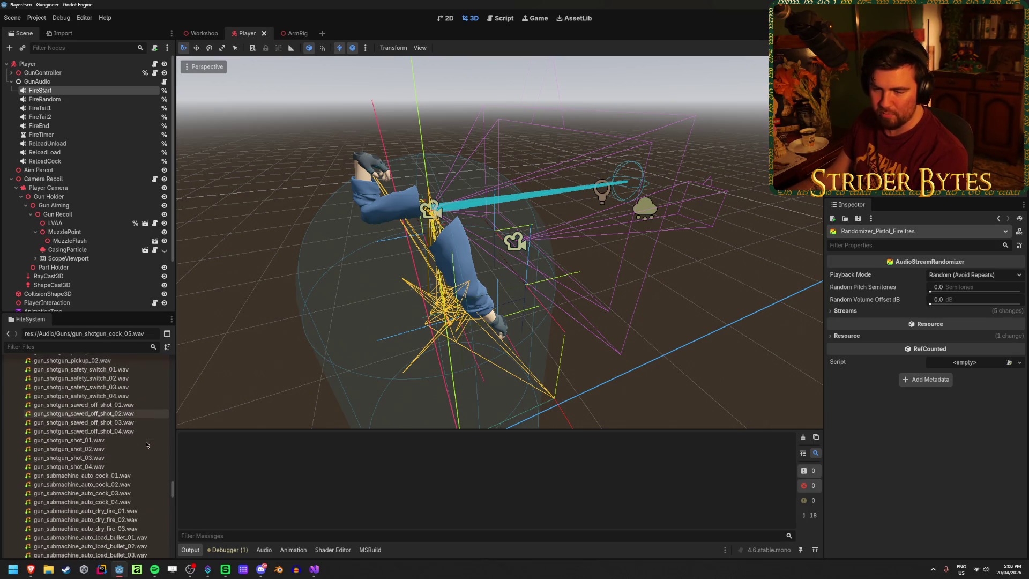
scroll(146, 444, down, 5)
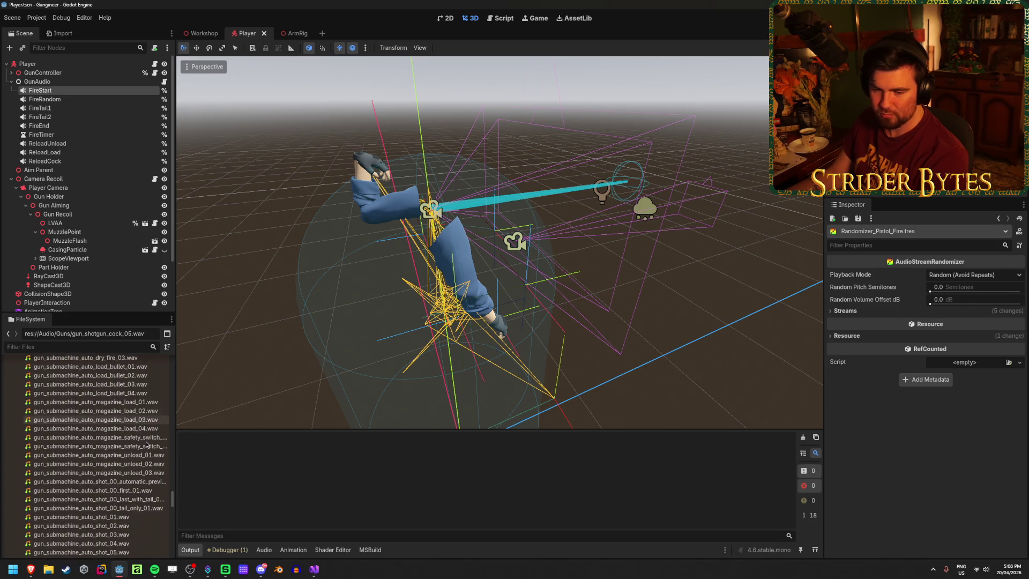
scroll(146, 444, up, 1)
click(154, 391)
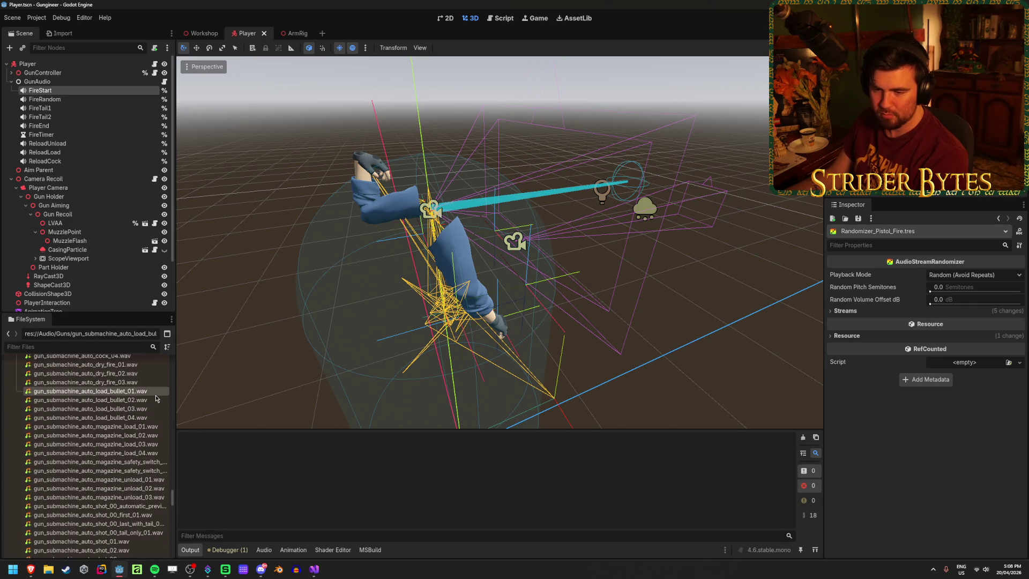
scroll(151, 434, down, 4)
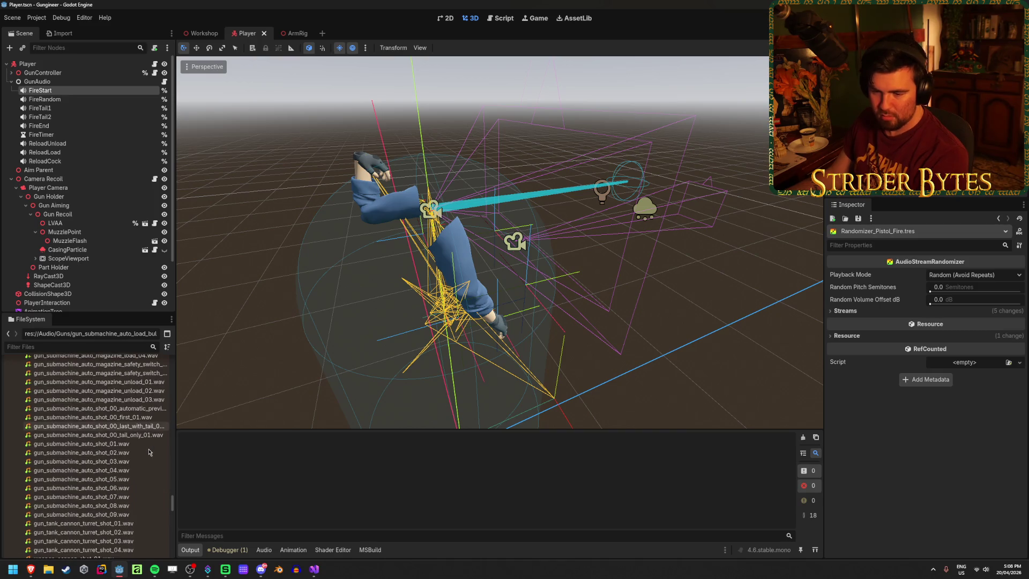
scroll(140, 492, up, 3)
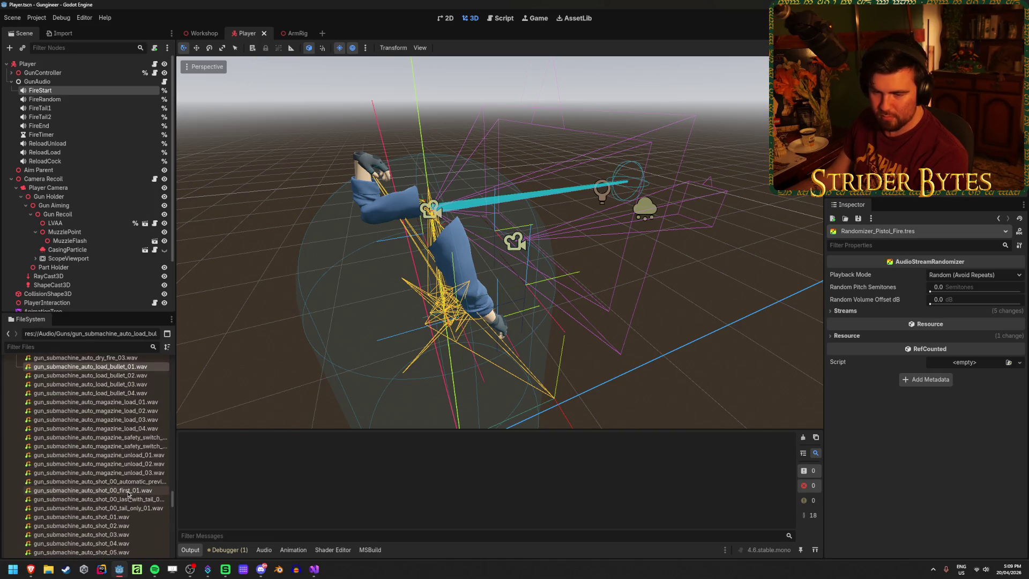
Step: Widen the left docks and drag the FileSystem tab toward the Scene dock
drag(176, 491, 216, 492)
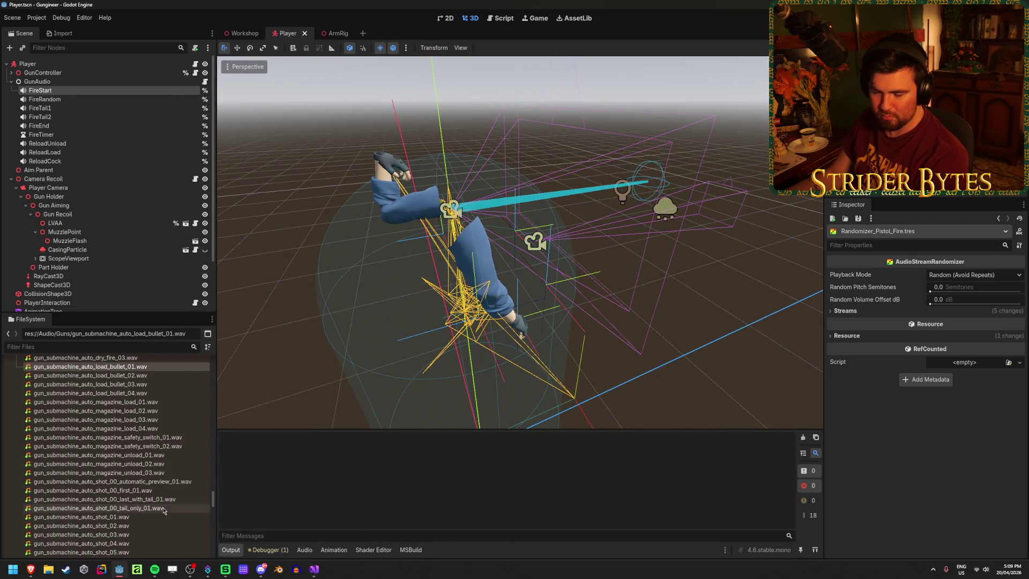
scroll(155, 508, up, 2)
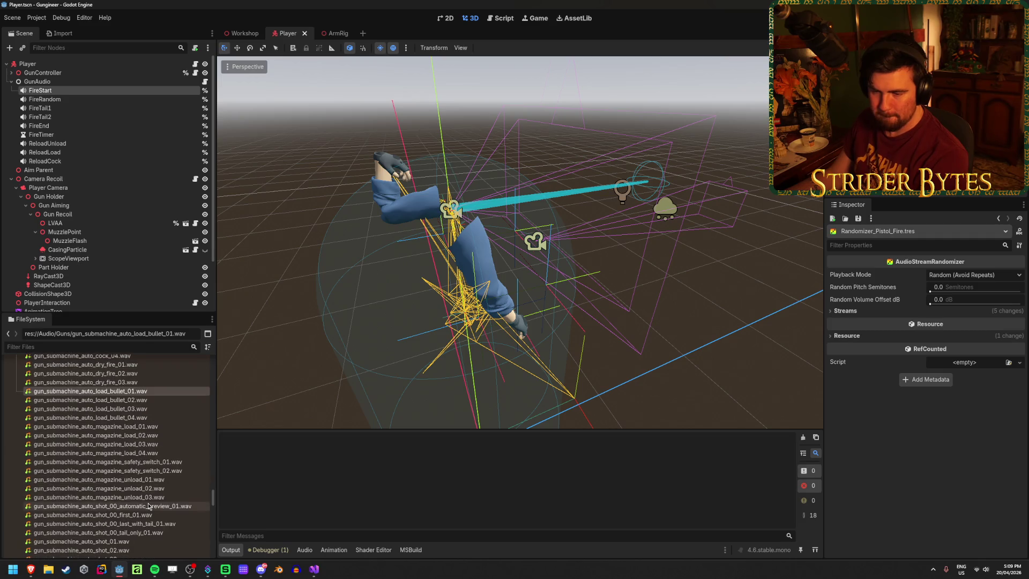
mouse_move(148, 506)
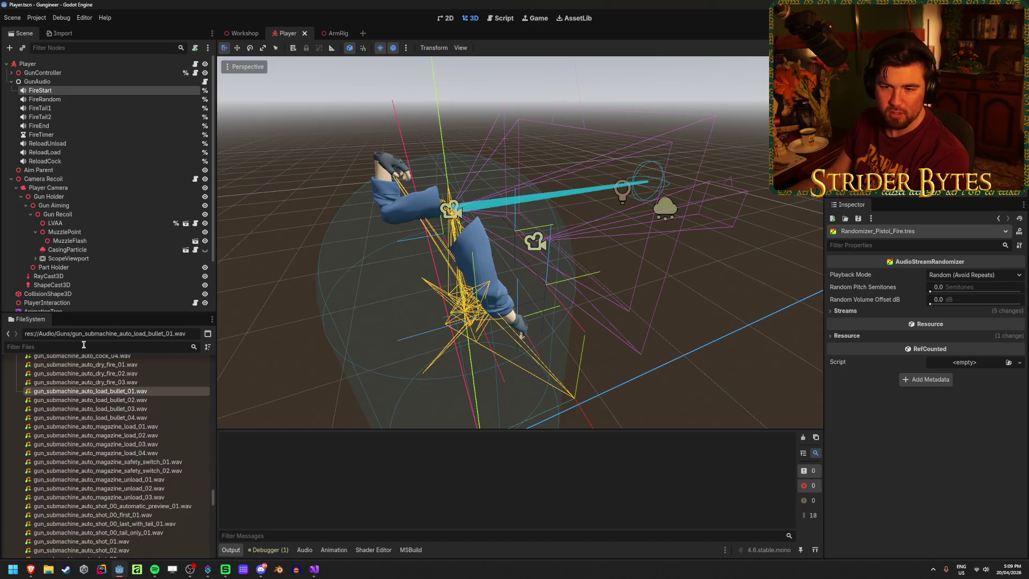
mouse_move(38, 326)
mouse_down()
mouse_move(54, 252)
mouse_move(108, 332)
mouse_move(195, 346)
mouse_move(277, 491)
mouse_move(38, 244)
mouse_move(3, 281)
mouse_up()
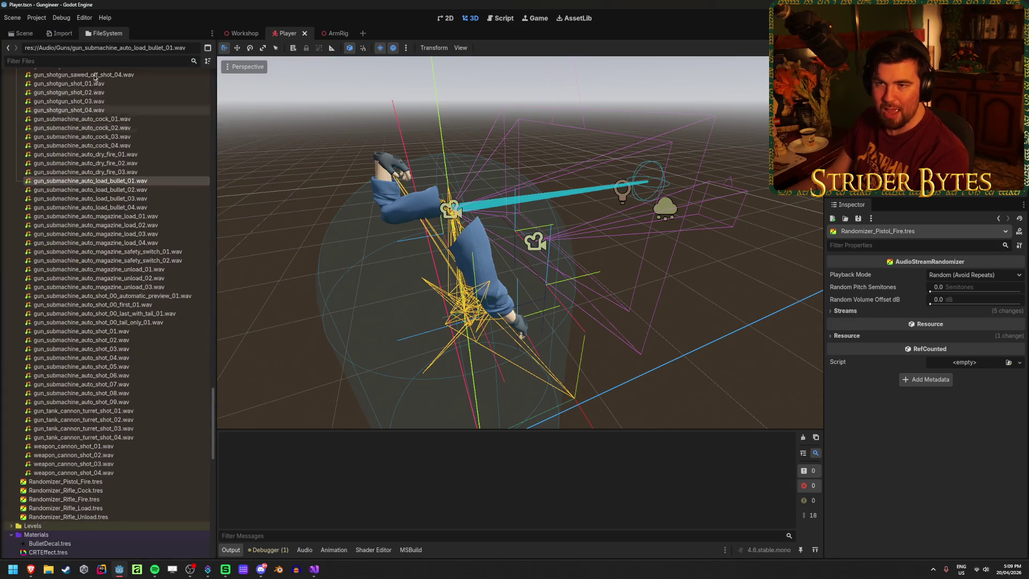
Step: Try several FileSystem dock placements around the scene tree and enlarge the panel
mouse_move(112, 37)
mouse_down()
mouse_move(33, 126)
mouse_move(4, 208)
mouse_up()
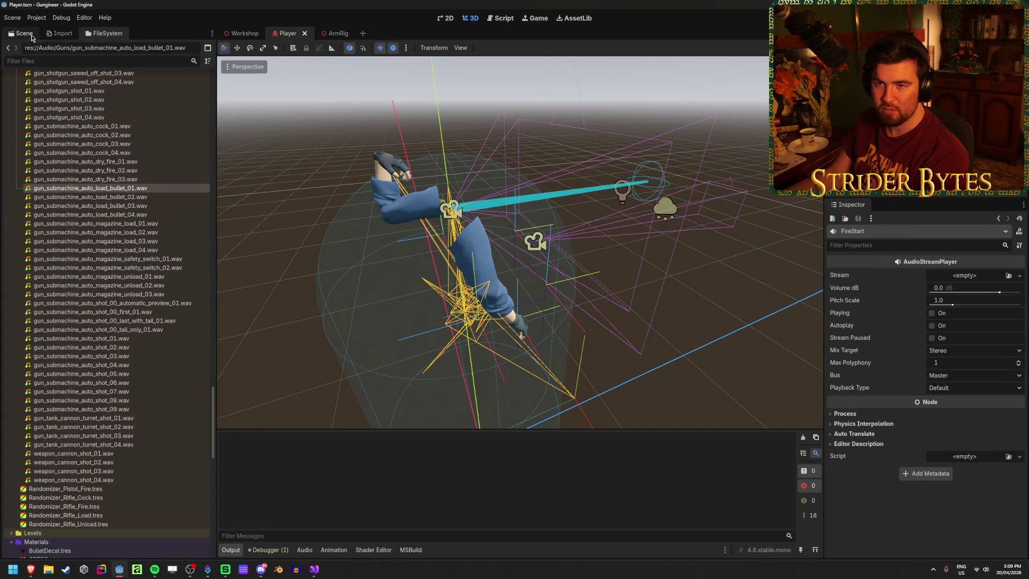
mouse_move(16, 35)
mouse_down()
mouse_move(108, 34)
mouse_move(228, 174)
mouse_move(189, 202)
mouse_move(185, 193)
mouse_up()
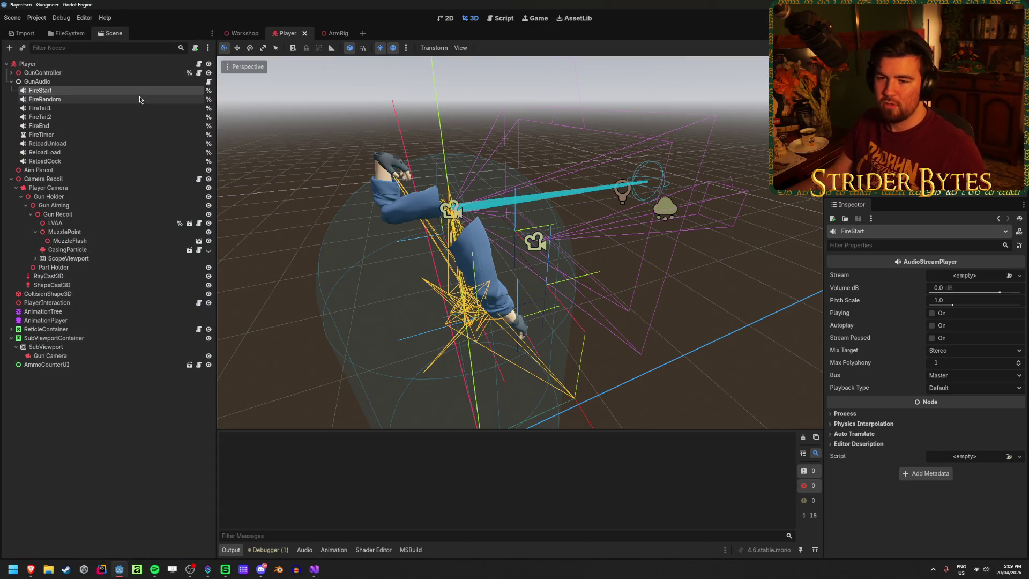
drag(67, 33, 105, 557)
click(107, 33)
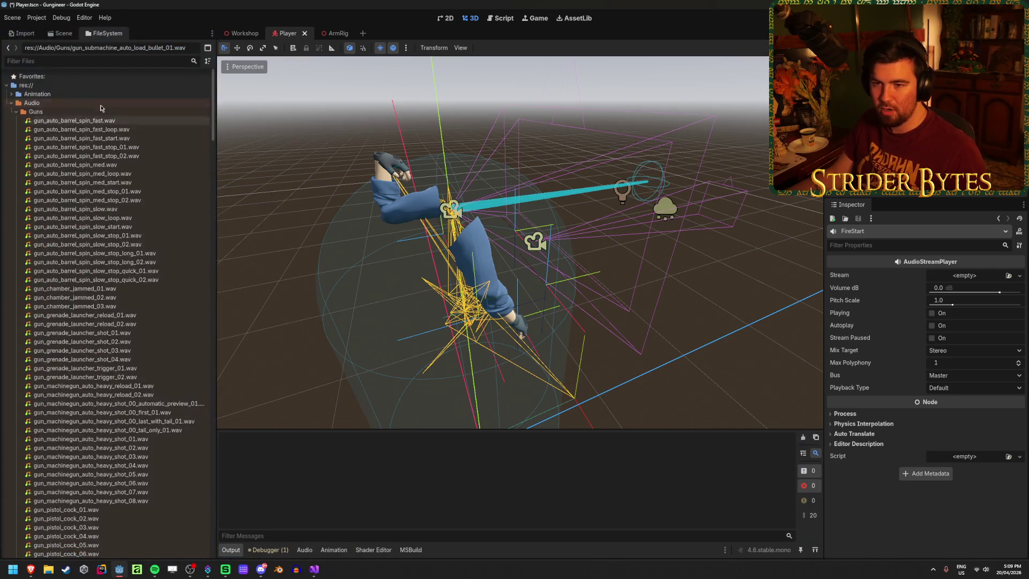
mouse_move(100, 35)
mouse_down()
mouse_move(102, 214)
mouse_move(134, 483)
mouse_move(161, 539)
mouse_move(124, 290)
mouse_move(231, 552)
mouse_move(219, 517)
mouse_up()
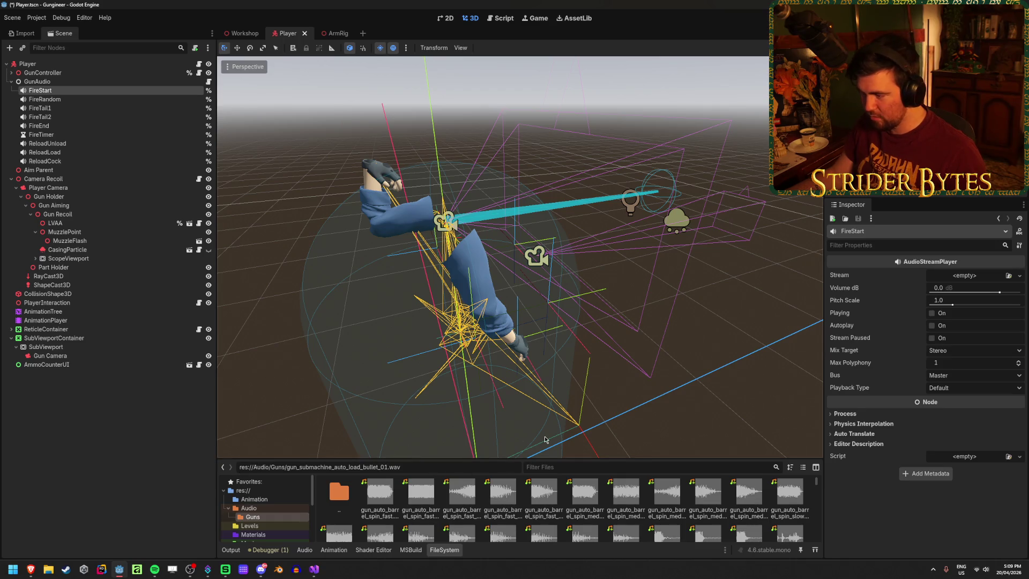
mouse_move(499, 460)
mouse_down()
mouse_move(503, 379)
mouse_move(515, 380)
mouse_up()
drag(444, 550, 137, 469)
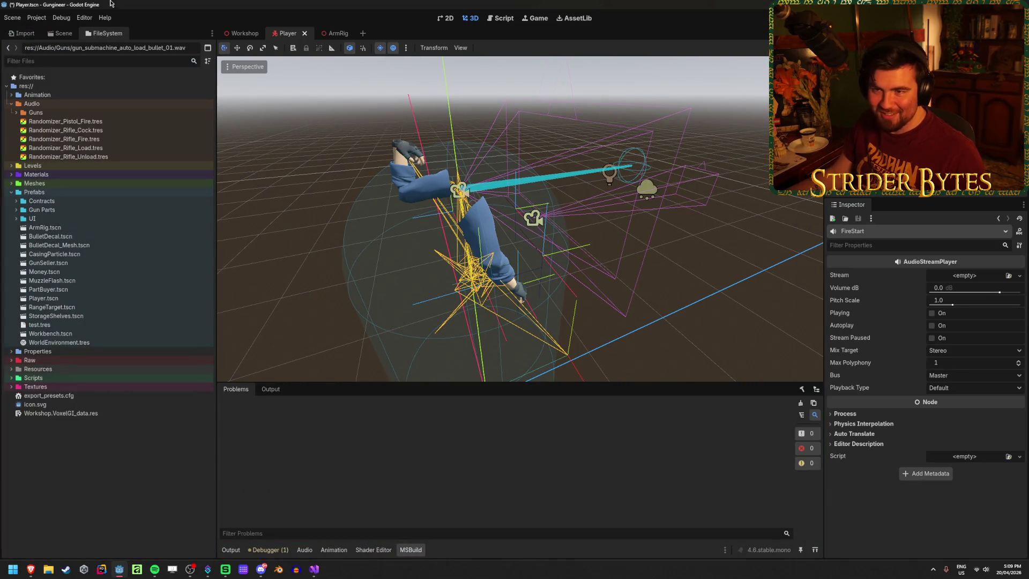
Step: Give FileSystem its own column beside the scene tree, widen it, and save the Player scene
right_click(103, 32)
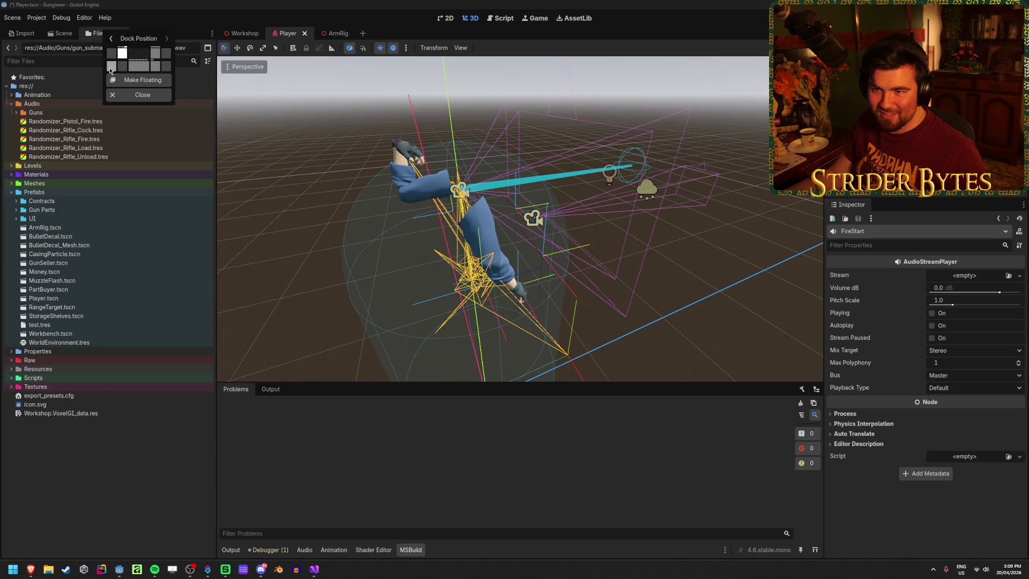
click(112, 65)
mouse_move(70, 199)
mouse_down()
mouse_move(147, 203)
mouse_move(121, 216)
mouse_move(110, 252)
mouse_up()
drag(105, 257, 118, 257)
key(ctrl+s)
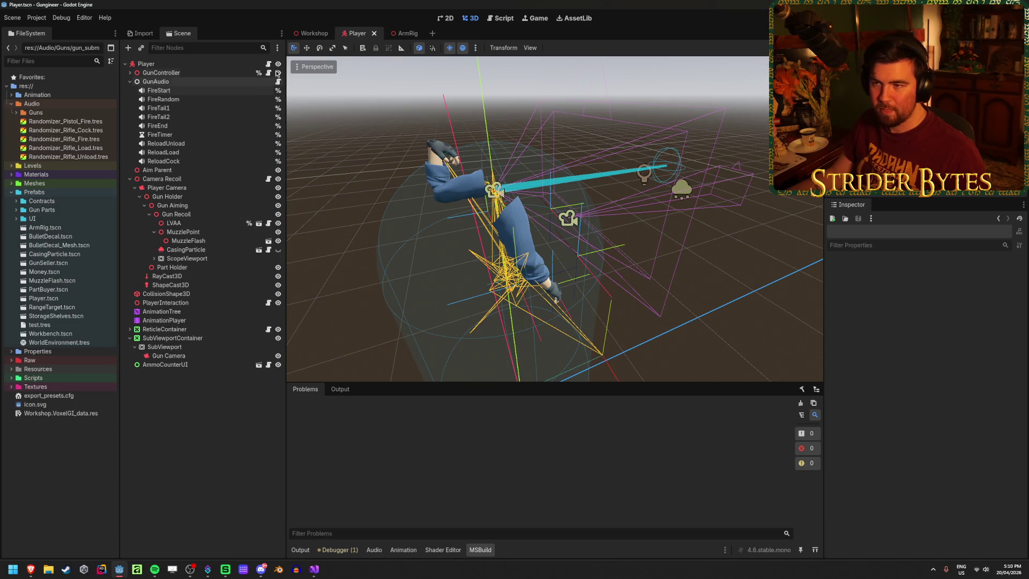
Step: Move FileSystem below the scene tree and widen the combined side dock
right_click(175, 35)
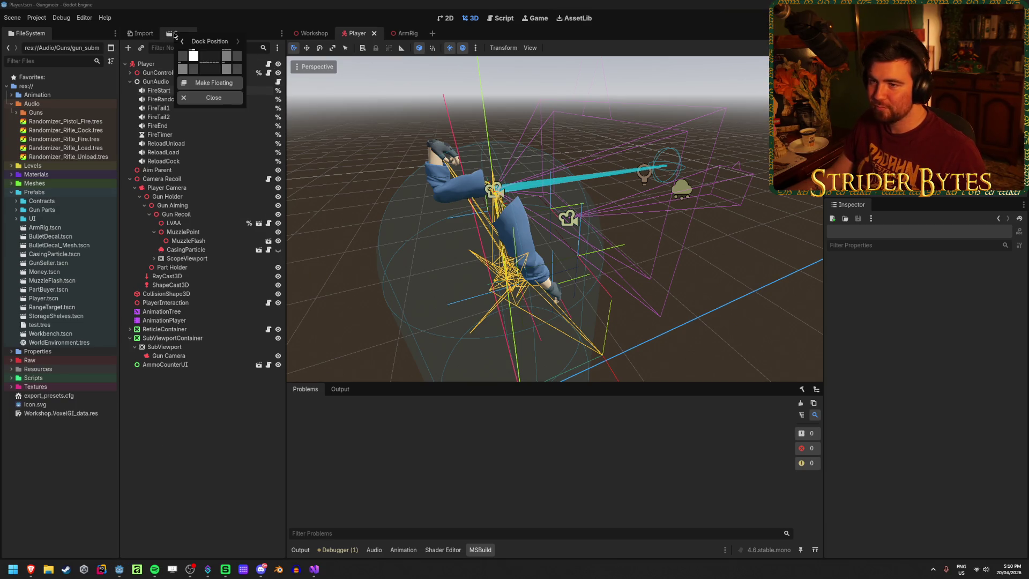
click(210, 25)
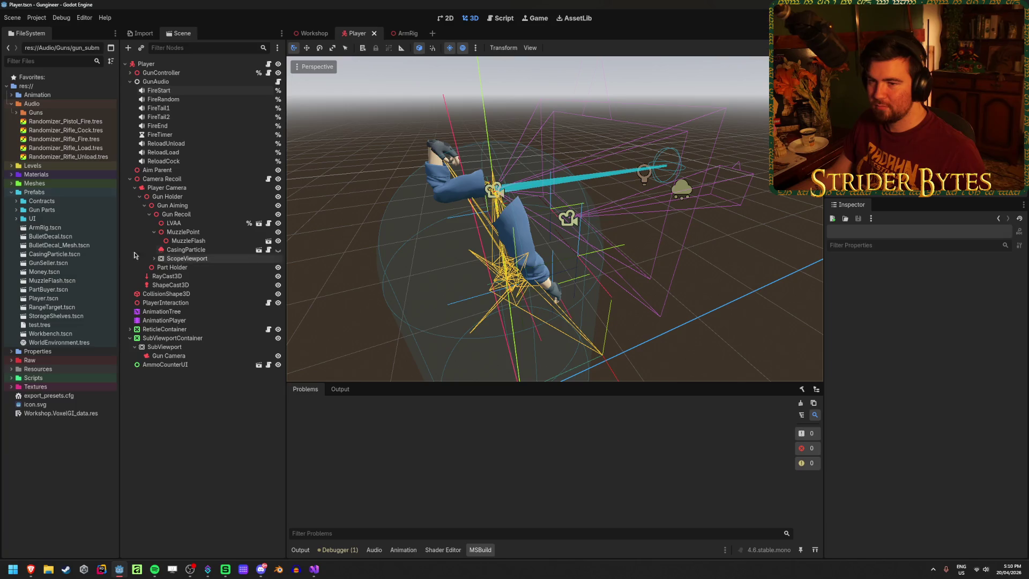
mouse_move(120, 251)
mouse_down()
mouse_move(161, 251)
mouse_move(106, 251)
mouse_up()
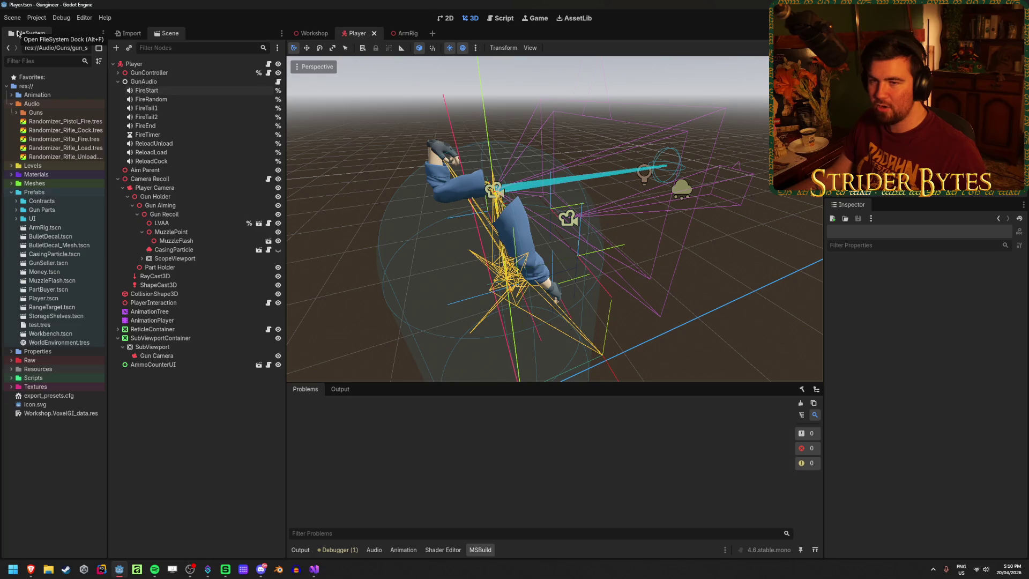
right_click(18, 34)
click(37, 68)
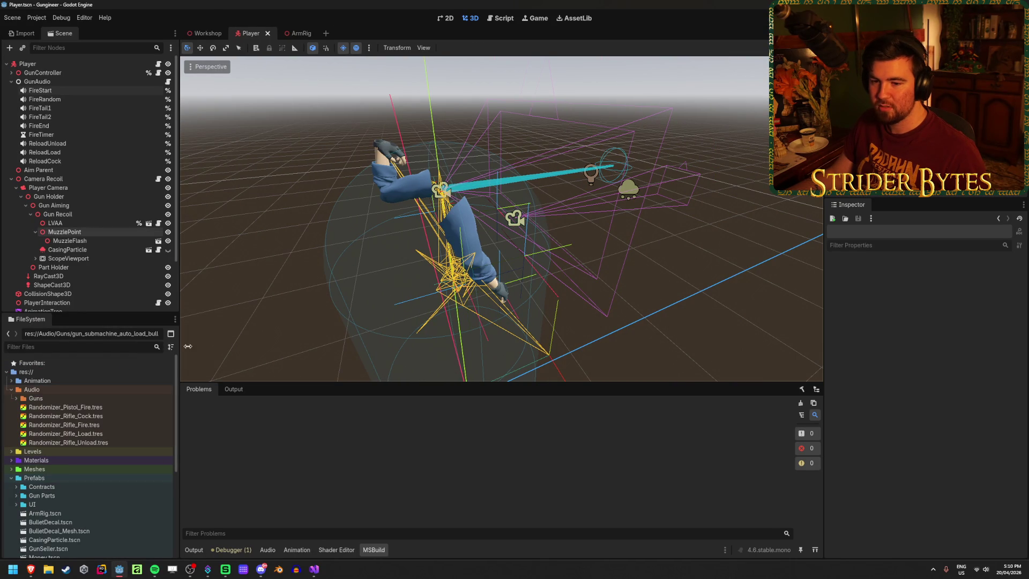
drag(184, 382, 209, 382)
Step: Save the Player scene and select Randomizer_Pistol_Fire.tres in FileSystem
key(ctrl+s)
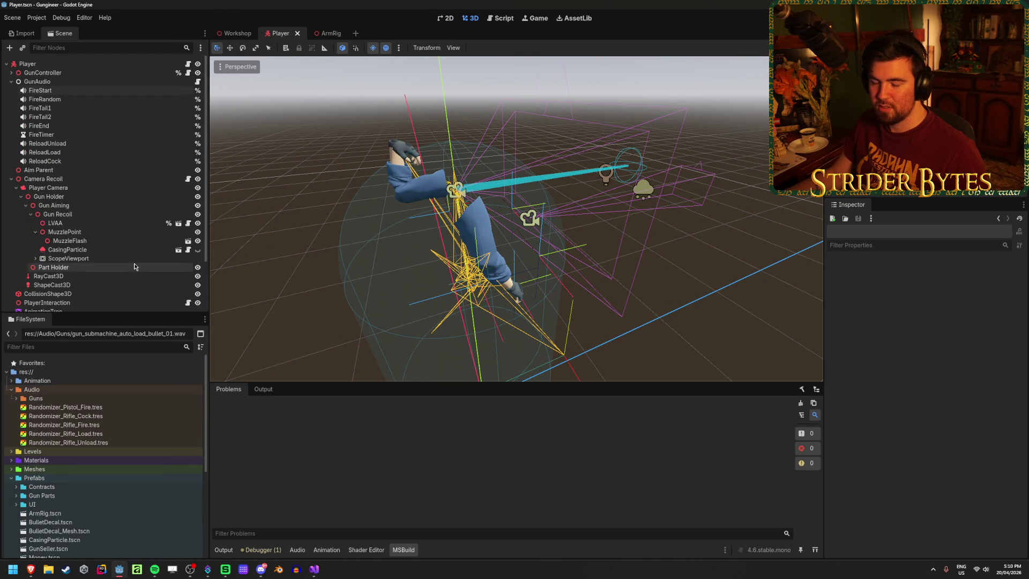
scroll(94, 408, down, 5)
scroll(95, 404, up, 5)
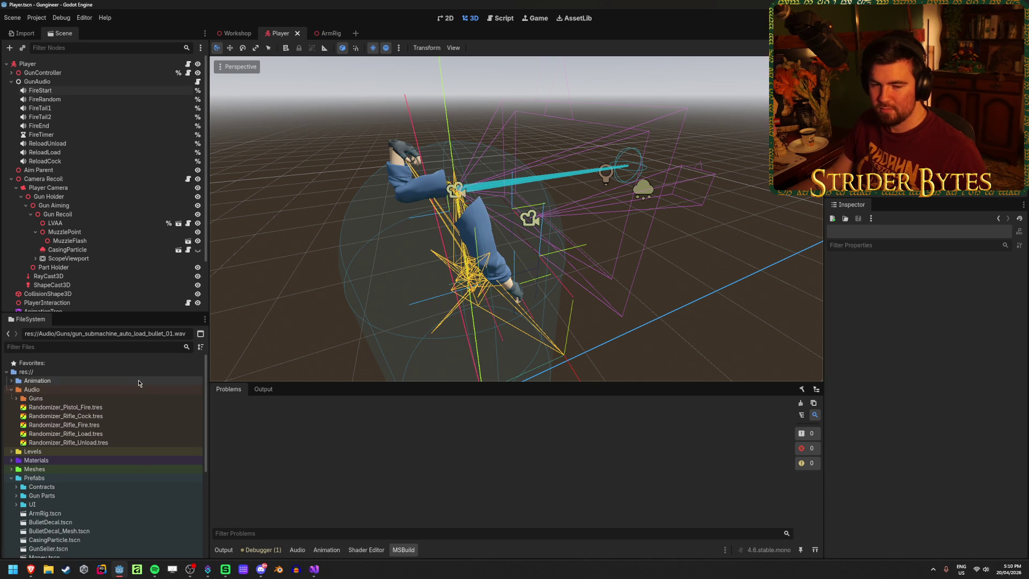
click(97, 408)
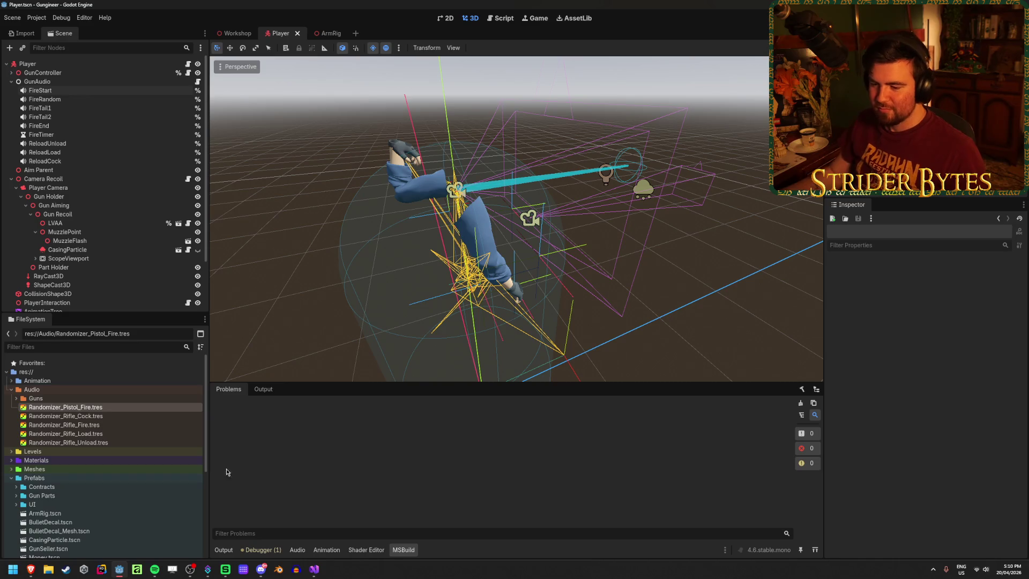
Step: Check line 35's empty load path in GunAudio.cs, then return to Godot's file list
click(313, 570)
click(555, 415)
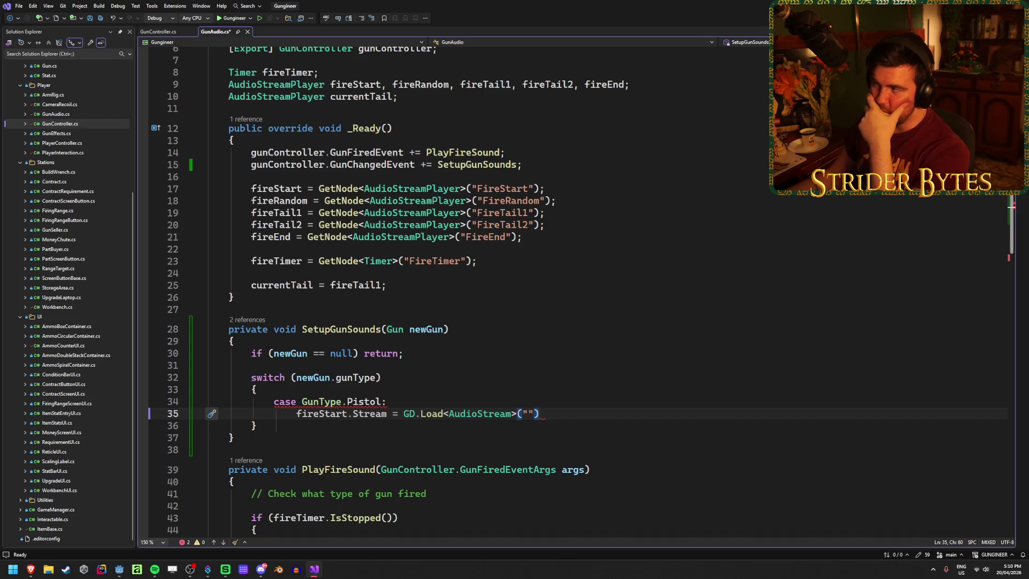
key(alt+Tab)
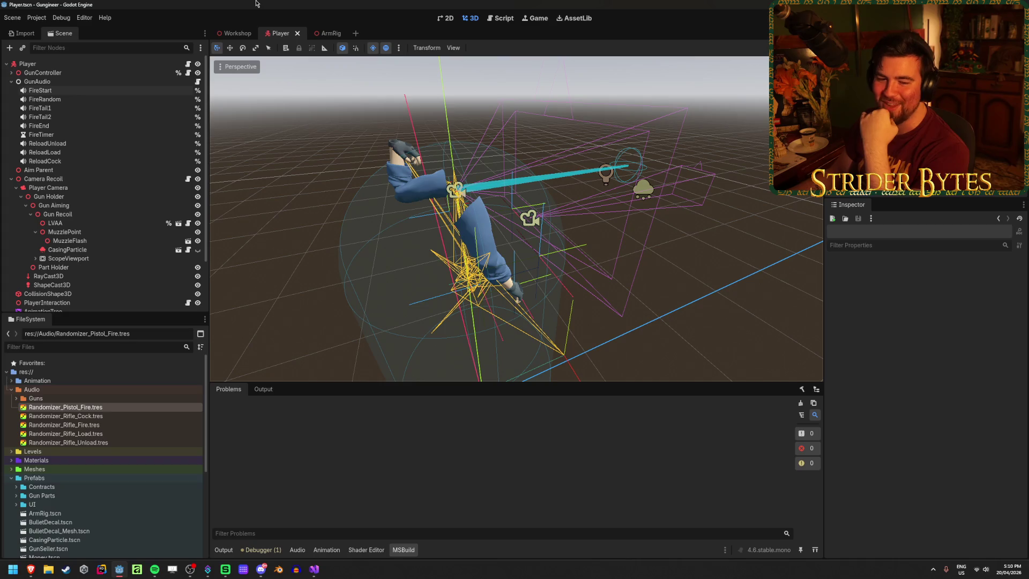
scroll(133, 493, down, 3)
scroll(131, 475, up, 3)
scroll(137, 209, down, 3)
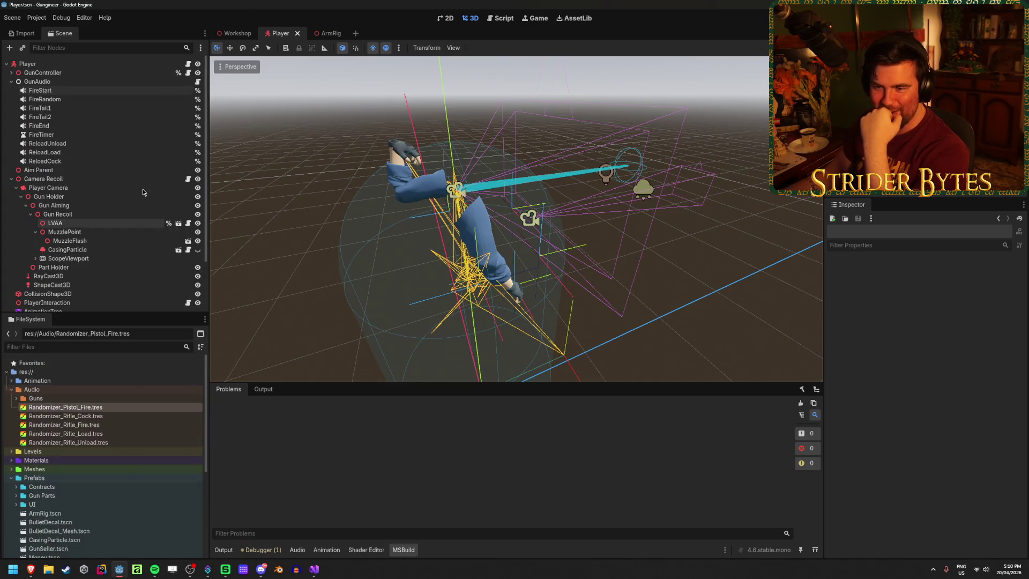
scroll(123, 399, down, 5)
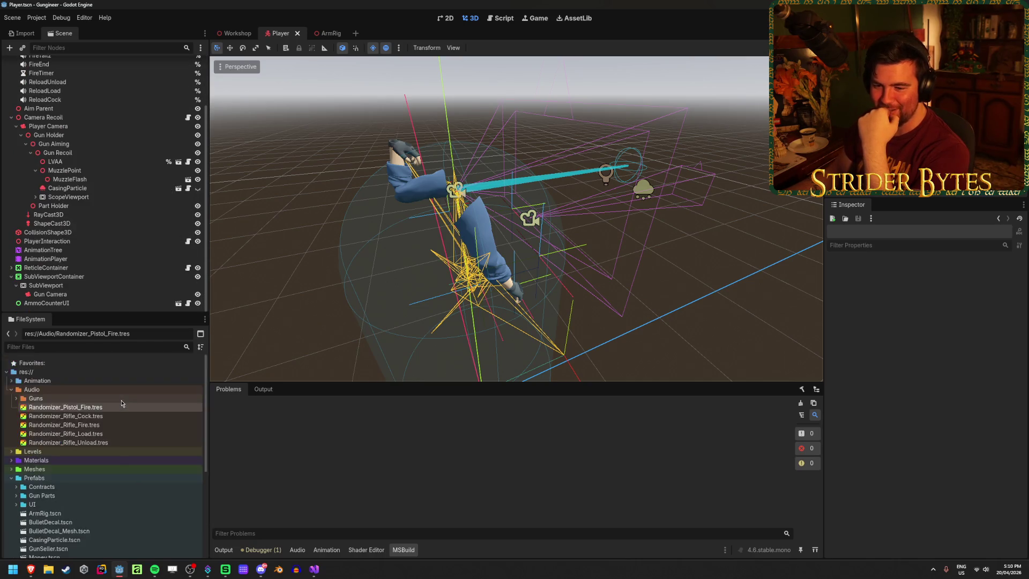
scroll(123, 398, up, 5)
scroll(120, 406, up, 1)
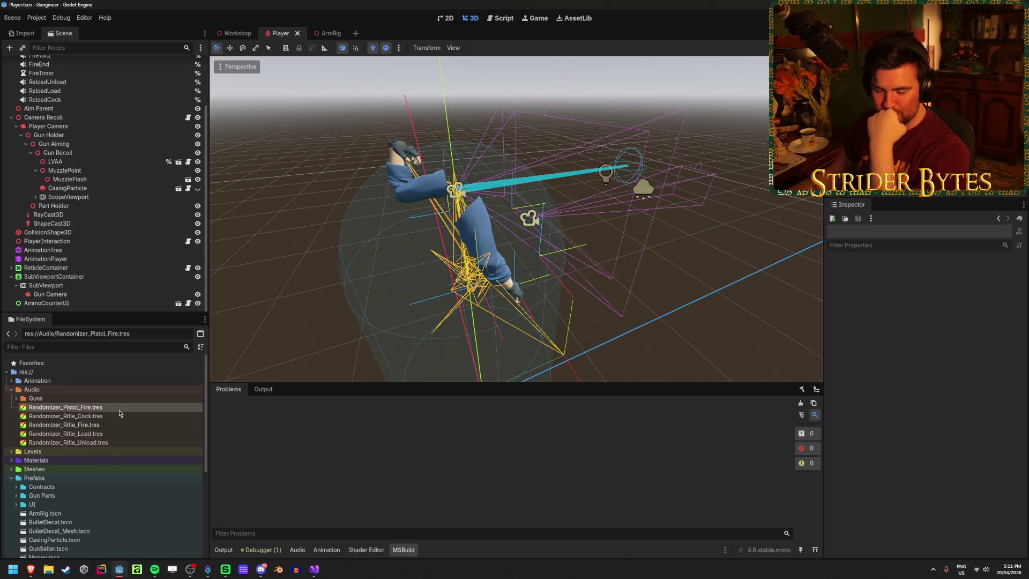
Step: Open the Workshop scene, toggle the Game and 3D views, and return to GunAudio.cs
mouse_move(118, 411)
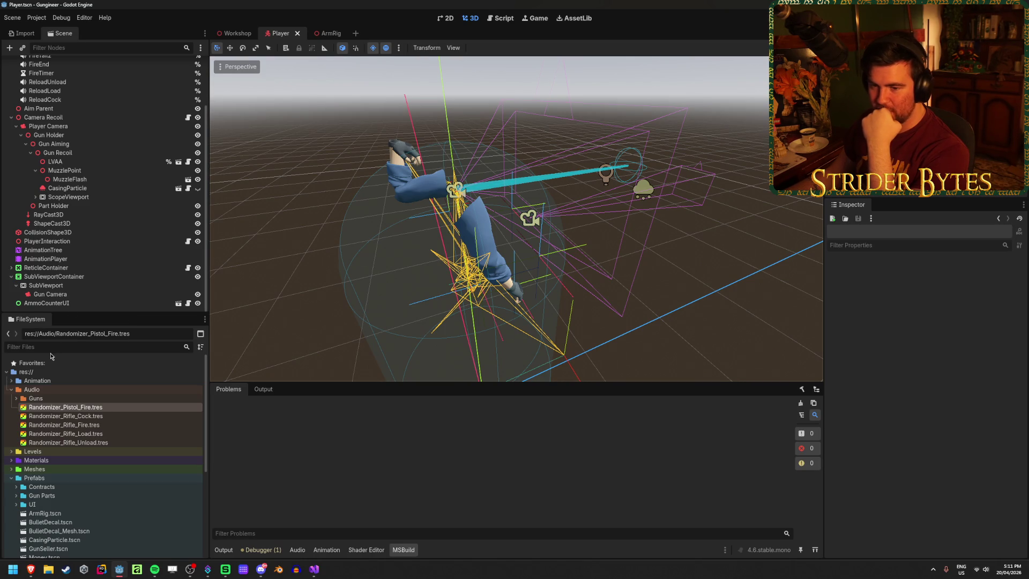
click(236, 33)
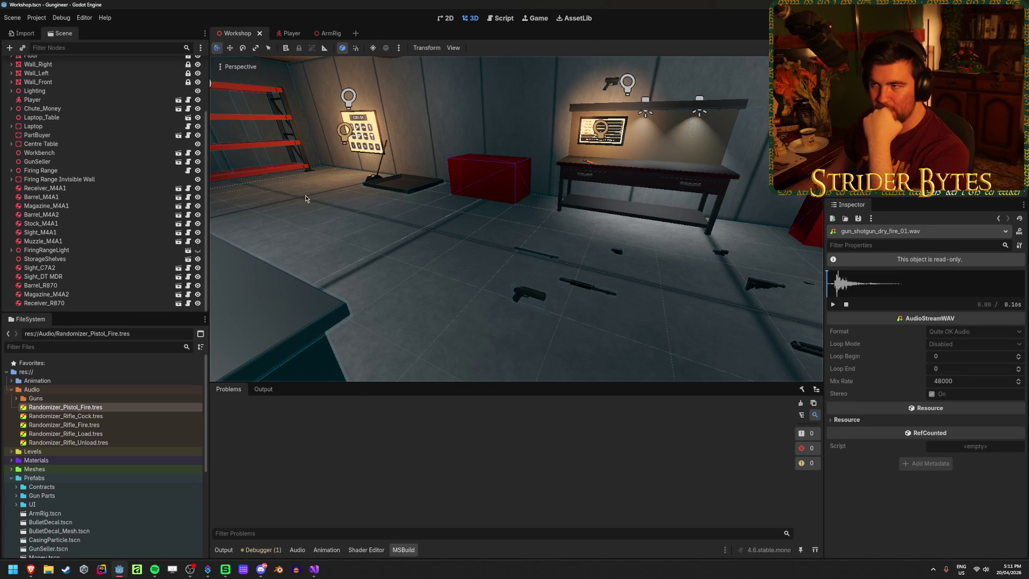
click(536, 21)
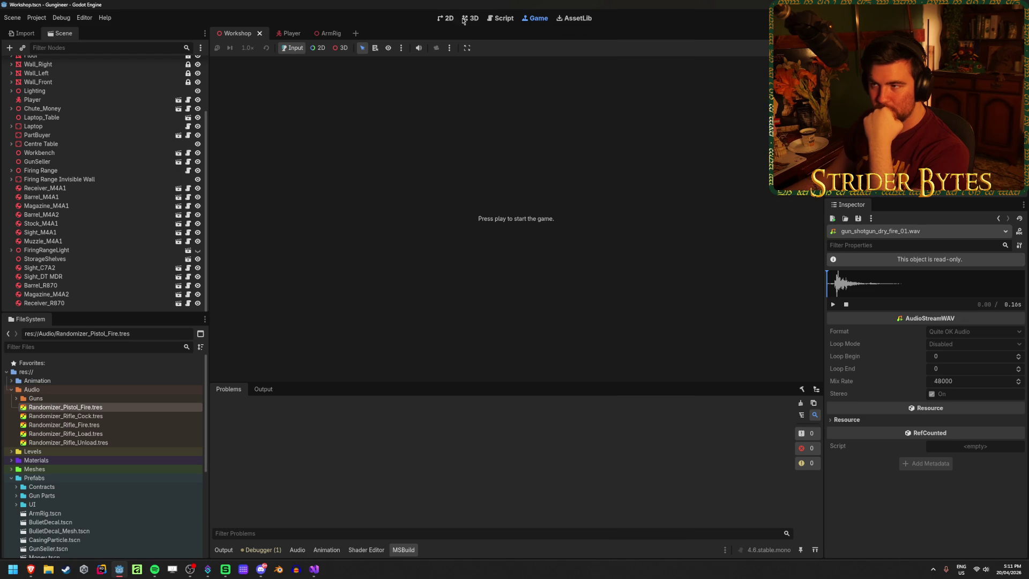
click(463, 20)
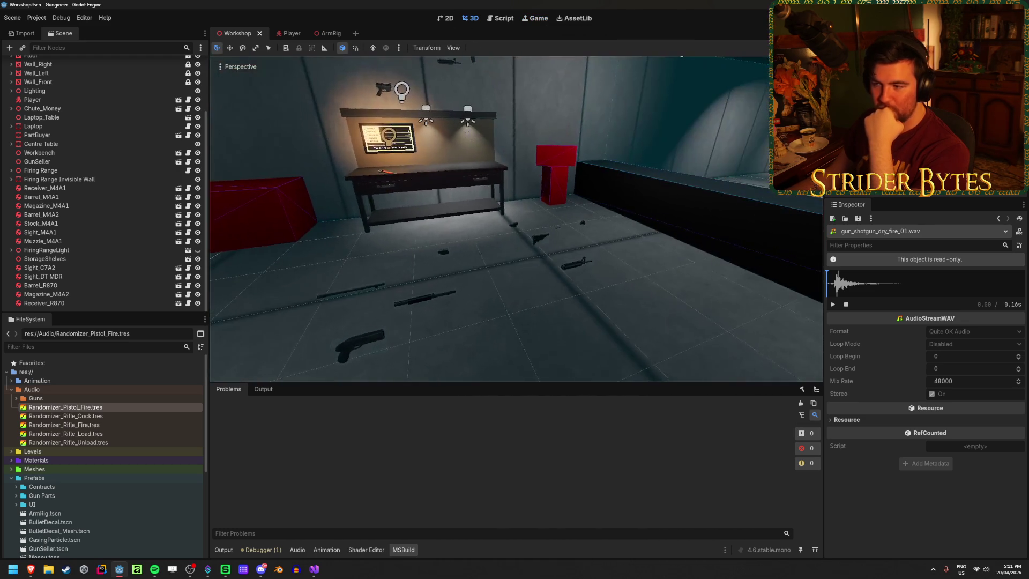
key(a)
click(315, 570)
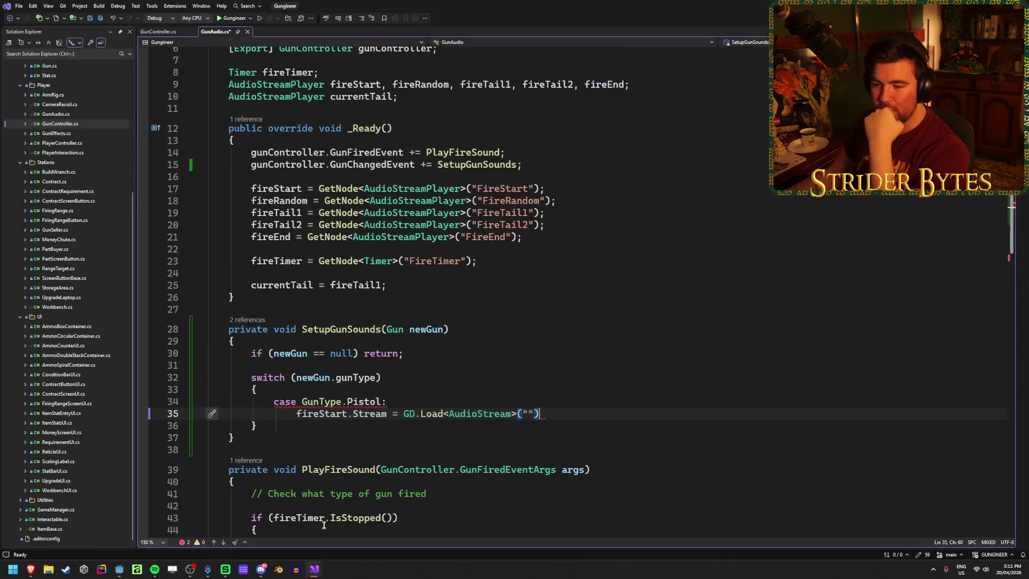
Step: Review the FireStart through FireTail2 node lookups in _Ready
click(526, 416)
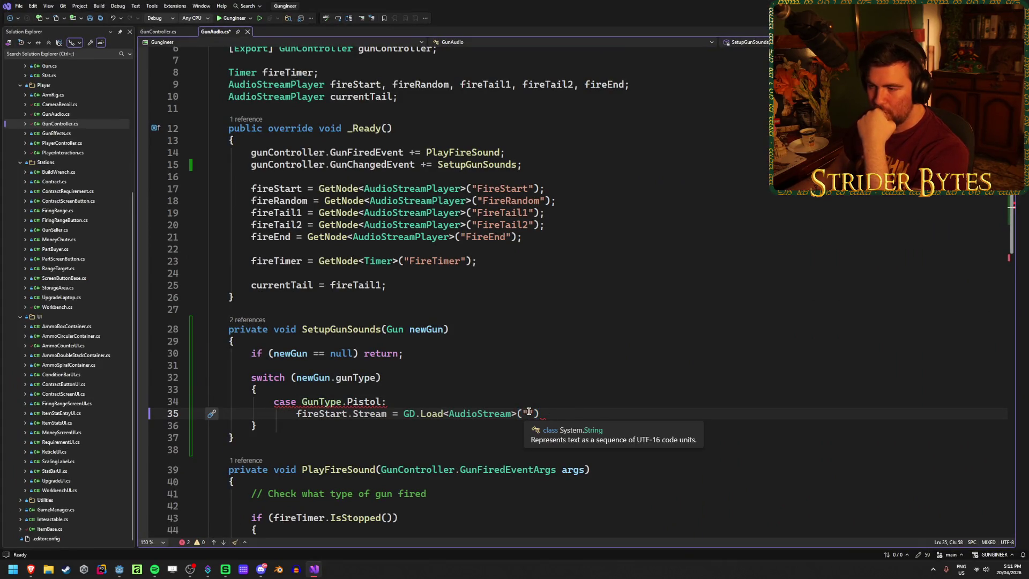
click(478, 265)
click(551, 240)
click(568, 220)
click(574, 201)
click(577, 189)
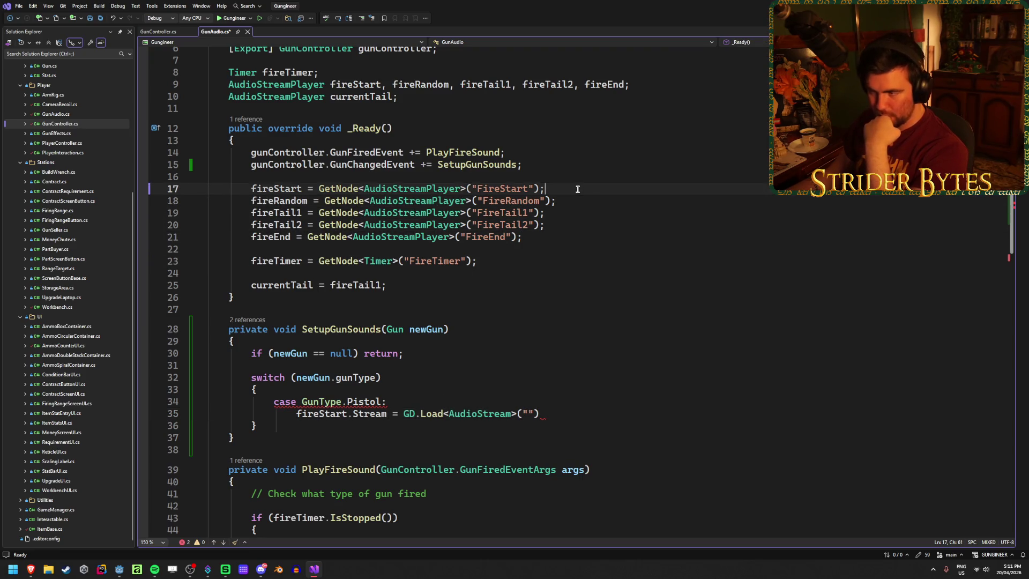
scroll(574, 219, down, 3)
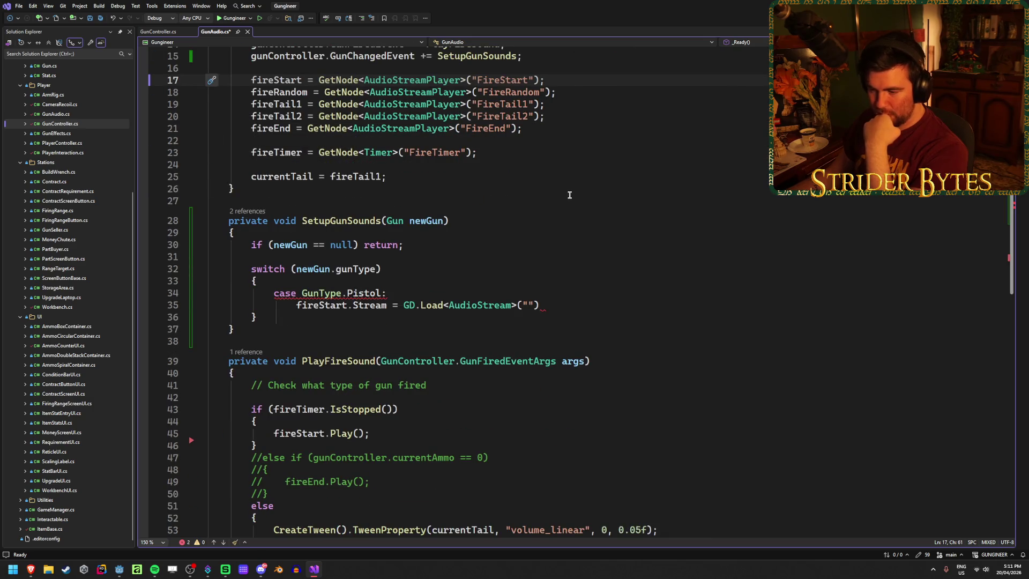
scroll(570, 195, down, 3)
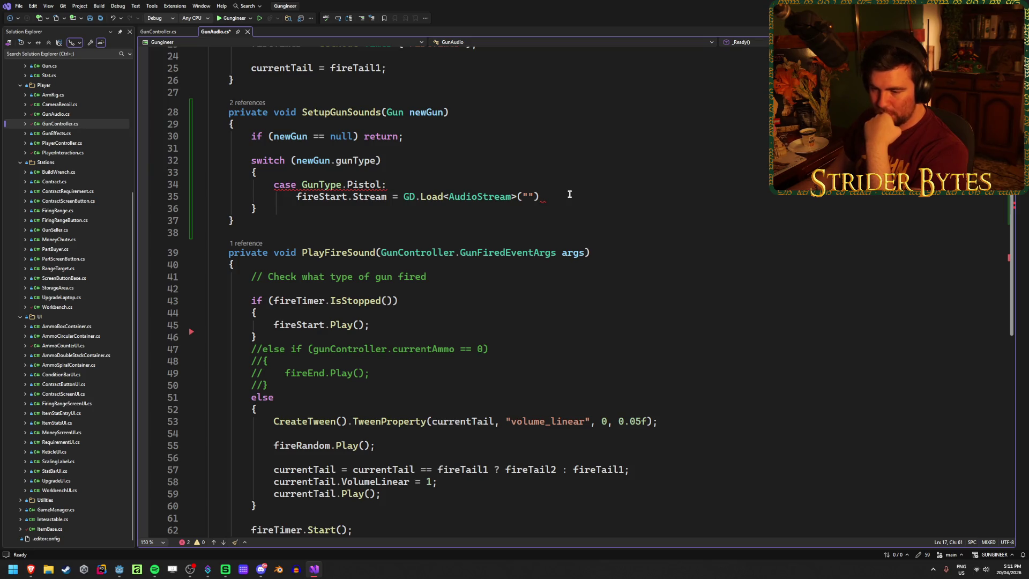
scroll(569, 194, up, 6)
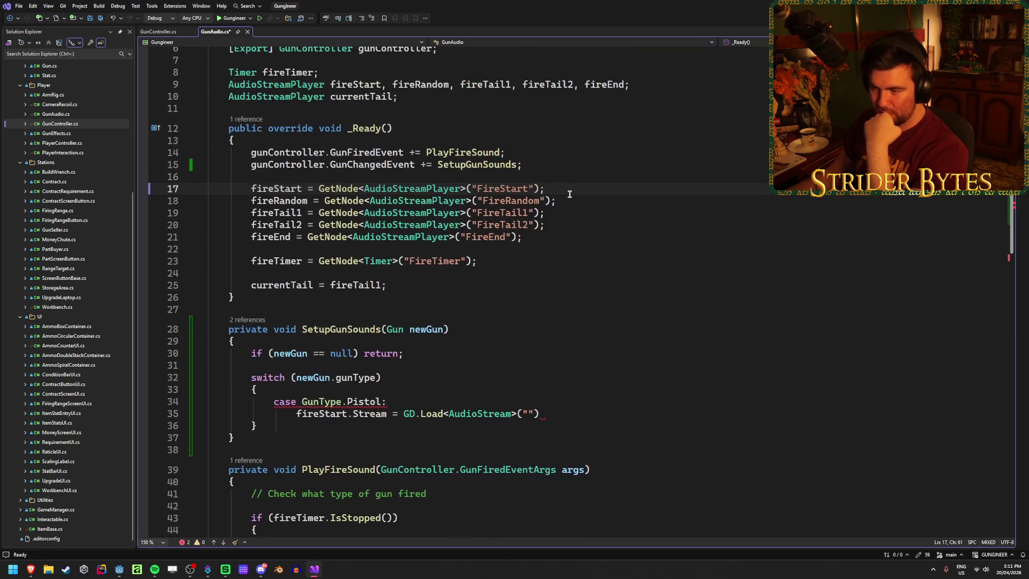
scroll(570, 194, up, 2)
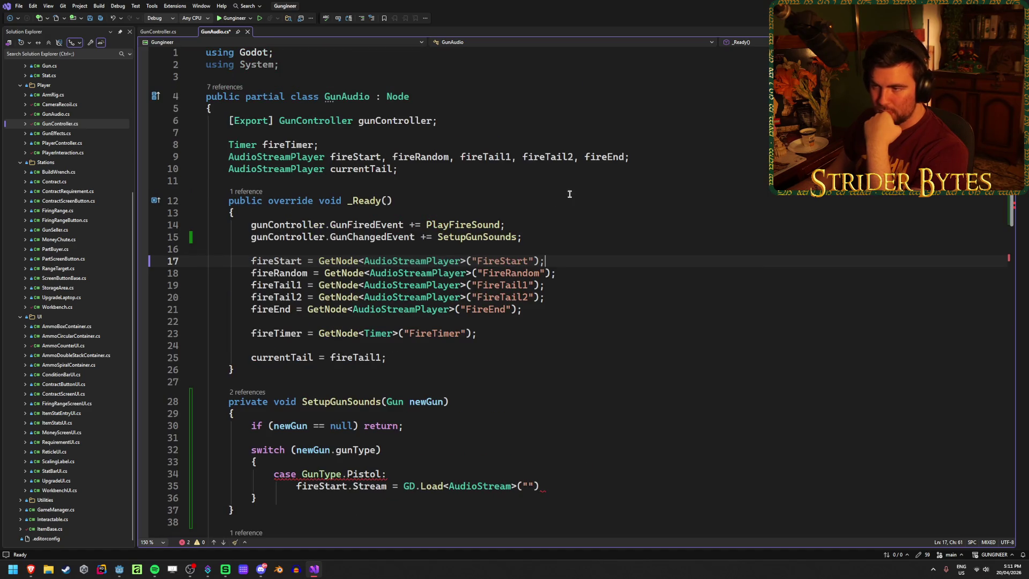
key(Down)
key(Down)
key(Down)
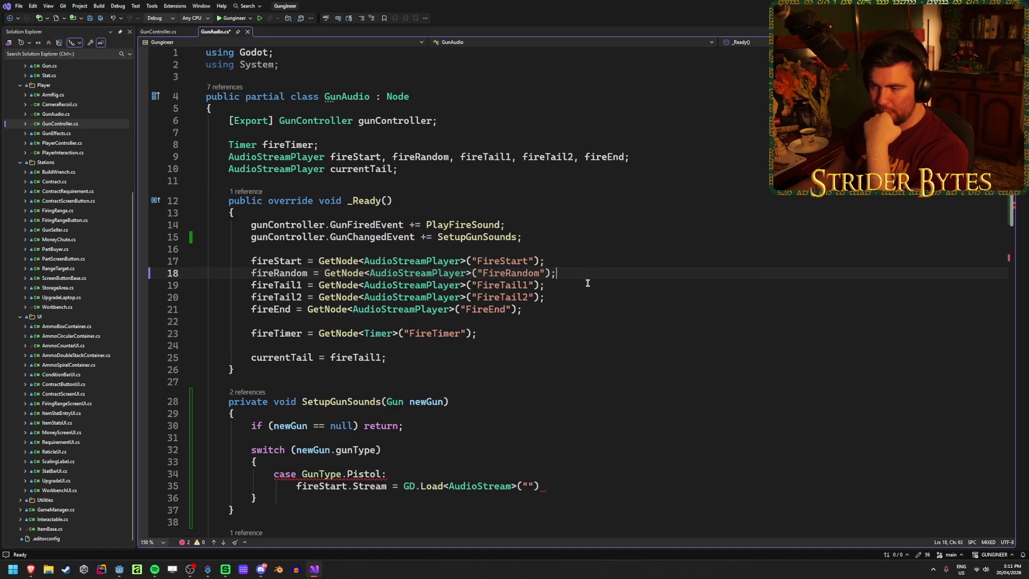
key(Up)
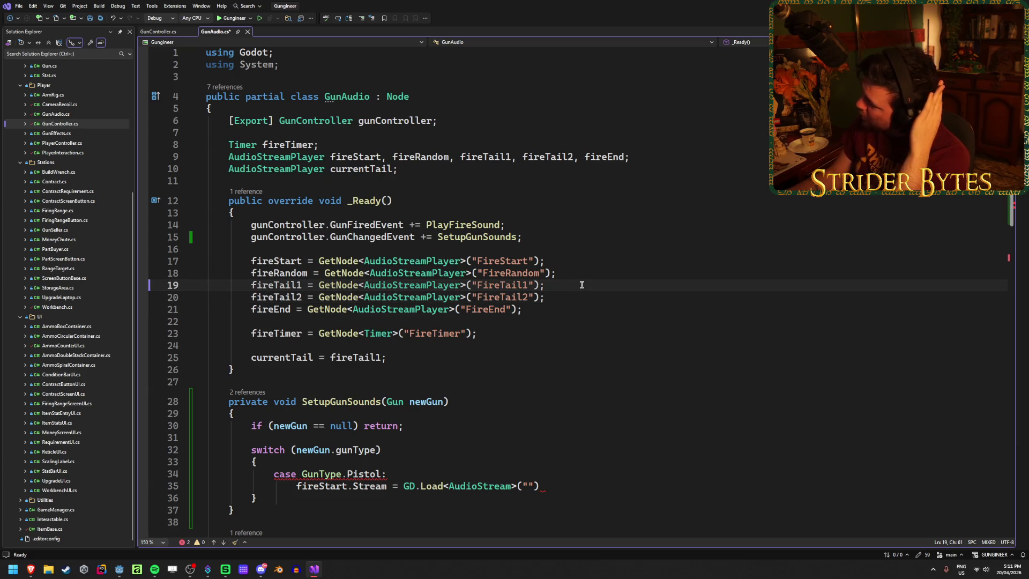
scroll(579, 284, down, 3)
Step: Select the fireStart load line on line 35, clear the selection, and save GunAudio.cs
click(575, 378)
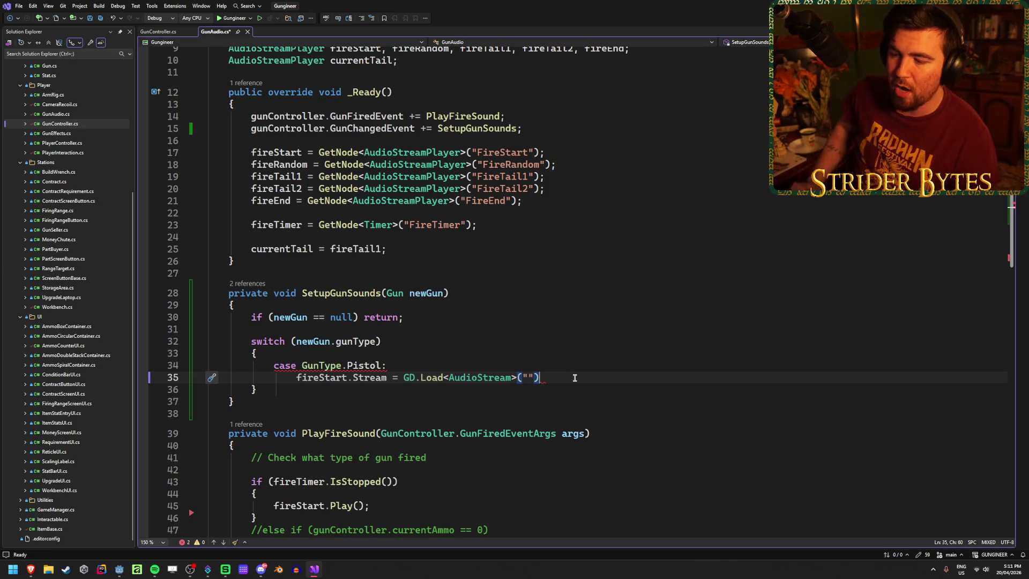
drag(575, 378, 298, 379)
drag(540, 378, 301, 380)
drag(568, 377, 296, 379)
click(587, 377)
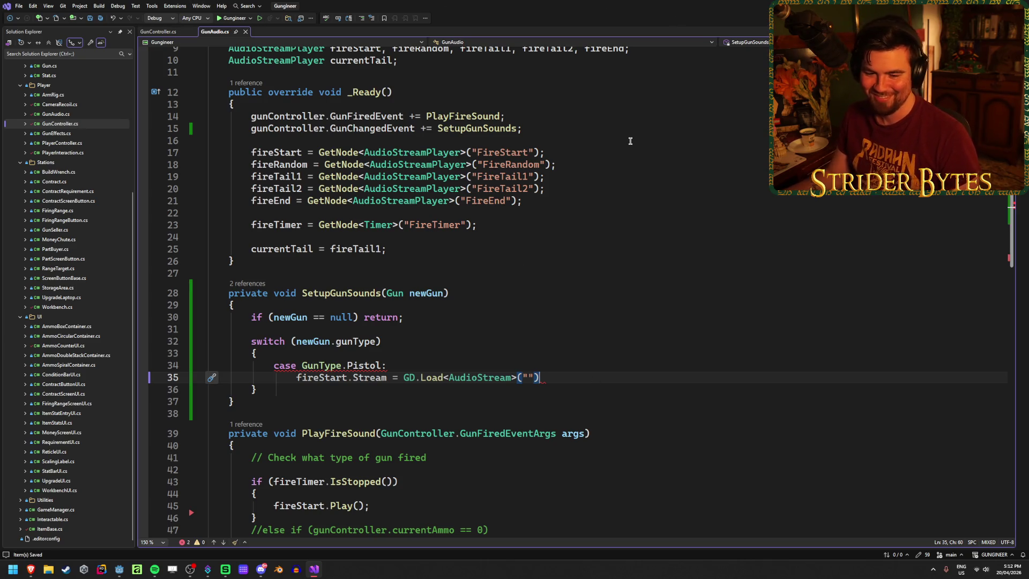
key(ctrl+s)
Step: Back in Godot, move the workshop view and expand the Scripts folder
key(alt+Tab)
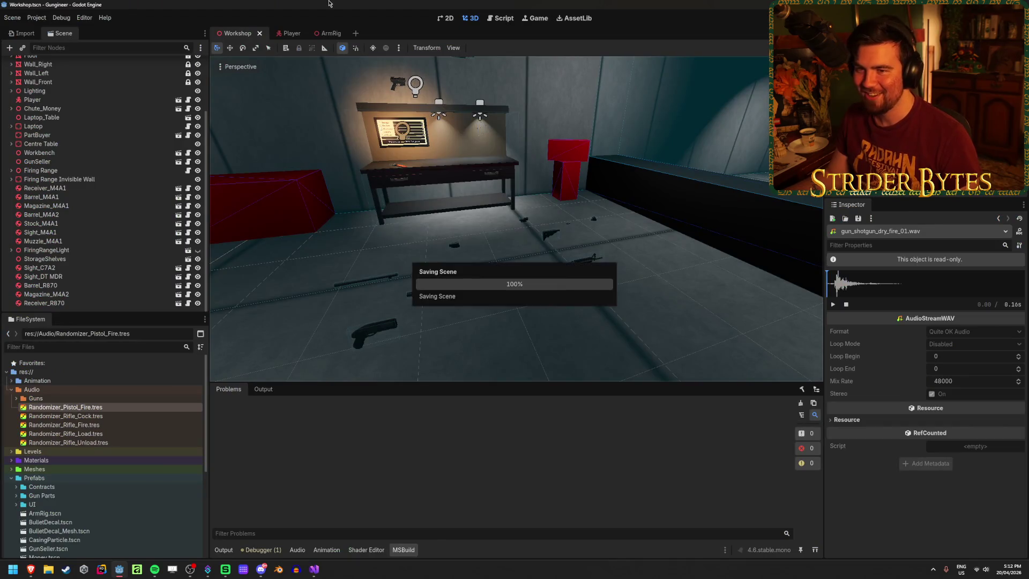
key(w)
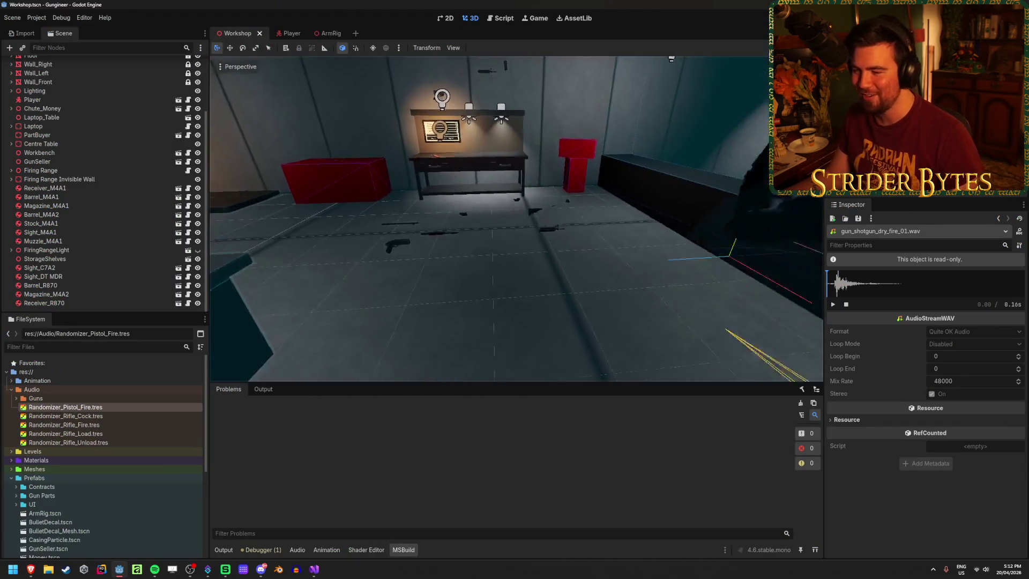
key(a)
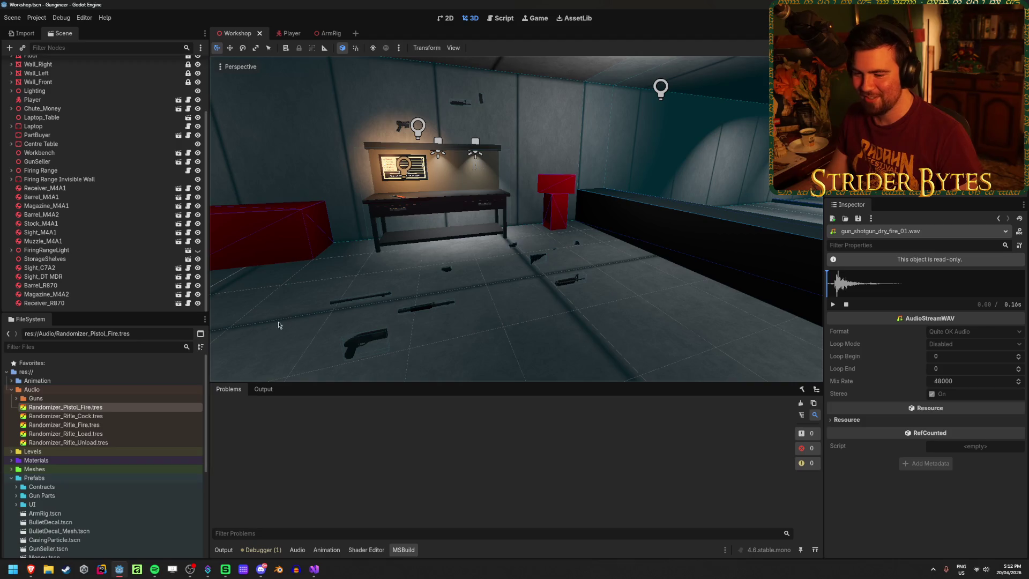
scroll(142, 472, down, 6)
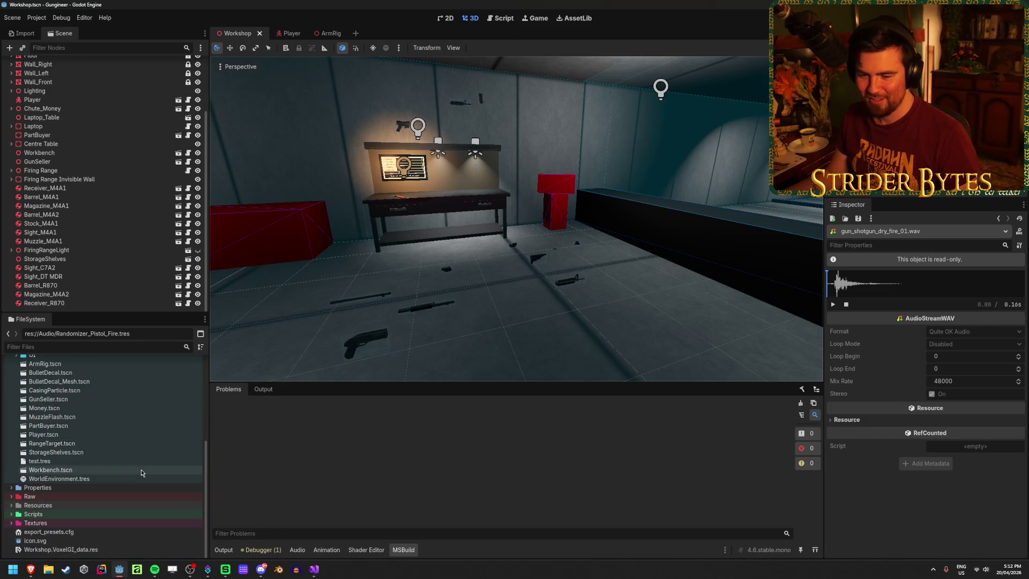
click(13, 514)
scroll(45, 427, down, 4)
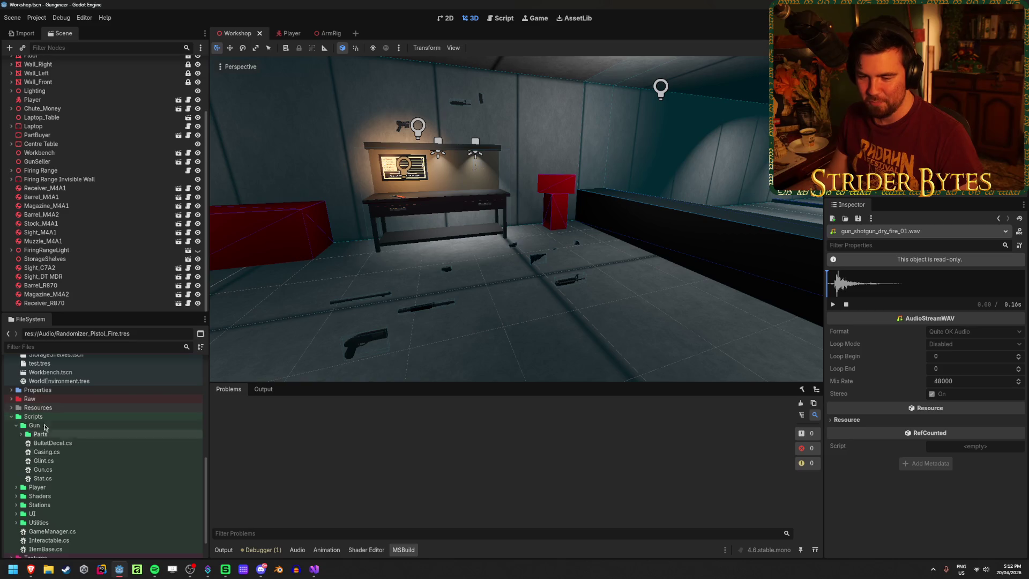
click(34, 417)
scroll(48, 445, down, 1)
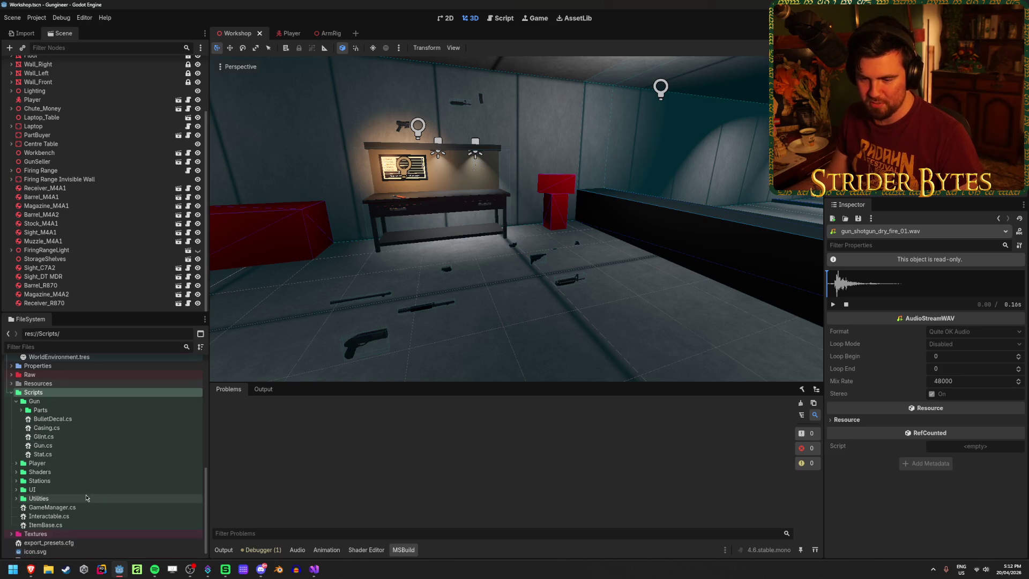
Step: Create a new C# script in Scripts/Gun that inherits Resource
right_click(48, 402)
mouse_move(88, 410)
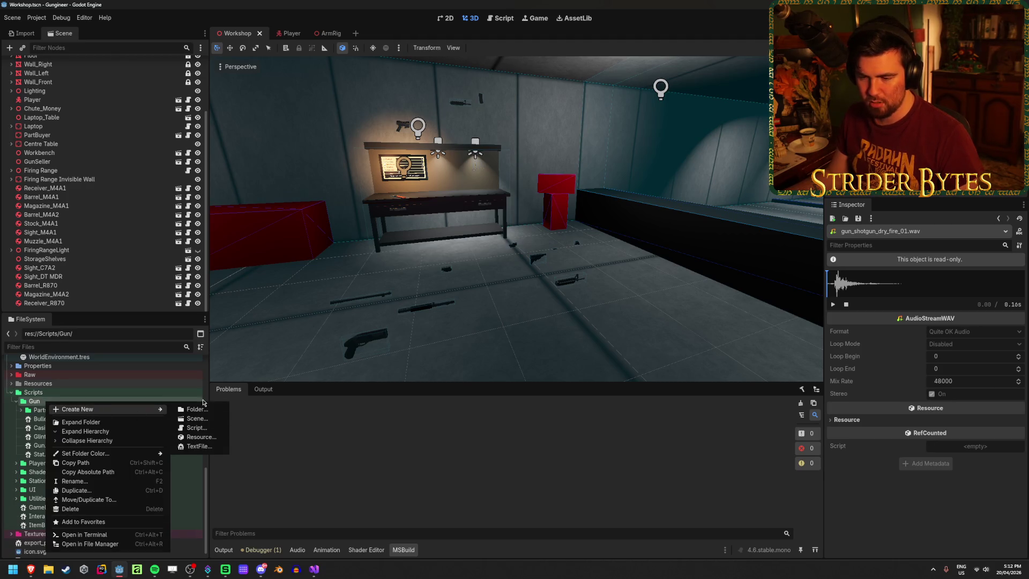
click(196, 427)
double_click(503, 238)
text(Resource)
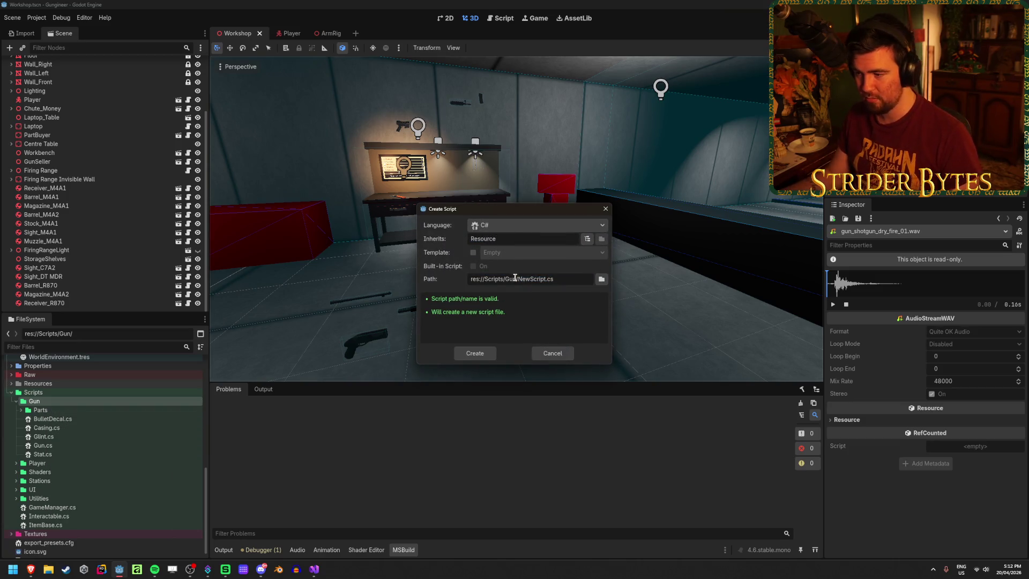
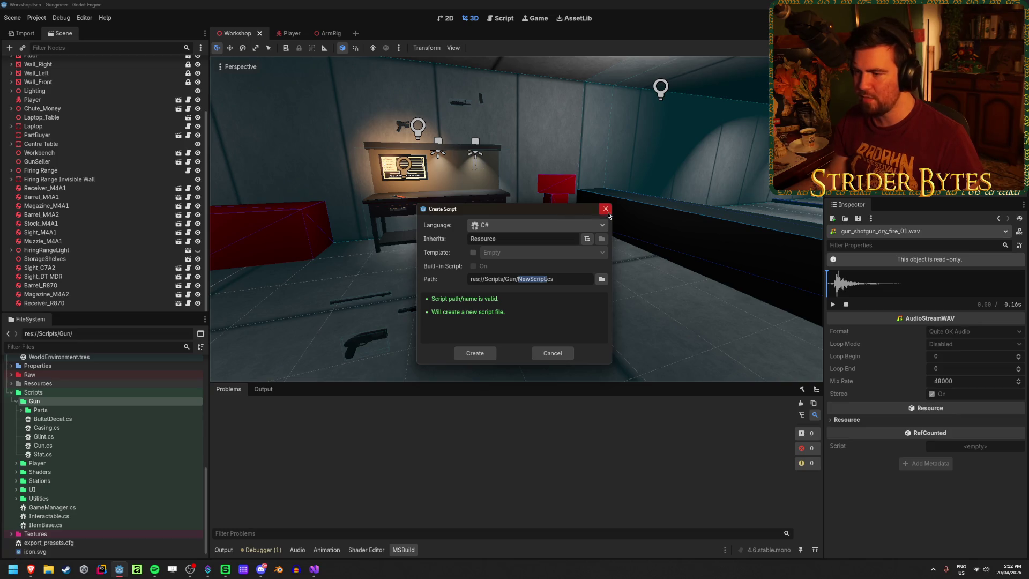
Step: Cancel the new script and swing the view toward the red target box
click(605, 209)
mouse_move(616, 223)
mouse_down()
mouse_move(590, 223)
mouse_move(675, 223)
mouse_move(648, 223)
mouse_up()
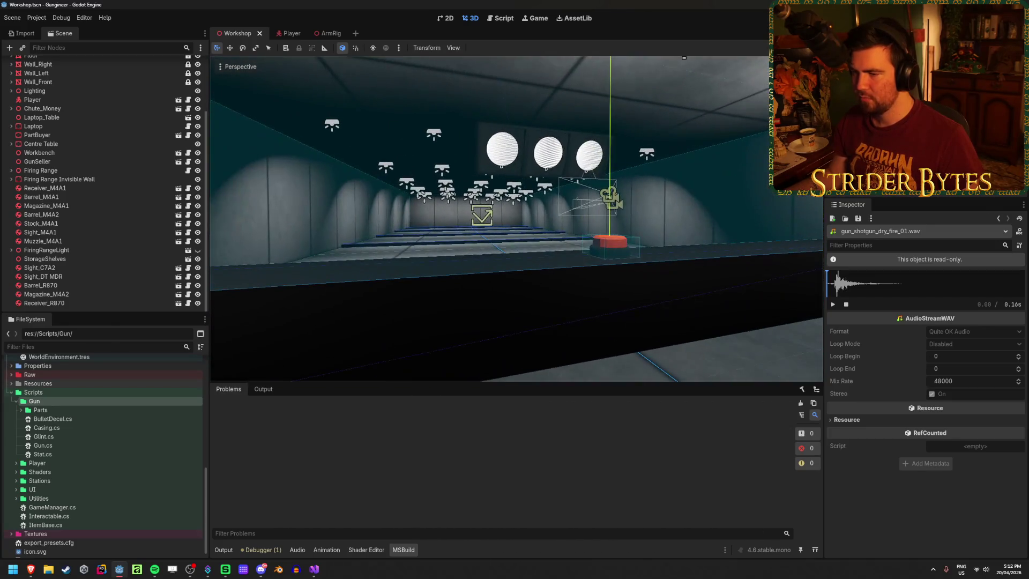
scroll(134, 418, up, 5)
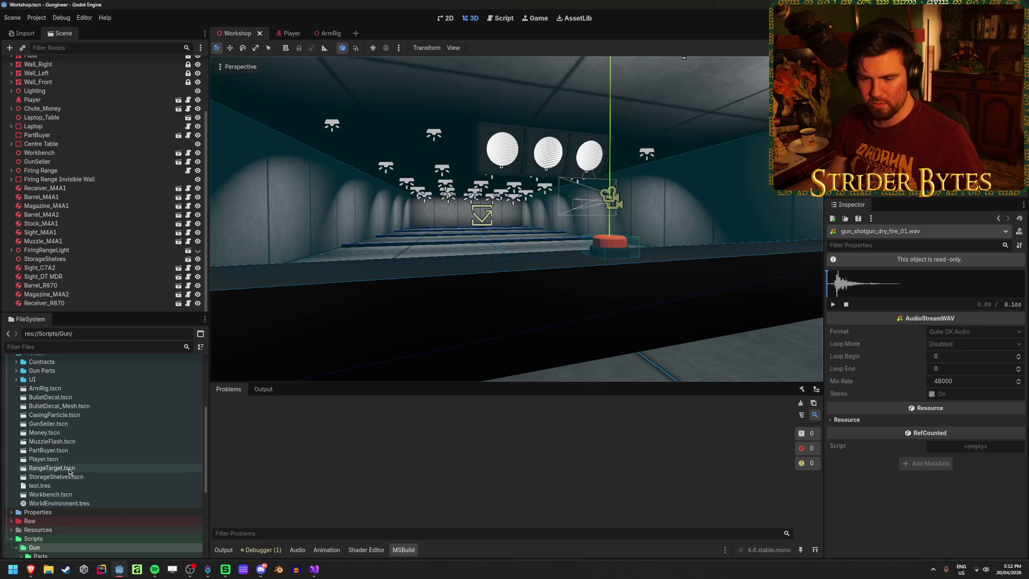
Step: Open RangeTarget.tscn and toggle its head and body hitbox overlays off and back on
double_click(52, 467)
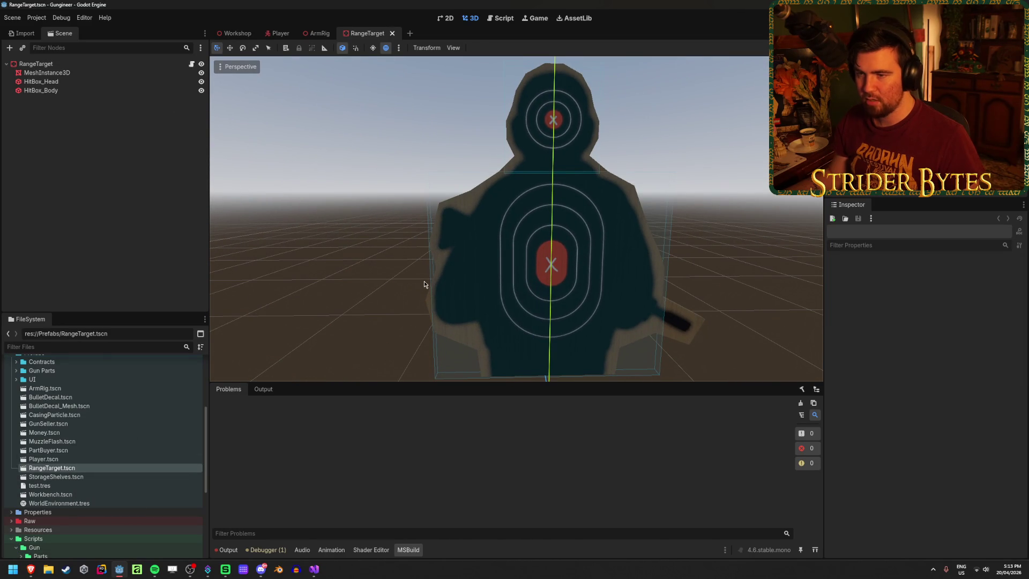
click(201, 82)
click(201, 90)
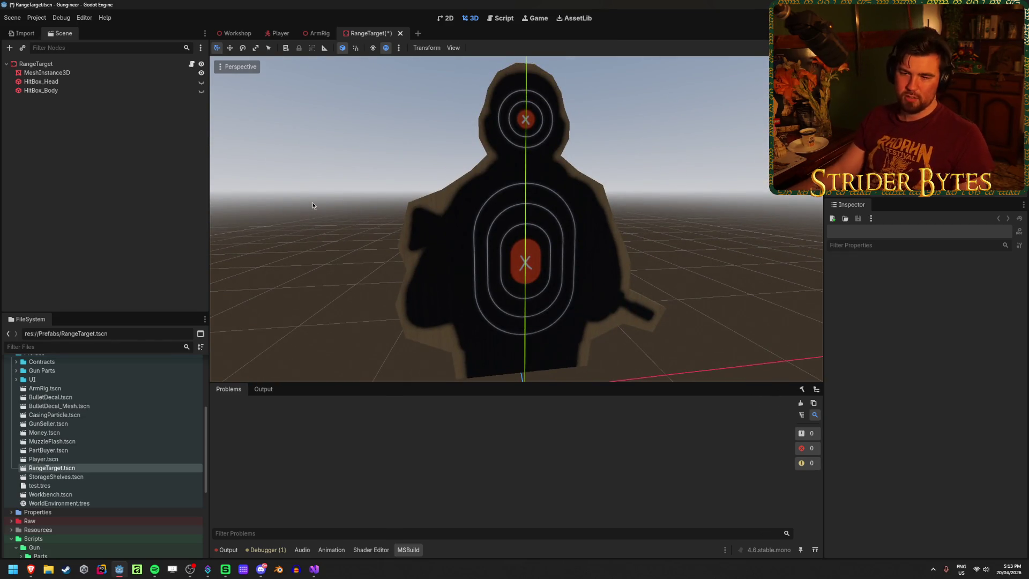
scroll(398, 188, up, 3)
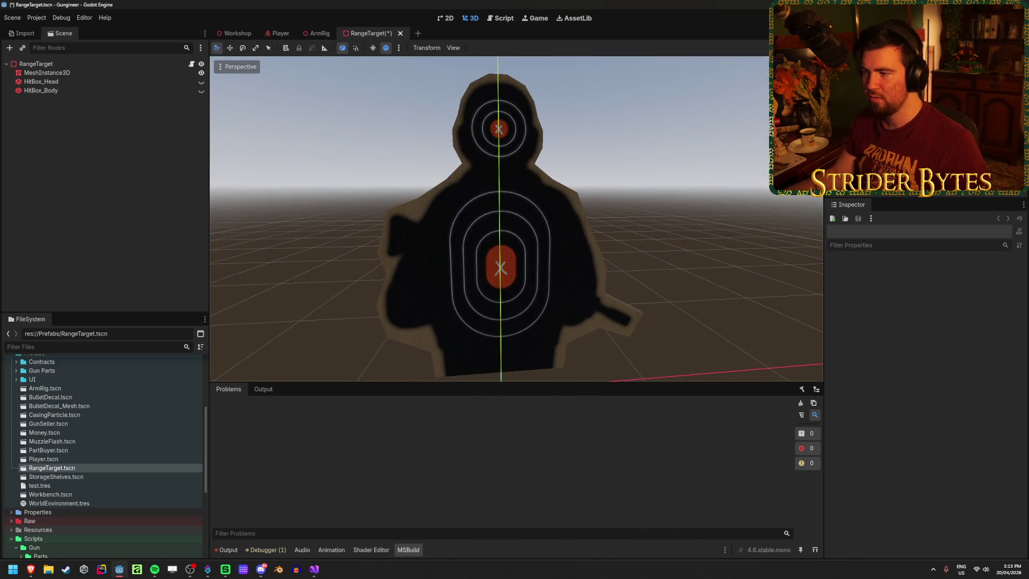
click(202, 91)
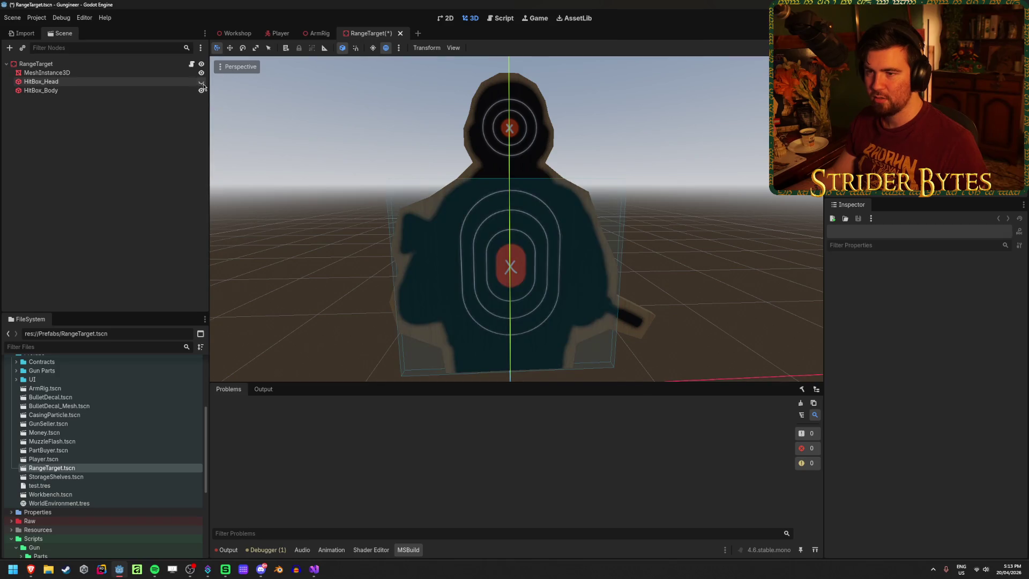
click(202, 82)
Step: Save and close the RangeTarget scene, going back to the Workshop scene
key(ctrl+s)
key(ctrl+shift+w)
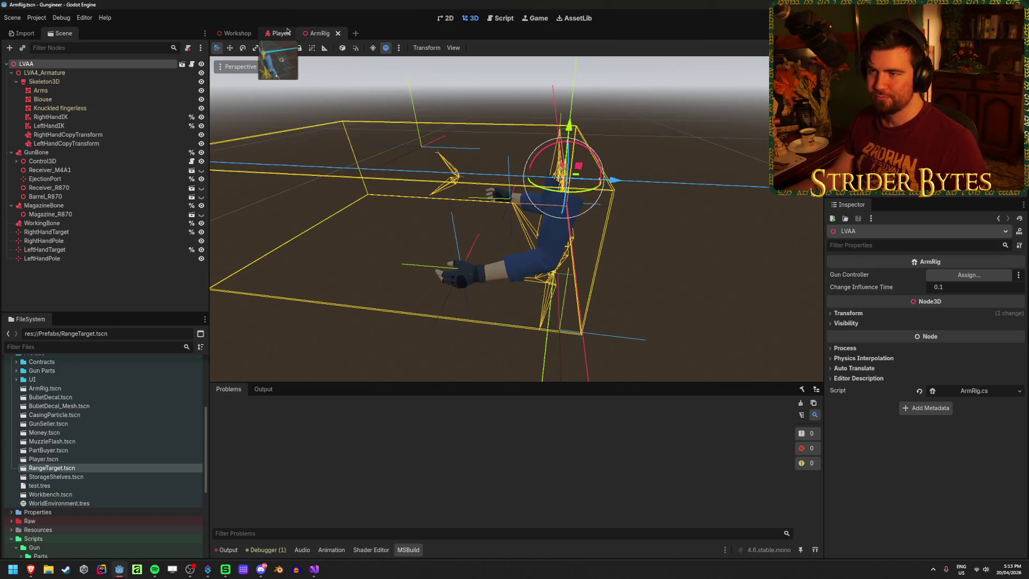
click(279, 33)
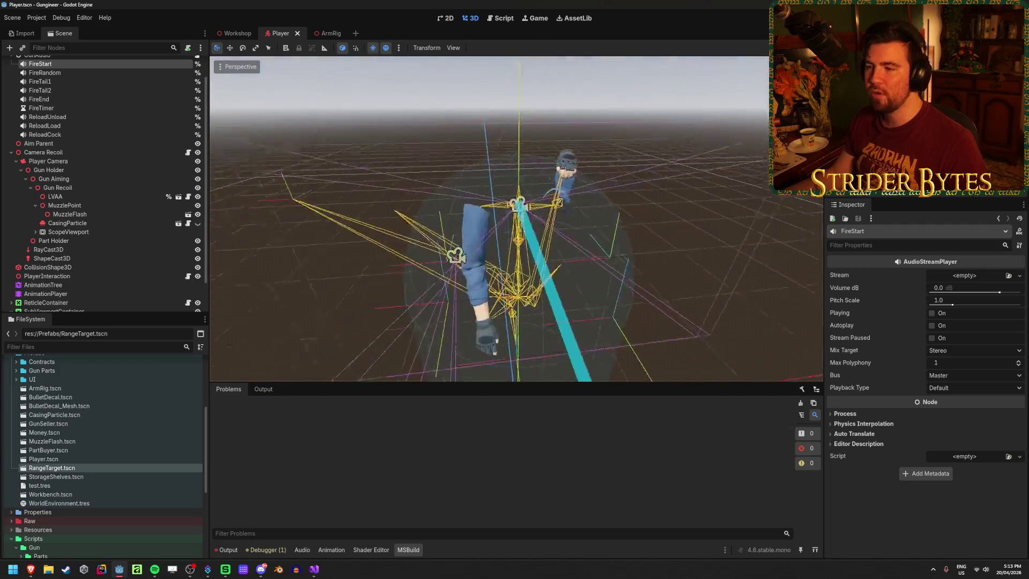
scroll(516, 219, down, 3)
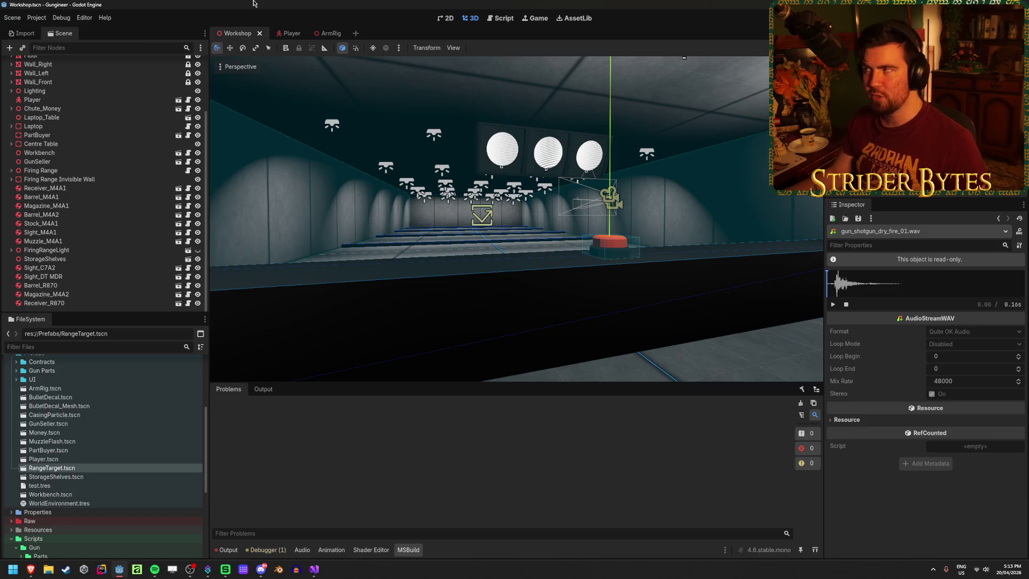
drag(678, 358, 629, 345)
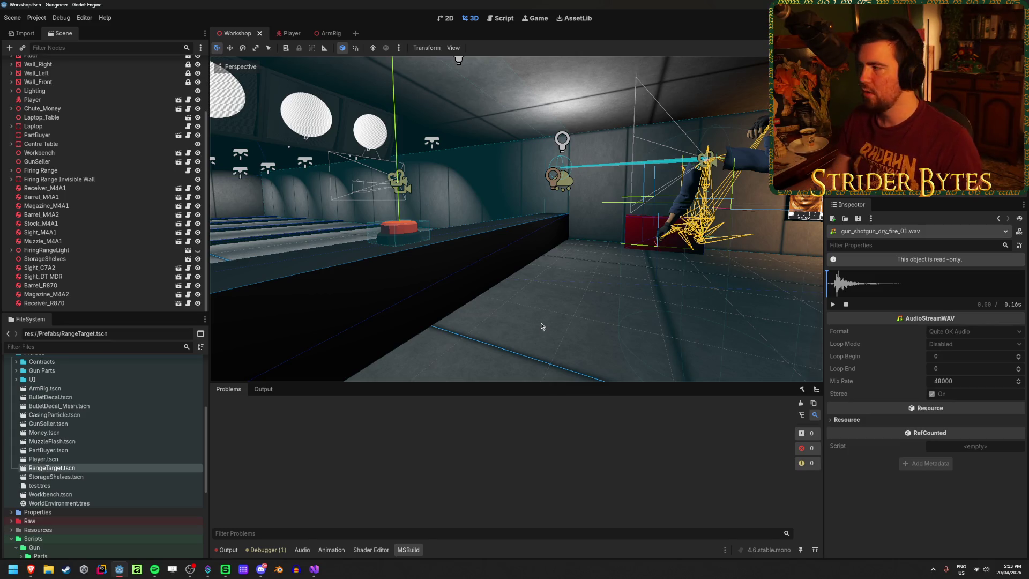
mouse_move(527, 312)
mouse_down()
mouse_move(590, 303)
mouse_move(606, 289)
mouse_move(463, 188)
mouse_move(541, 196)
mouse_move(467, 294)
mouse_up()
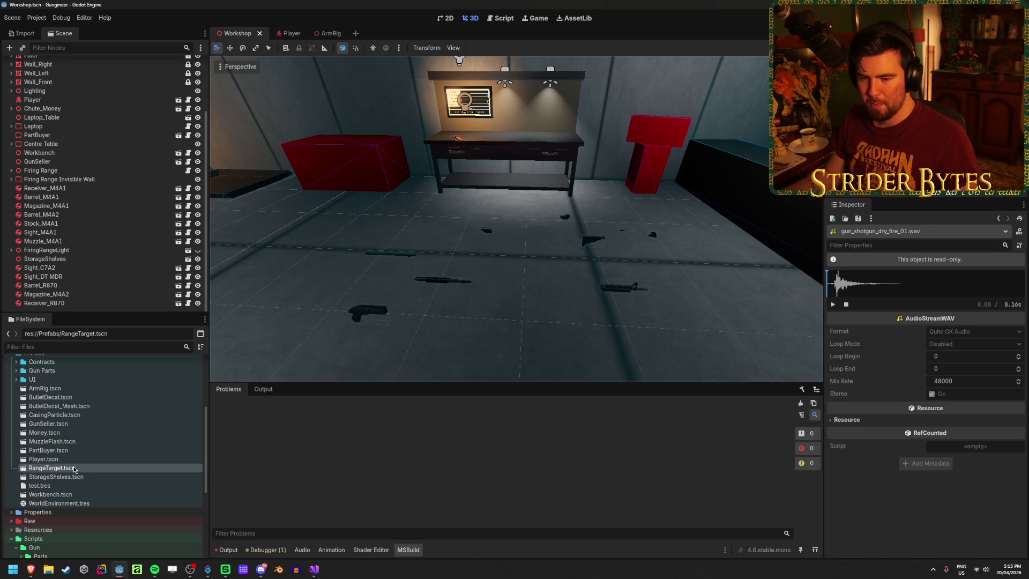
scroll(74, 470, down, 5)
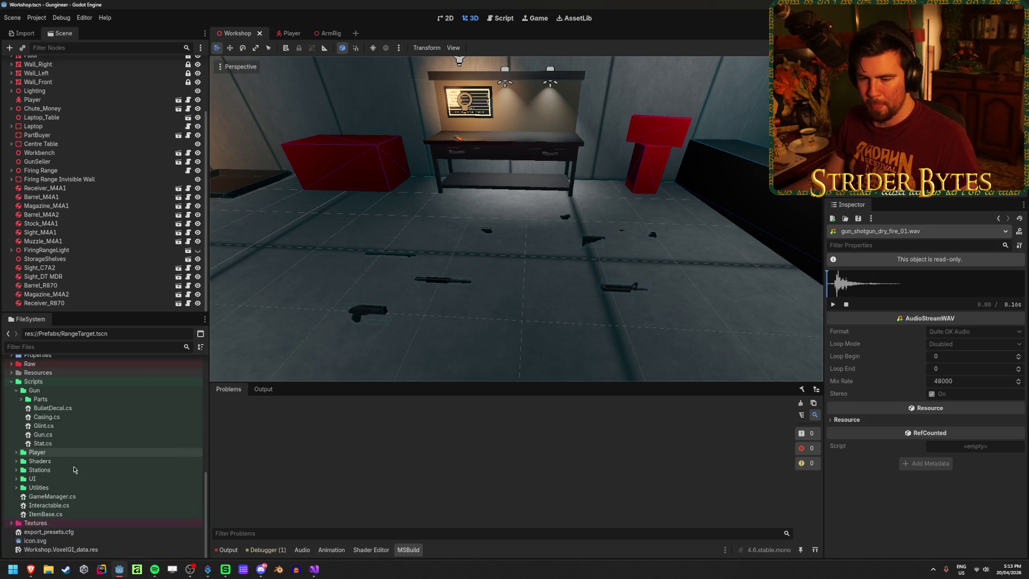
click(49, 392)
Step: From the Gun folder, create the C# script GunAudioCollection.cs with Resource as its parent class
right_click(49, 392)
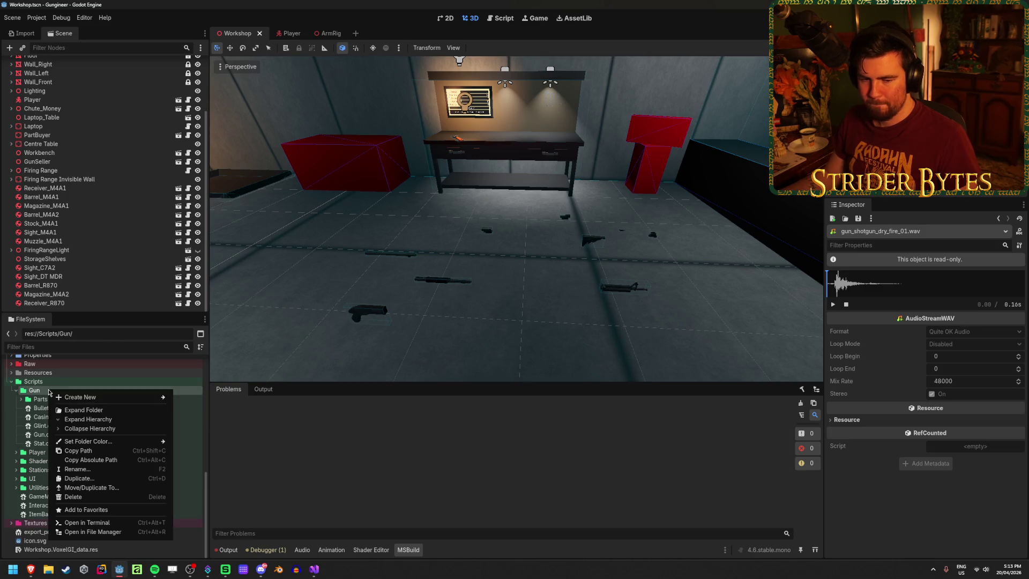
mouse_move(134, 397)
click(196, 416)
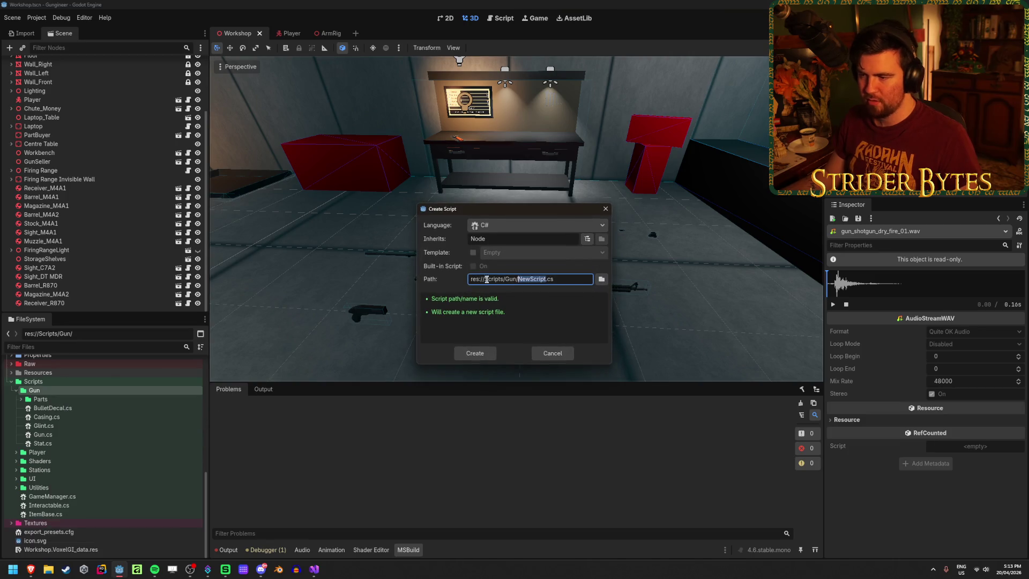
click(489, 239)
double_click(532, 279)
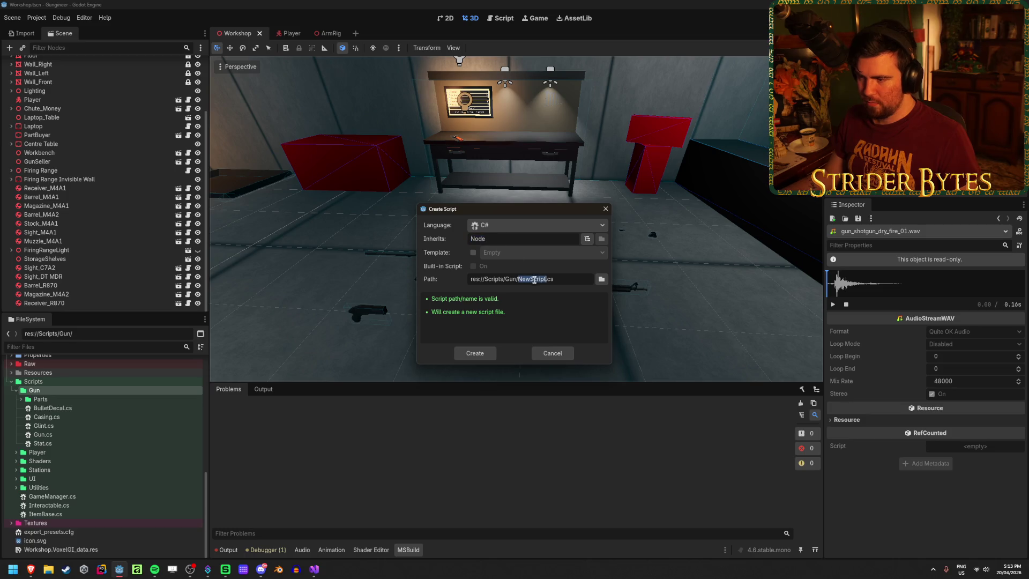
text(GunAudioCollectio)
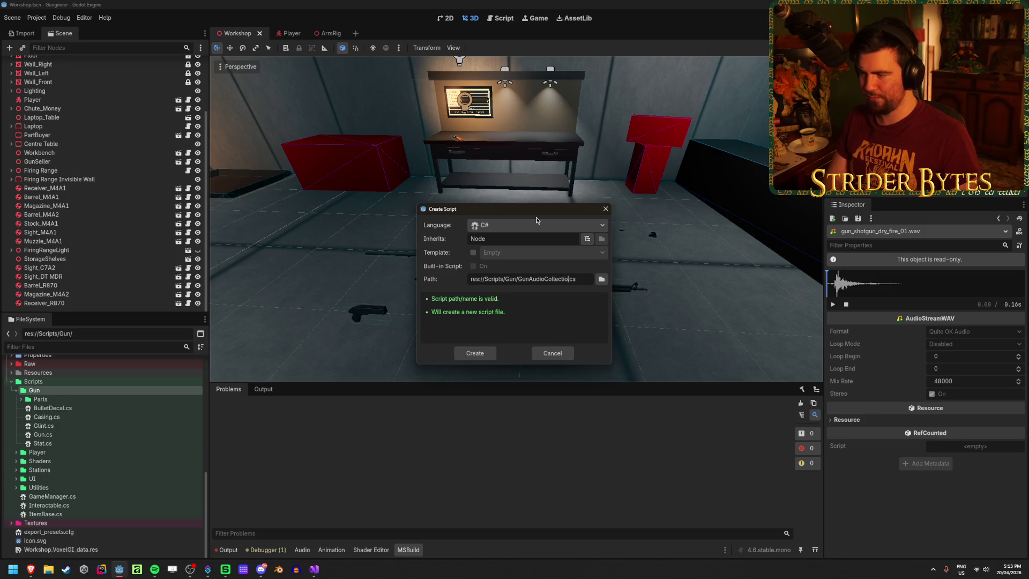
text(n)
click(502, 239)
text(Res)
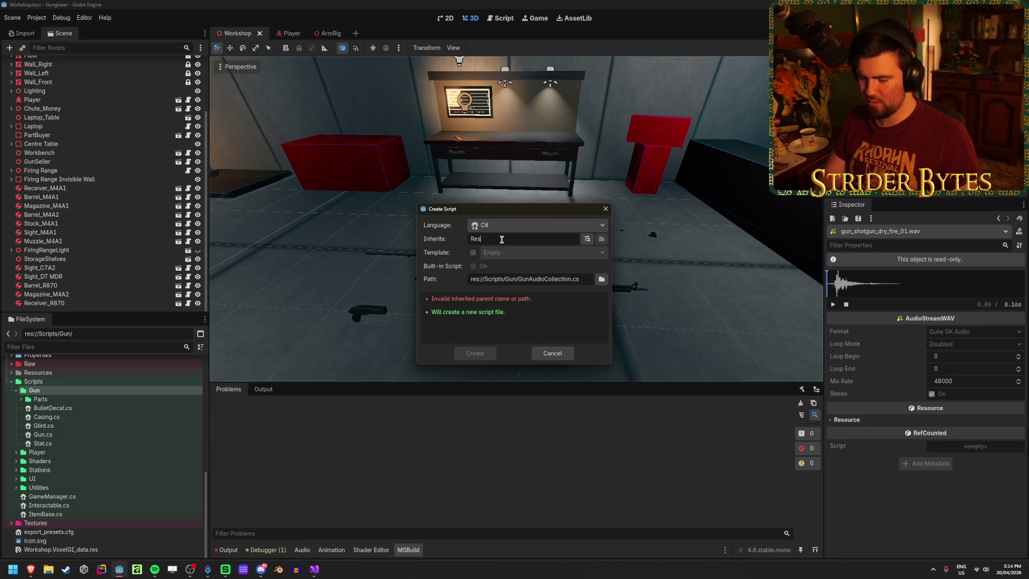
text(ource)
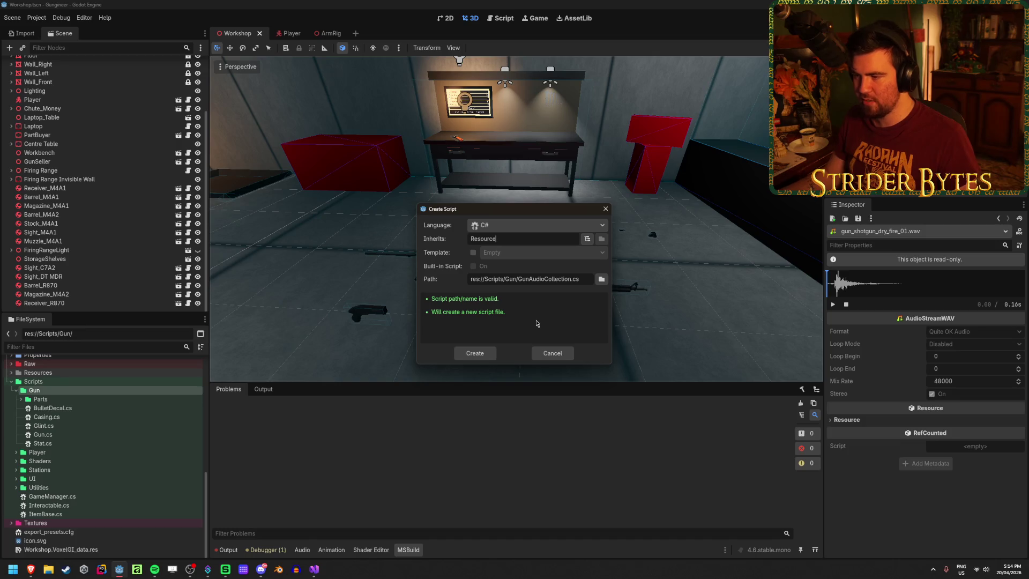
click(489, 353)
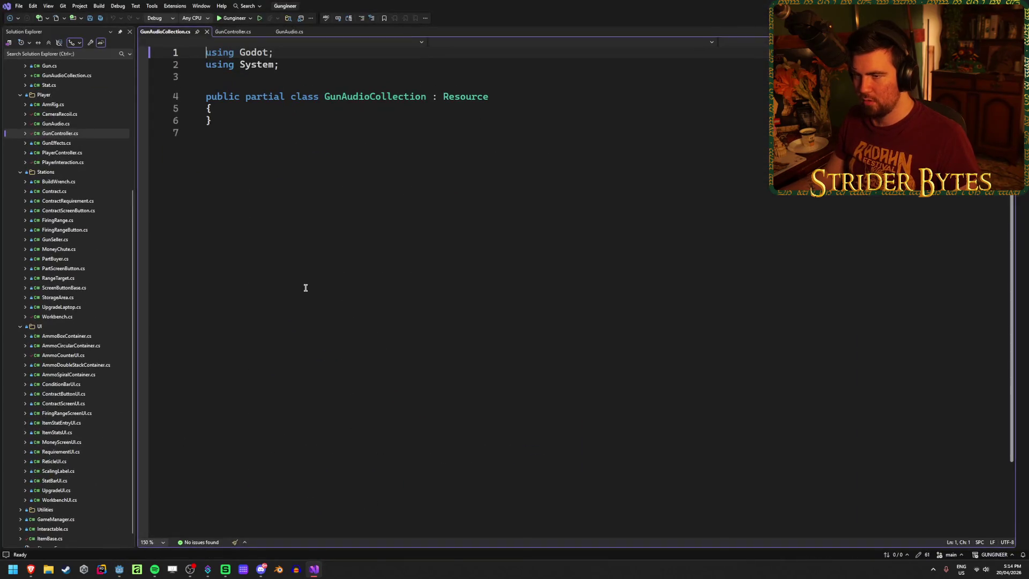
Step: Add the [GlobalClass] attribute above the GunAudioCollection class and save
click(269, 76)
key(Return)
text([GlobalClass)
key(ctrl+s)
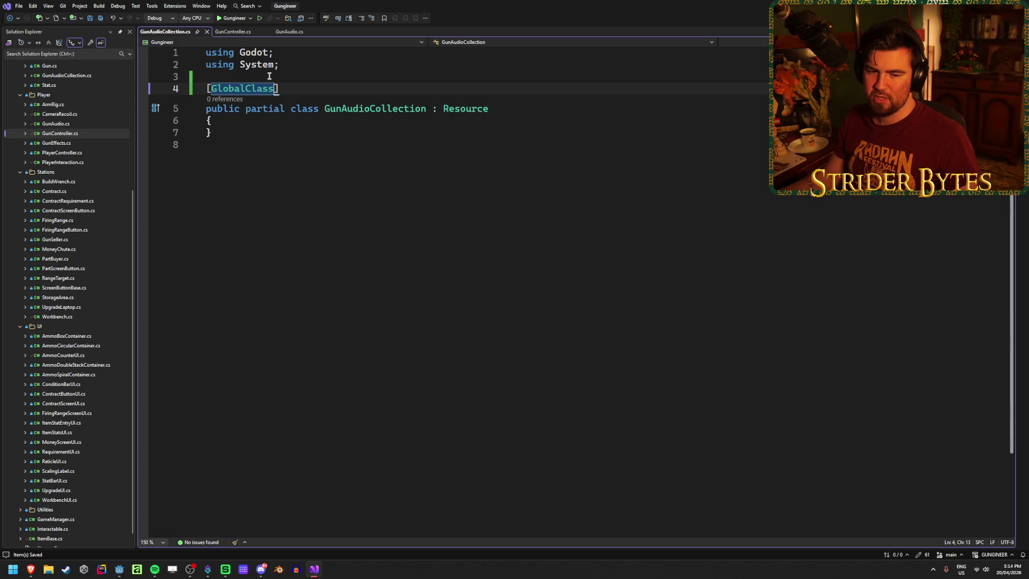
Step: Begin an '[Export] public AudioStream' member inside the class body
click(381, 120)
key(Return)
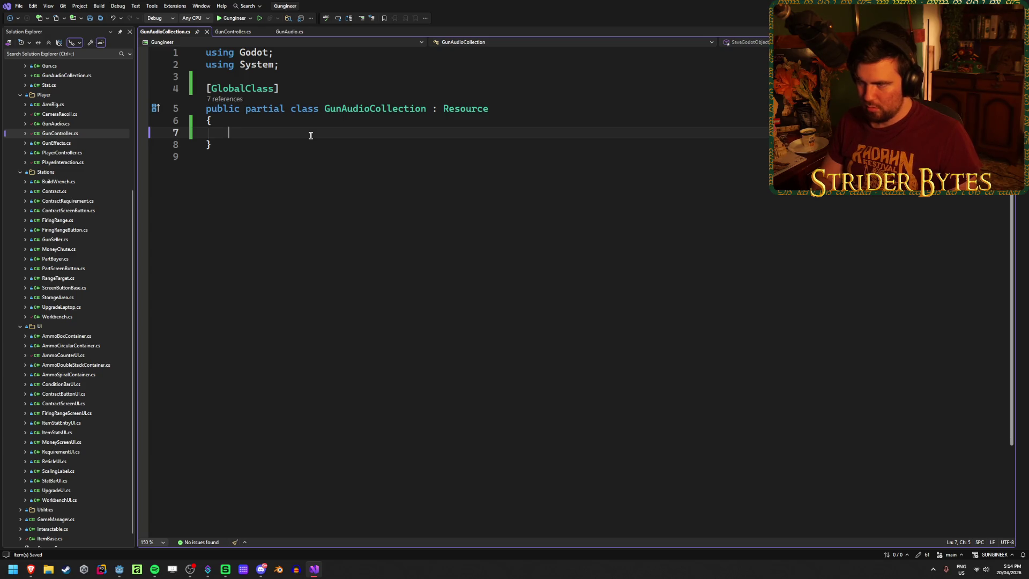
text([Export] )
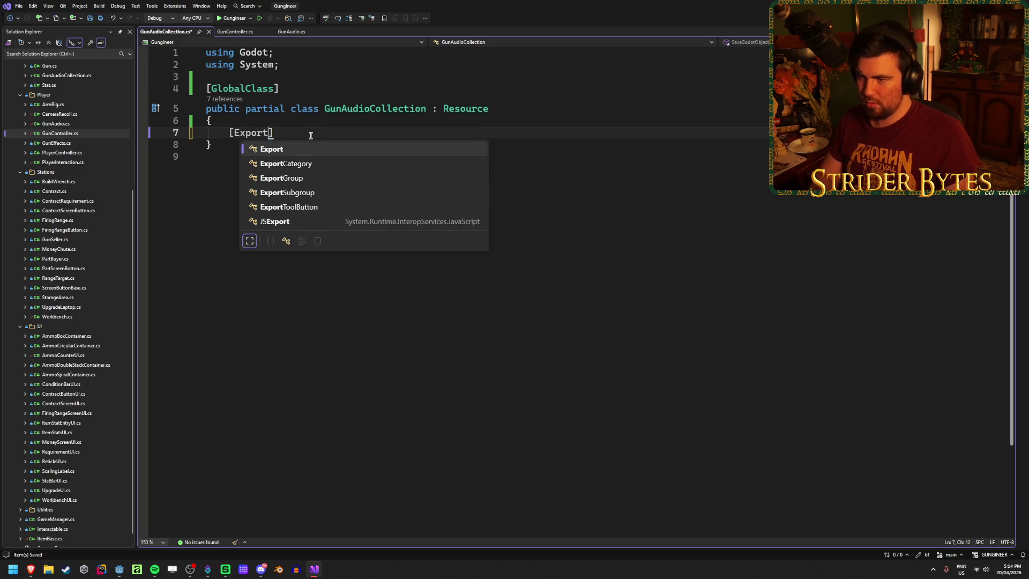
text(public Aud)
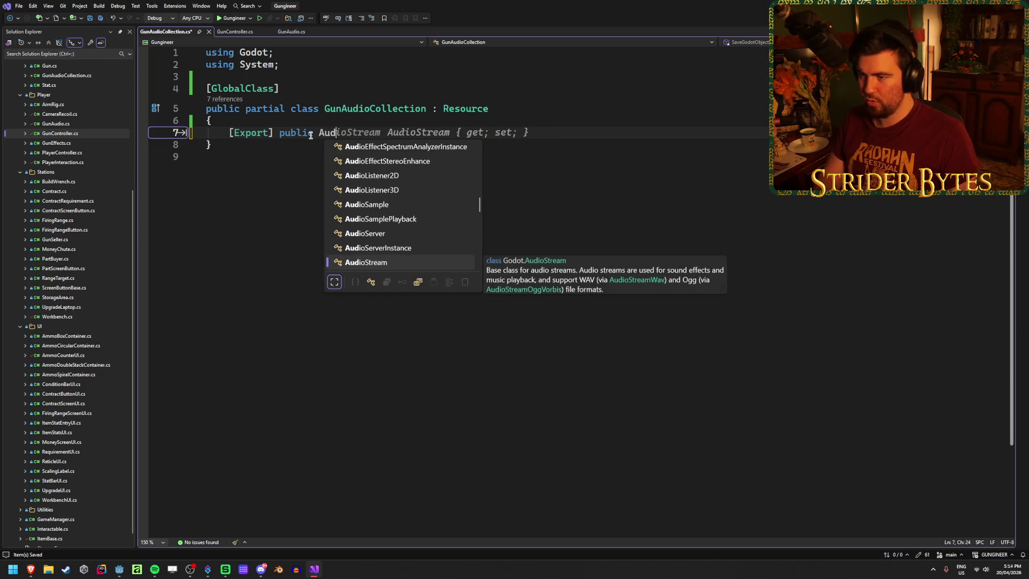
text(ioStream)
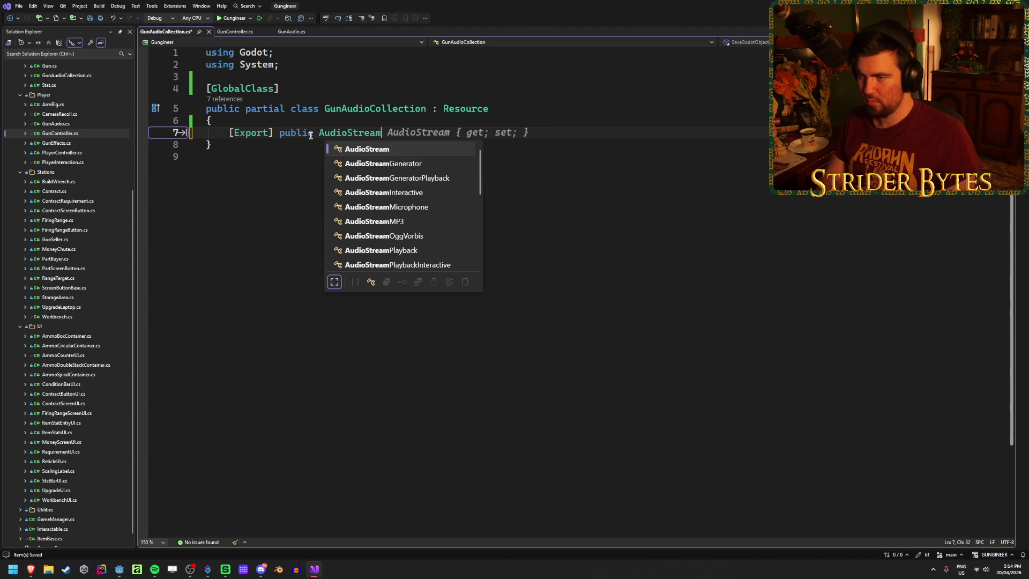
key(Escape)
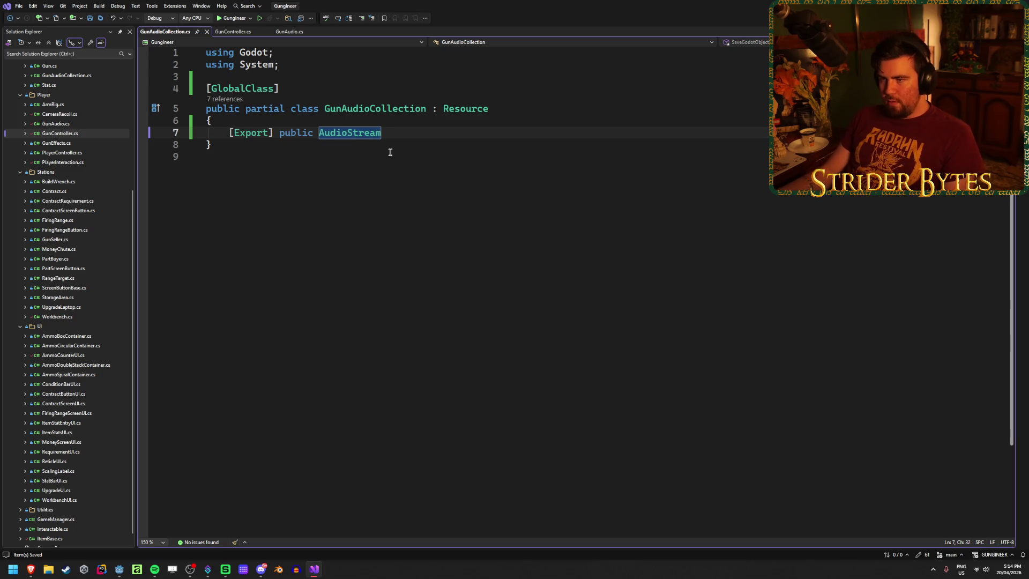
click(225, 32)
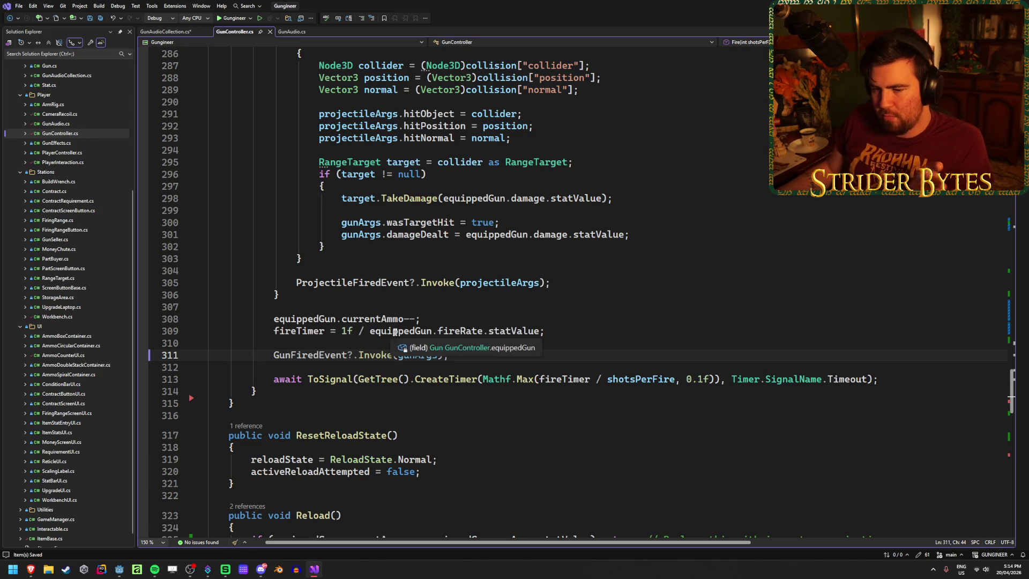
Step: In GunAudio.cs, switch on newGun.gunType with a Pistol case loading fireStart.Stream via GD.Load
click(291, 32)
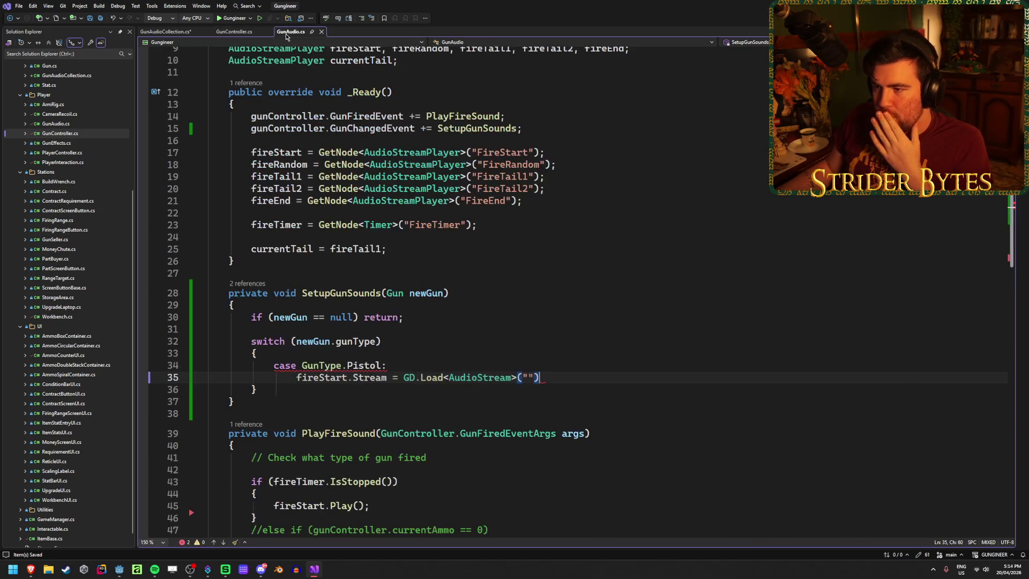
click(569, 177)
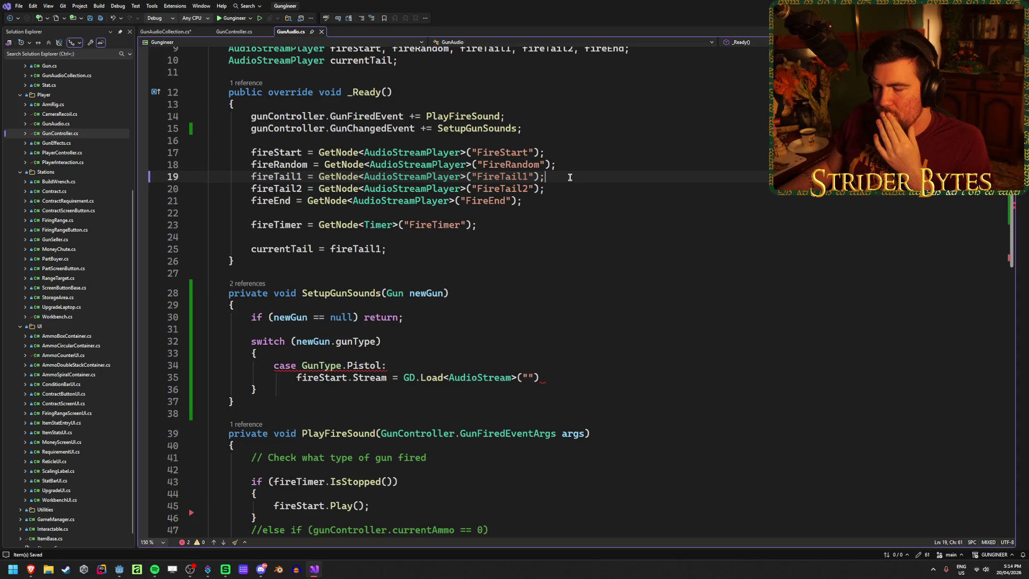
scroll(486, 407, up, 2)
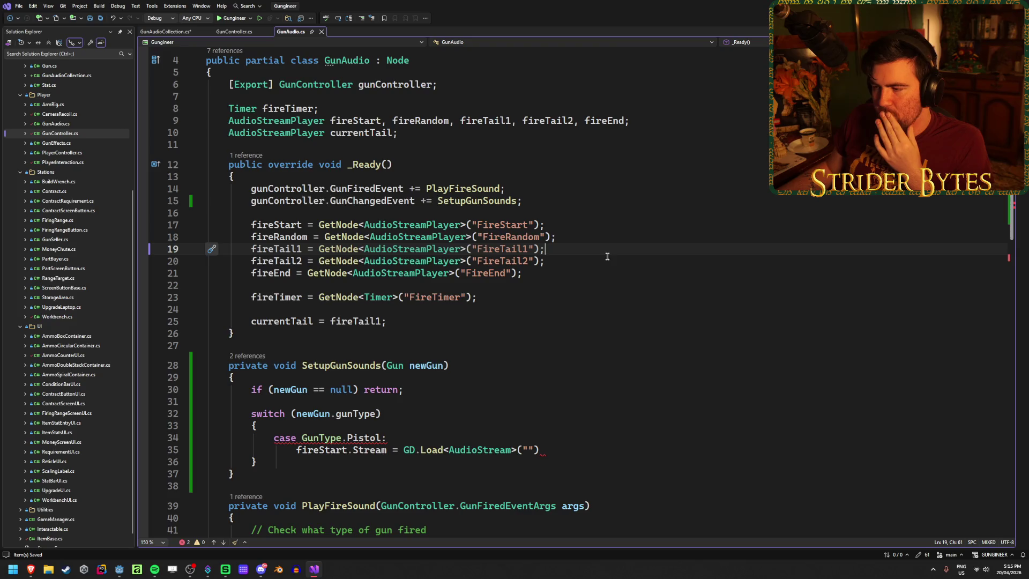
scroll(613, 274, down, 6)
scroll(613, 274, down, 3)
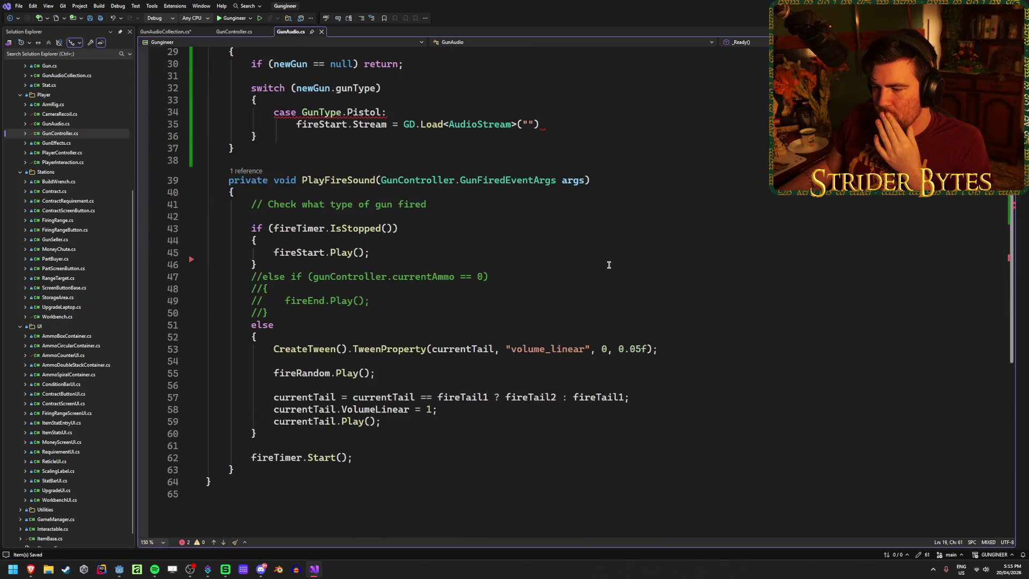
scroll(608, 264, up, 10)
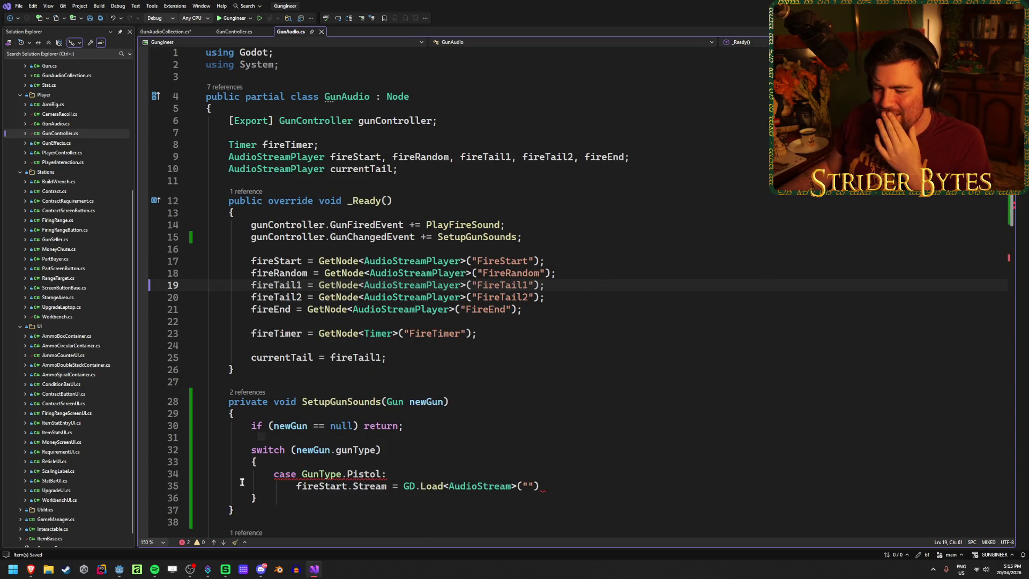
mouse_move(119, 572)
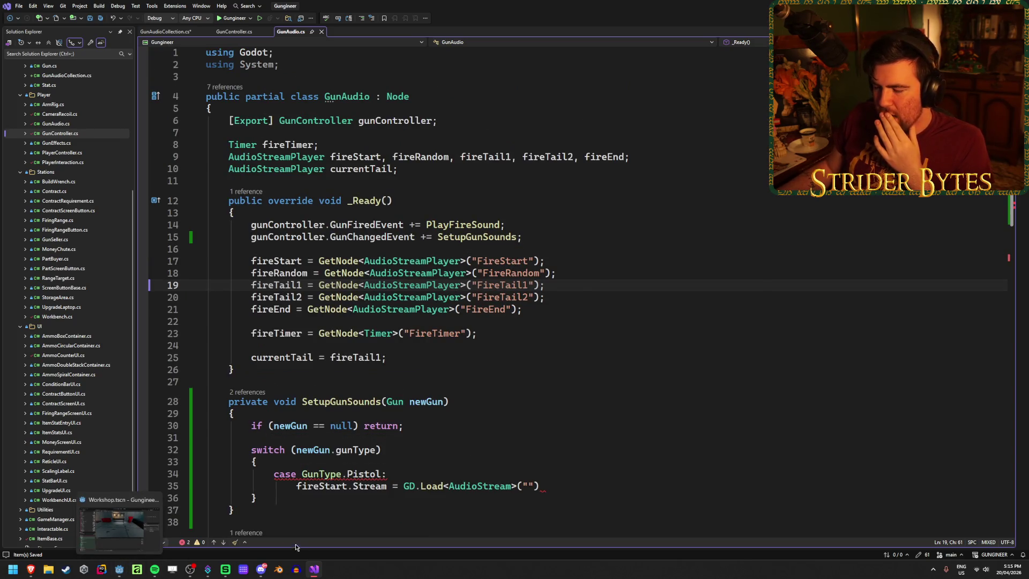
Step: In the Player scene, check the Stream of FireTail2, FireTail1, FireStart, ReloadLoad and ReloadUnload
click(135, 497)
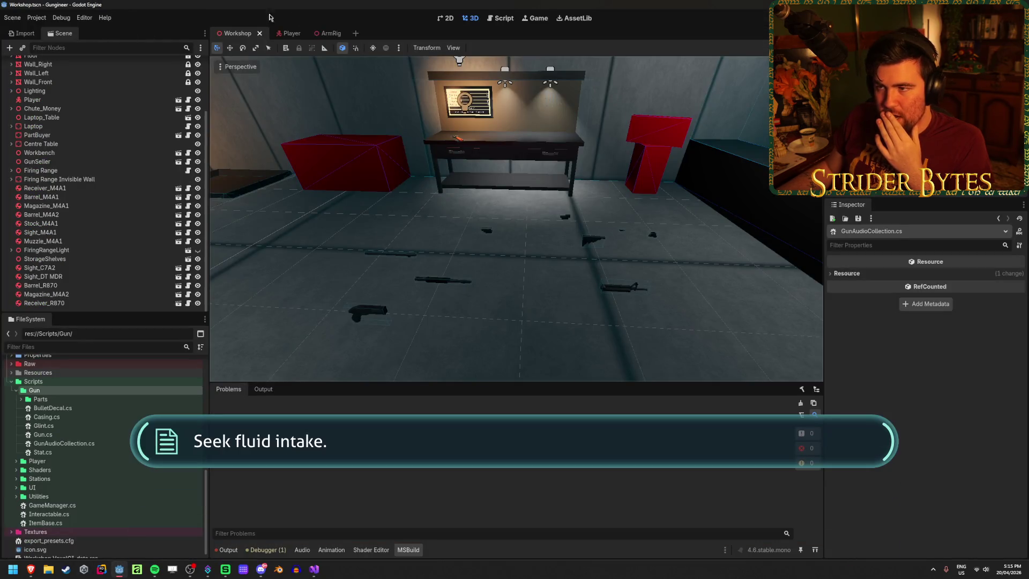
click(287, 33)
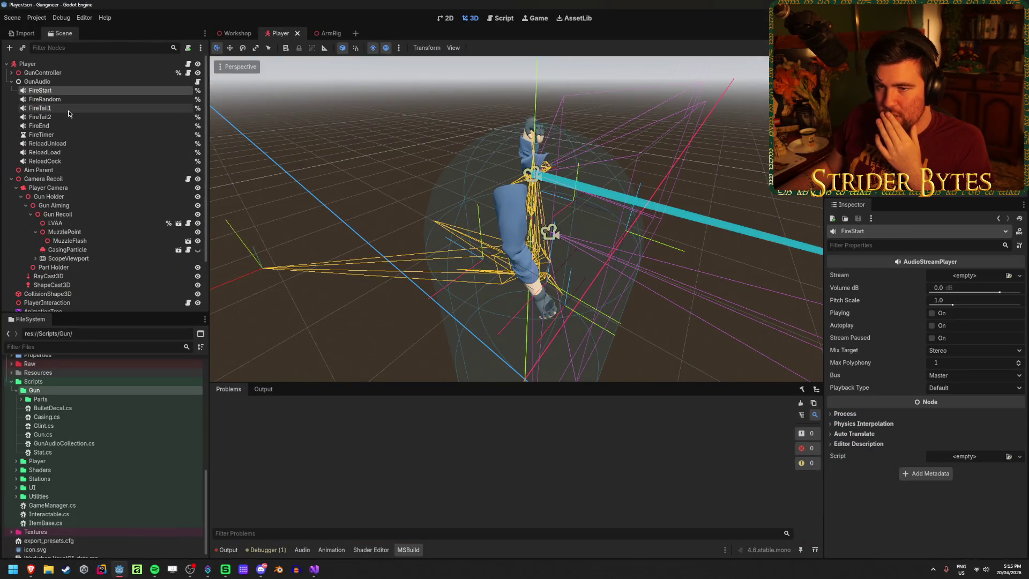
click(70, 116)
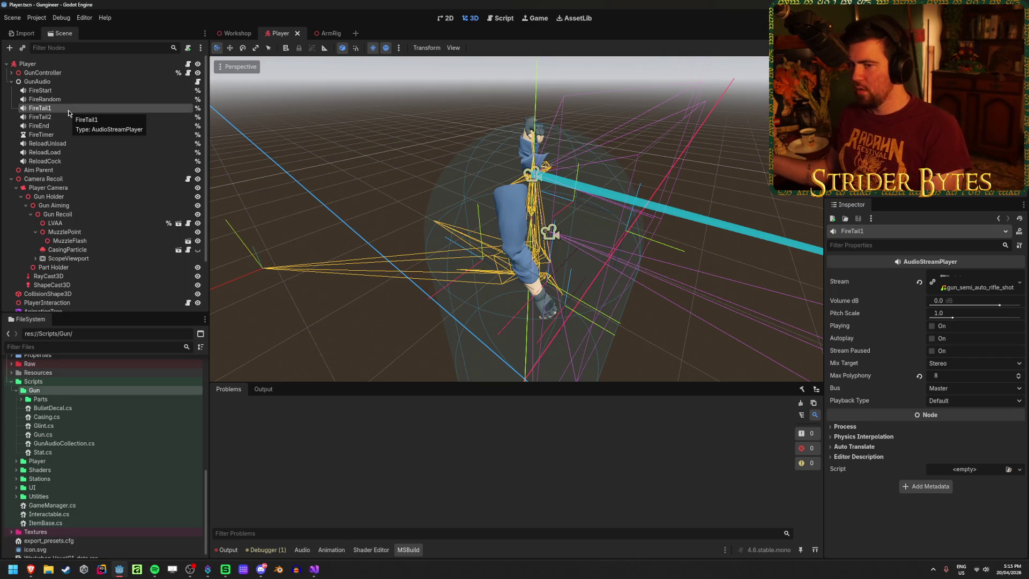
click(68, 110)
key(Up)
key(Up)
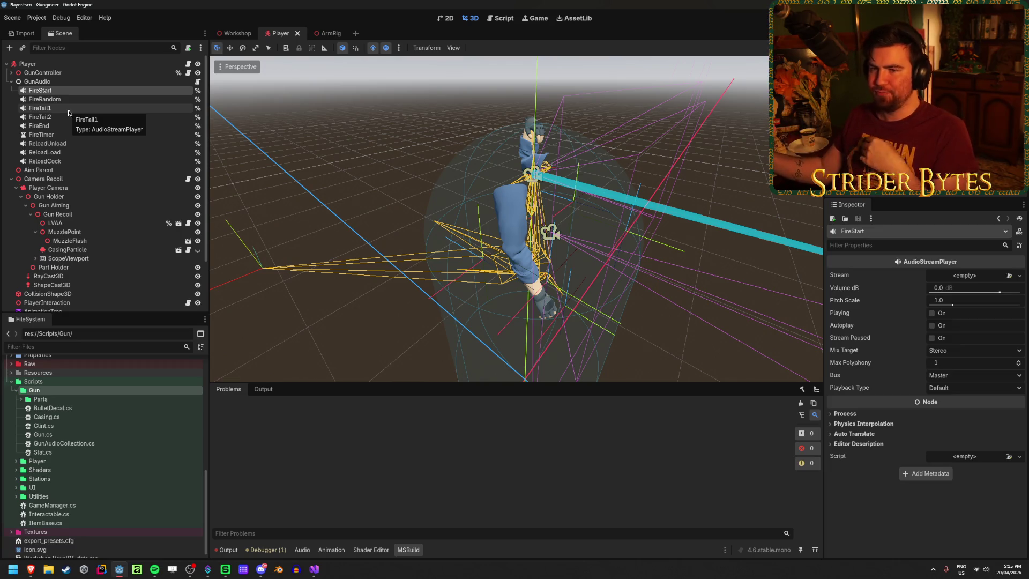
click(86, 152)
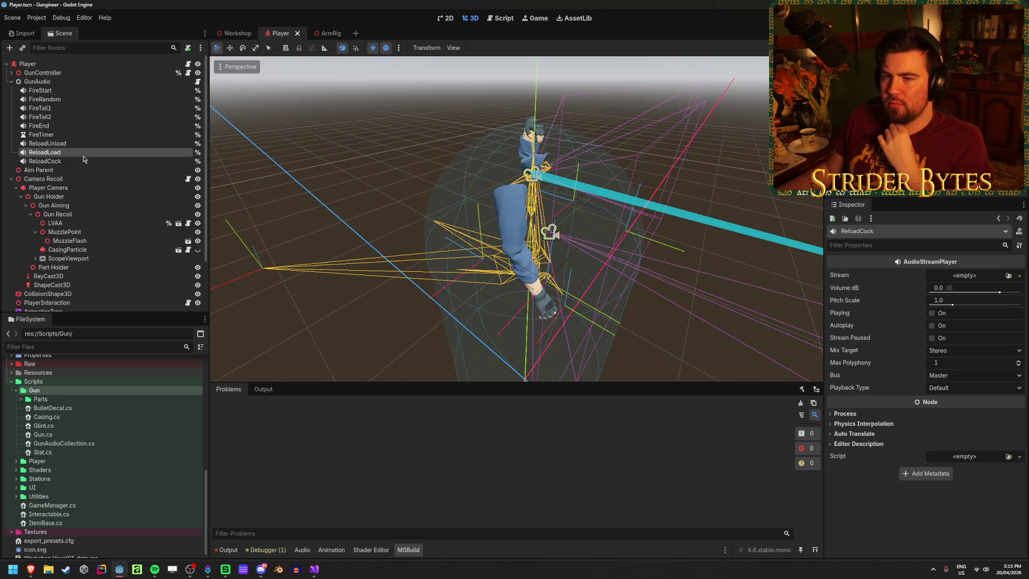
click(85, 143)
click(314, 570)
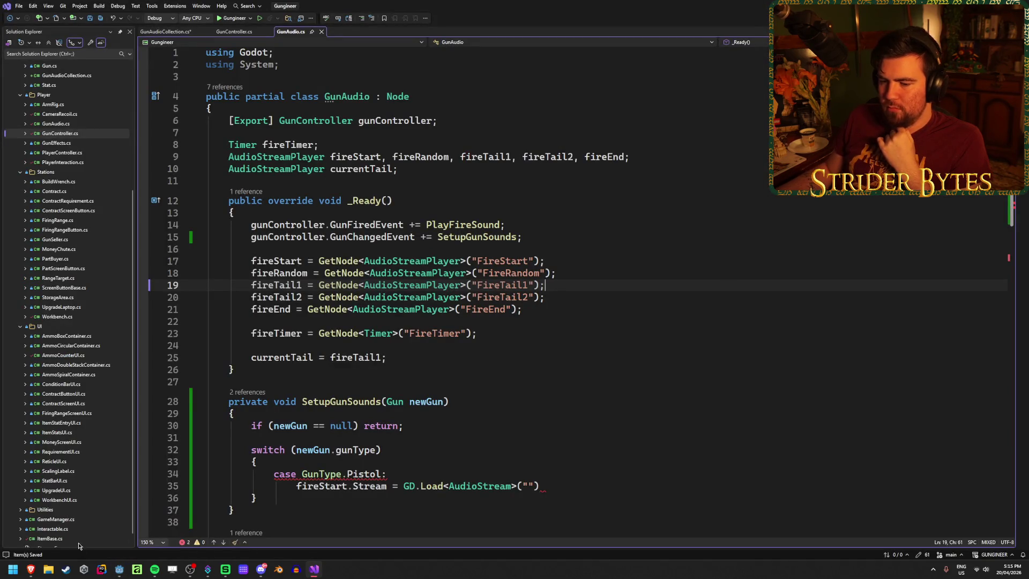
click(119, 569)
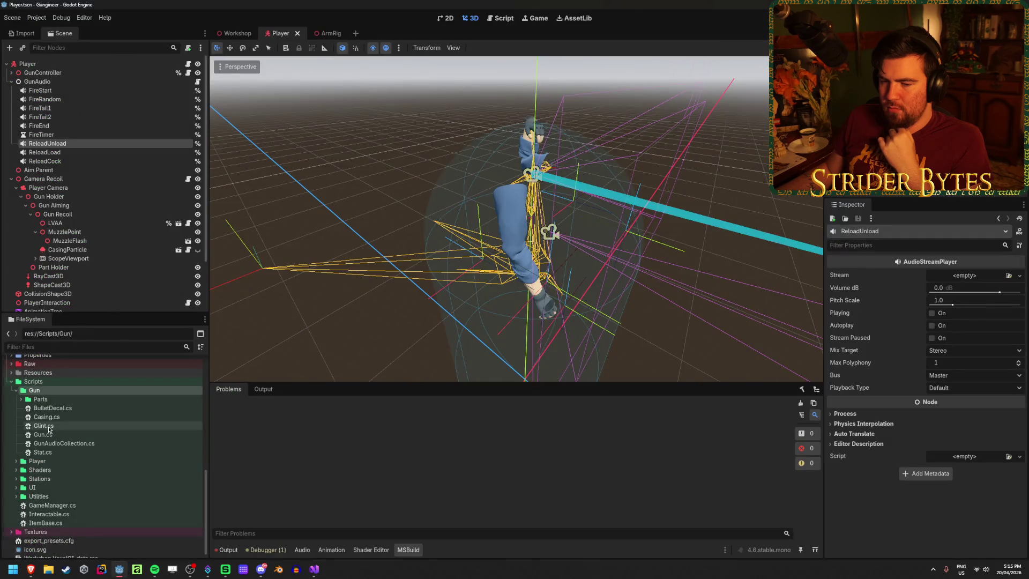
scroll(49, 428, up, 10)
click(11, 389)
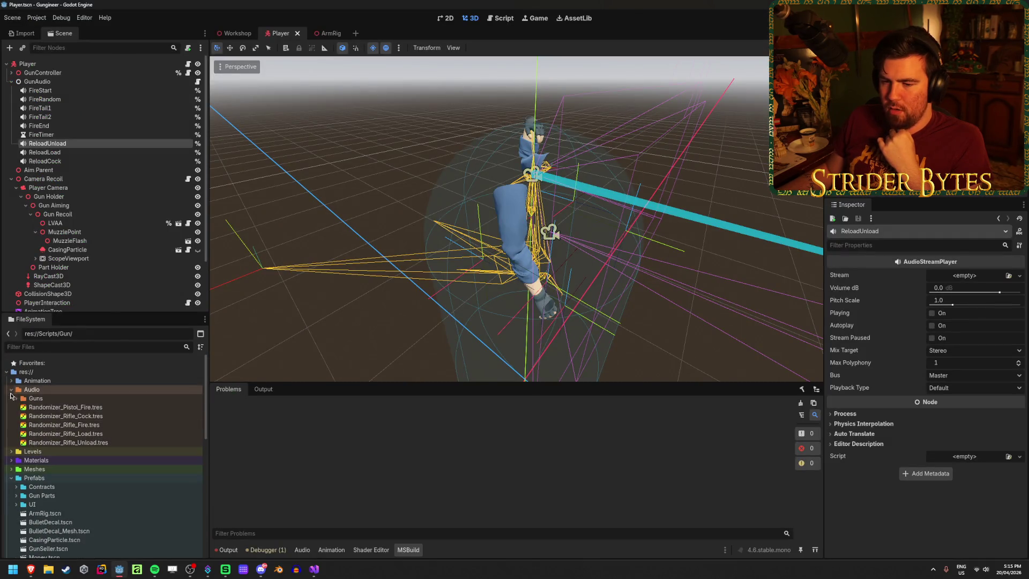
click(16, 399)
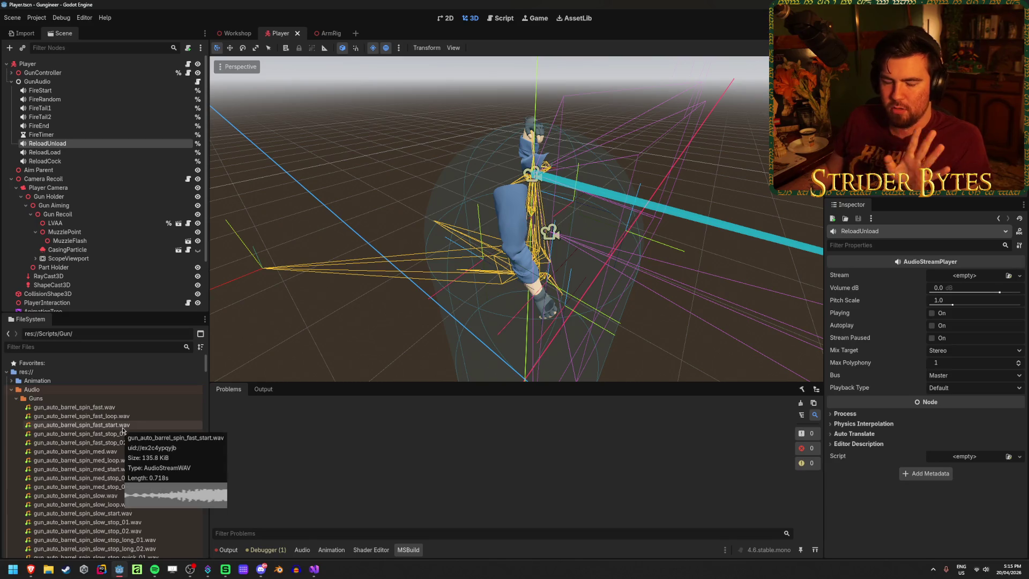
scroll(122, 428, down, 10)
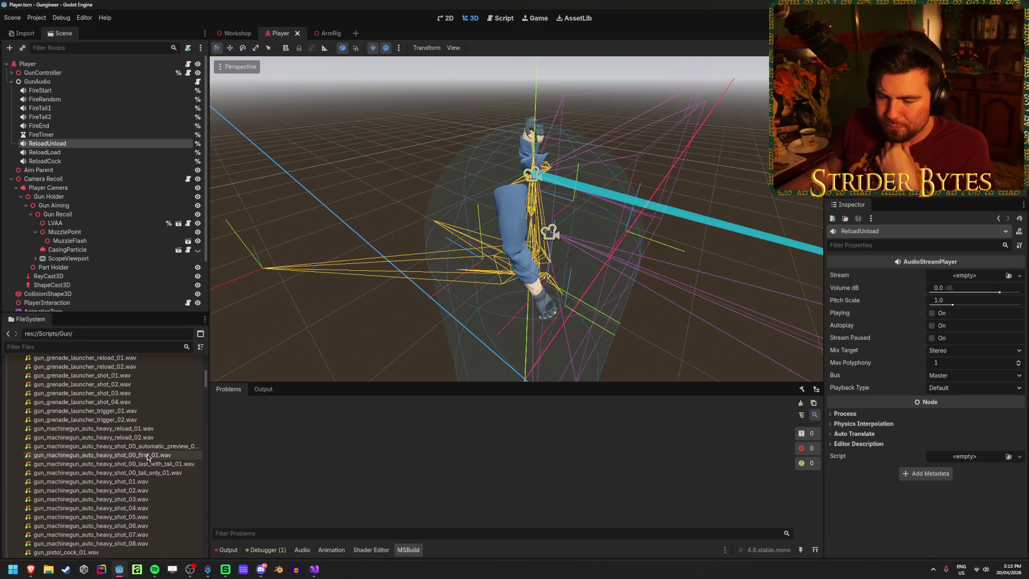
scroll(148, 439, down, 5)
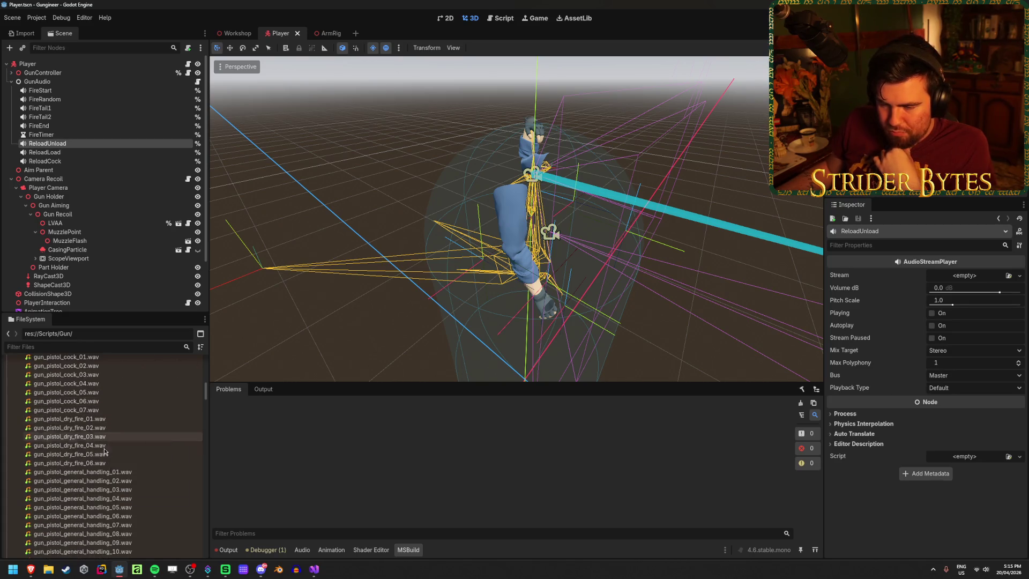
scroll(154, 432, down, 5)
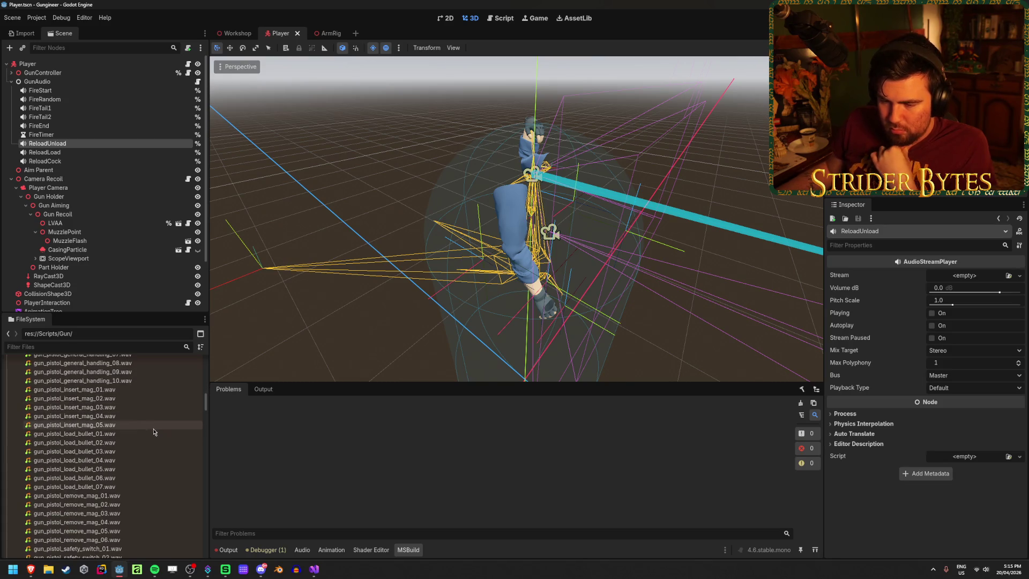
scroll(155, 432, down, 2)
scroll(155, 432, down, 6)
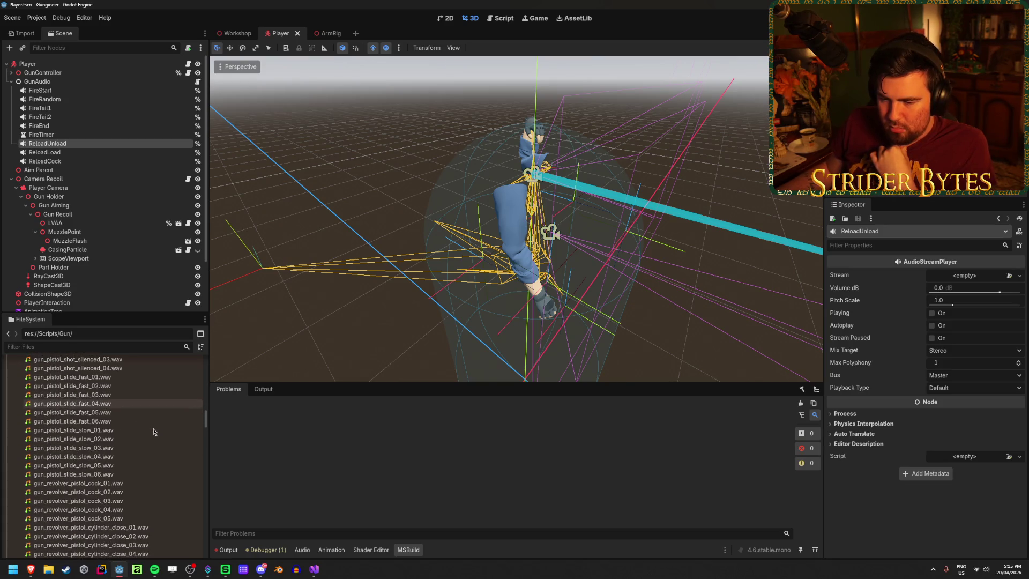
scroll(154, 432, up, 2)
click(102, 416)
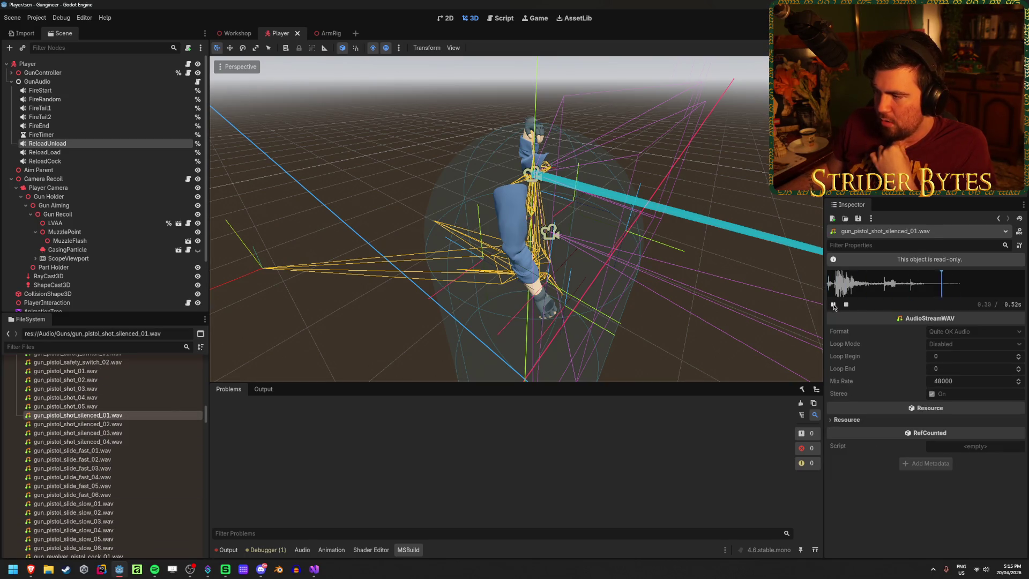
click(139, 426)
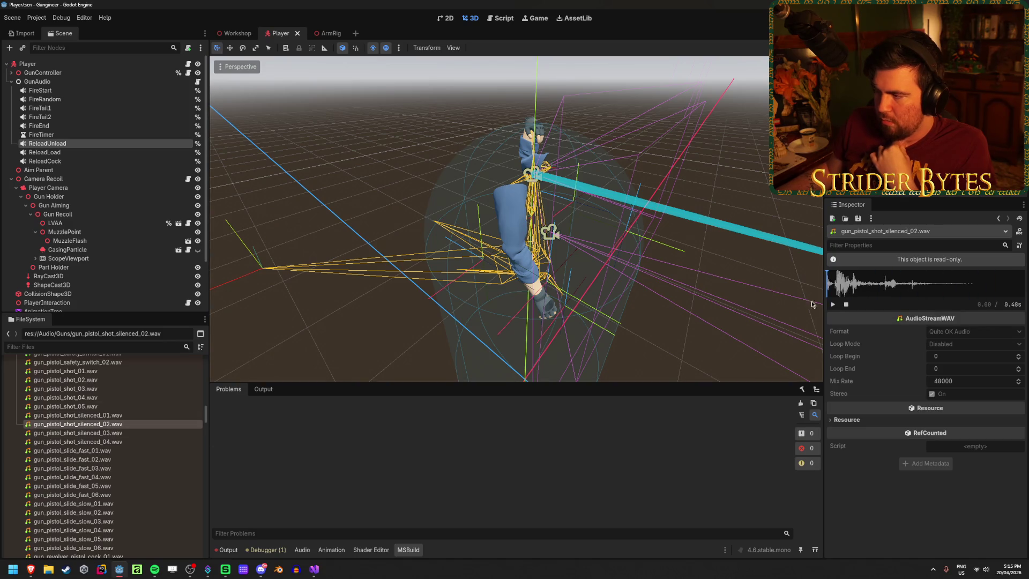
click(833, 304)
scroll(158, 431, down, 7)
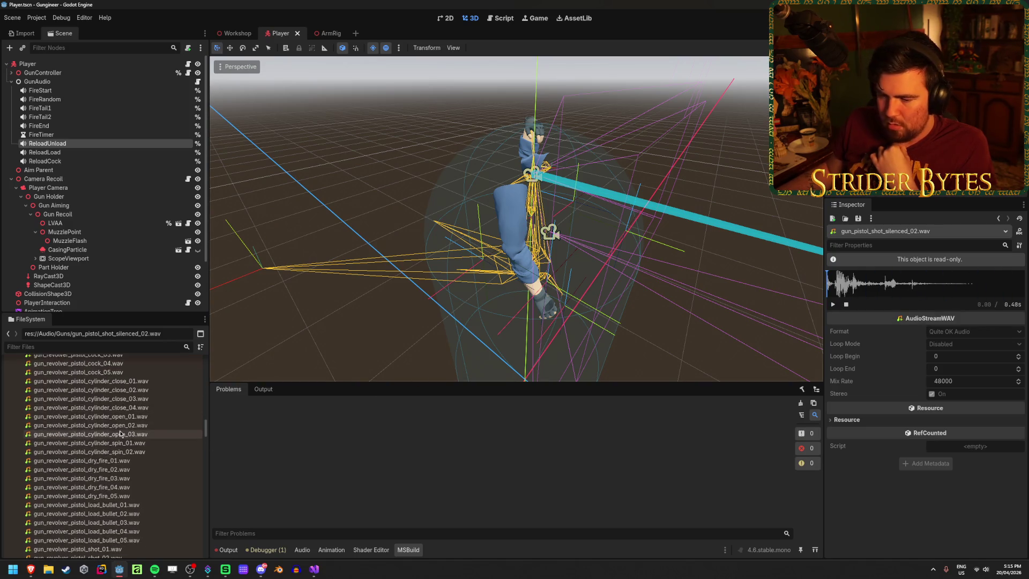
scroll(159, 431, down, 3)
scroll(159, 430, down, 2)
scroll(159, 431, down, 2)
scroll(158, 431, down, 8)
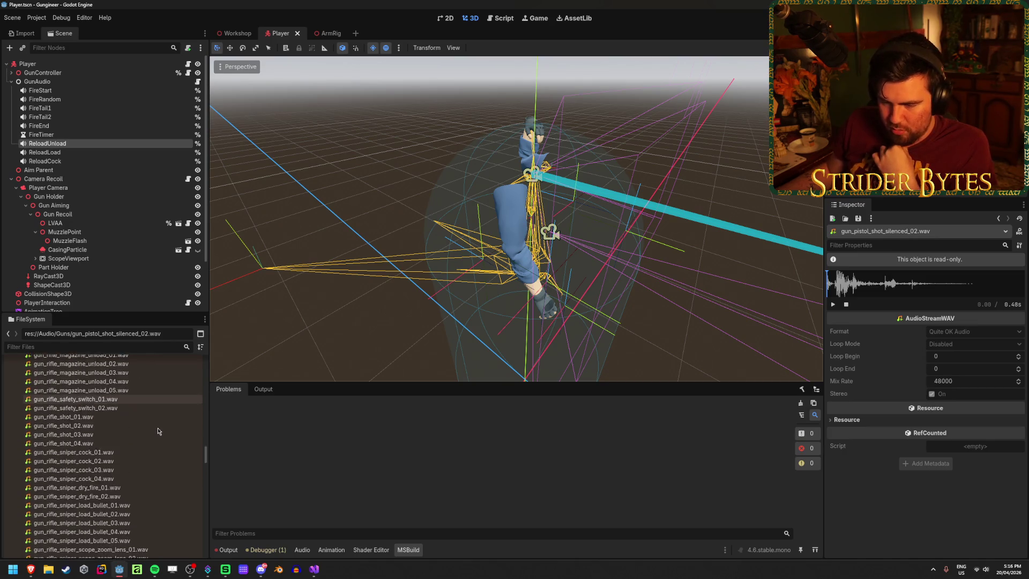
scroll(159, 431, down, 4)
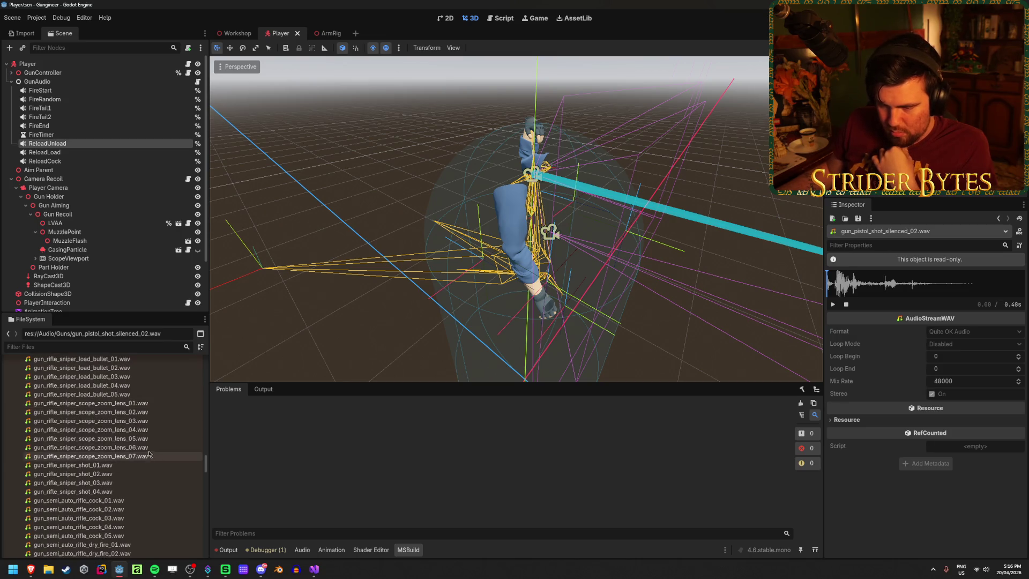
click(91, 403)
click(834, 304)
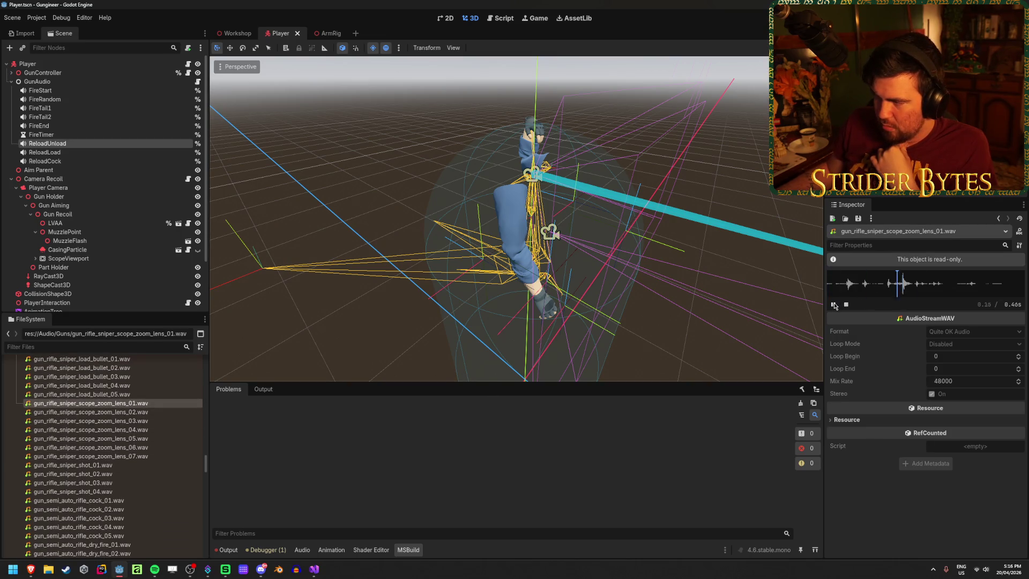
click(91, 412)
click(835, 305)
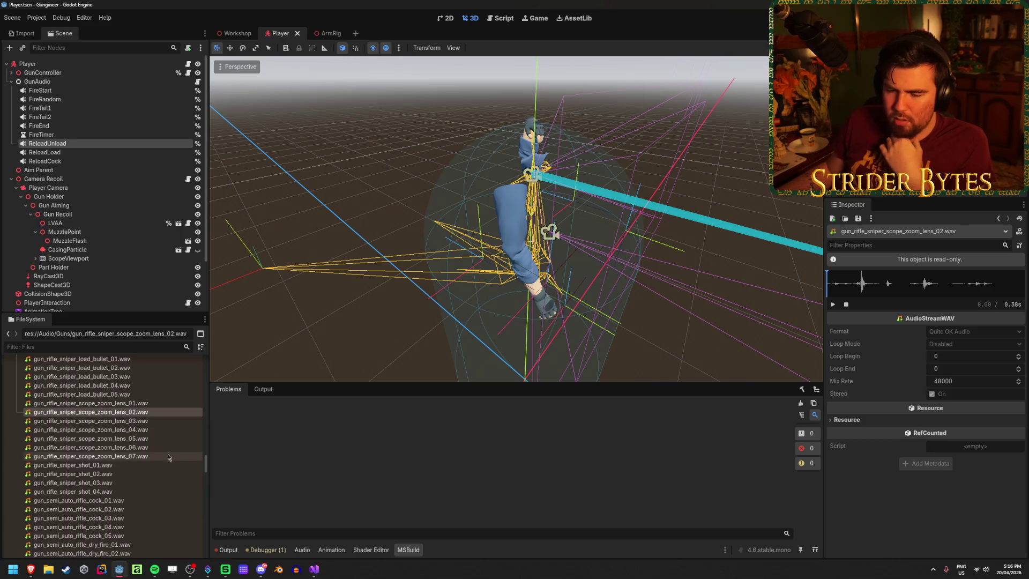
scroll(159, 466, down, 3)
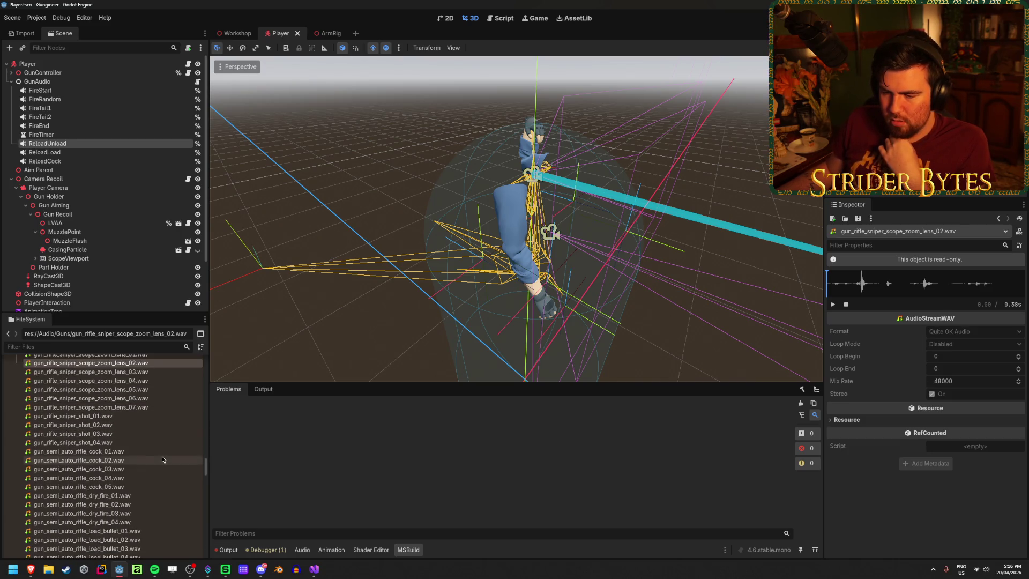
scroll(162, 458, down, 13)
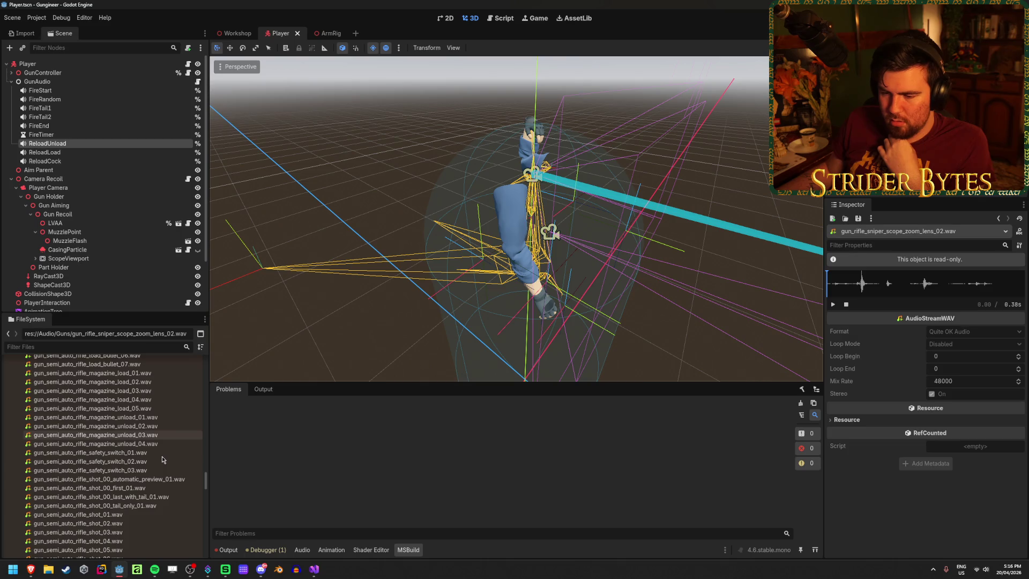
scroll(162, 460, down, 3)
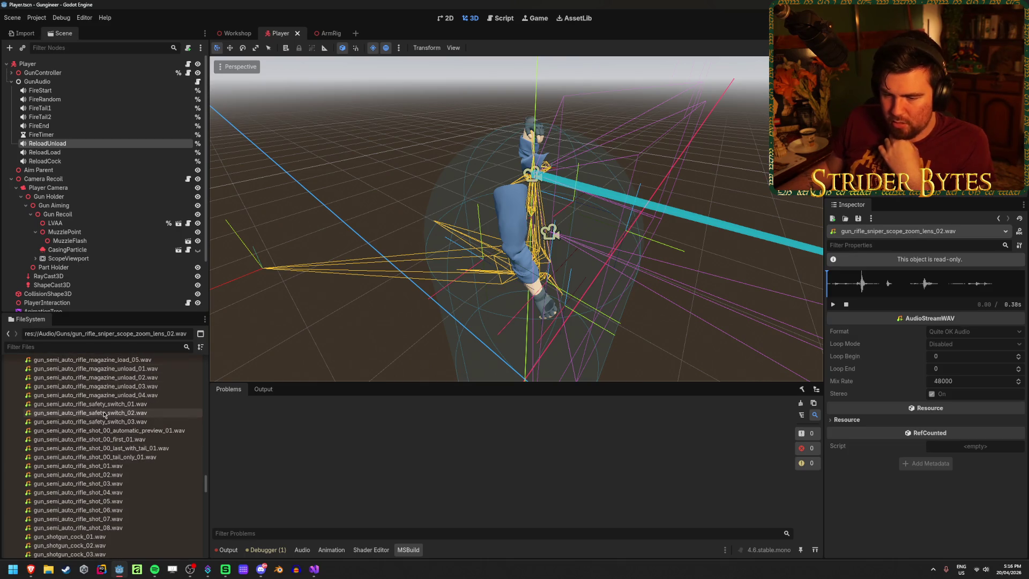
click(113, 466)
click(142, 440)
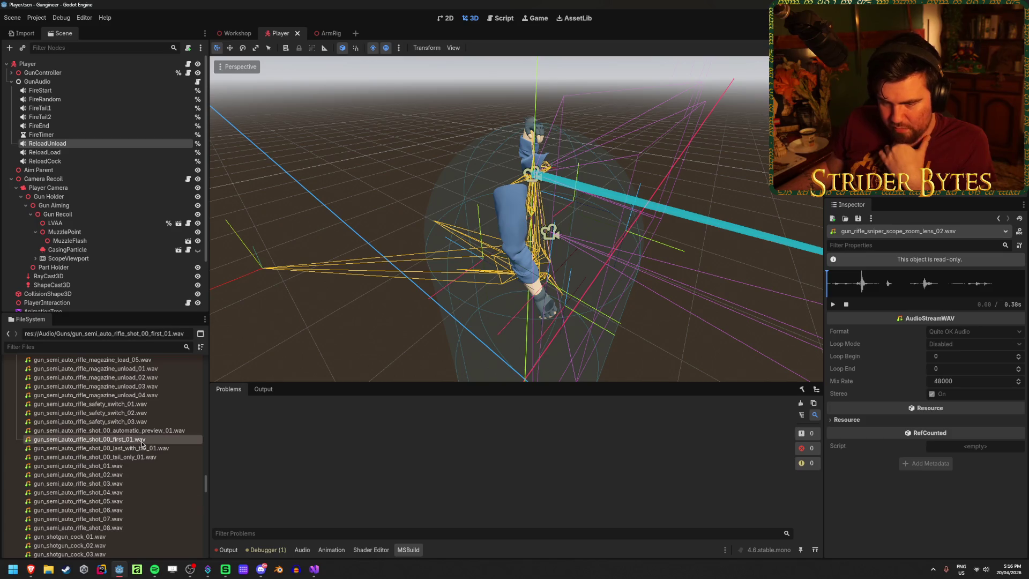
click(107, 475)
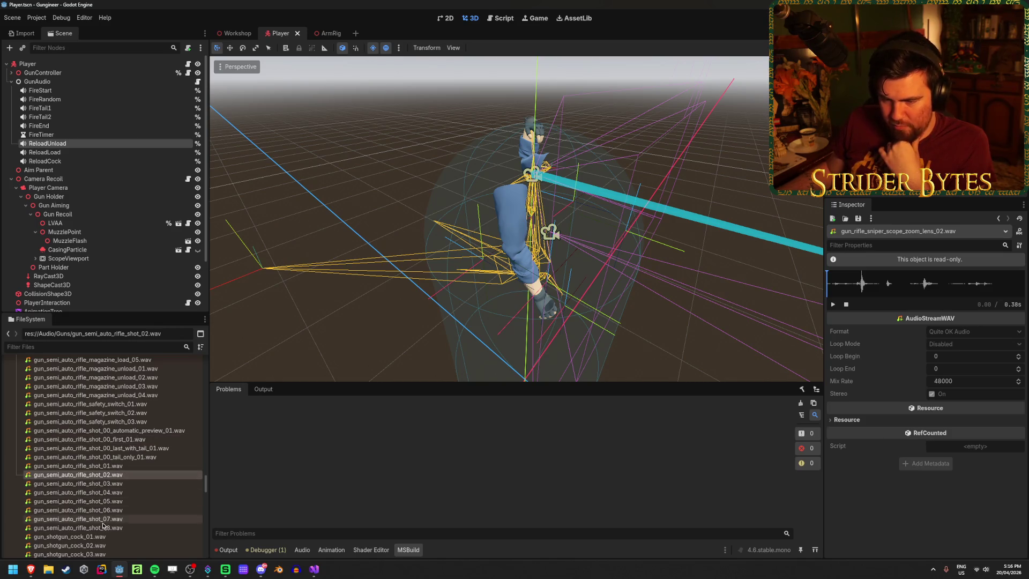
click(156, 439)
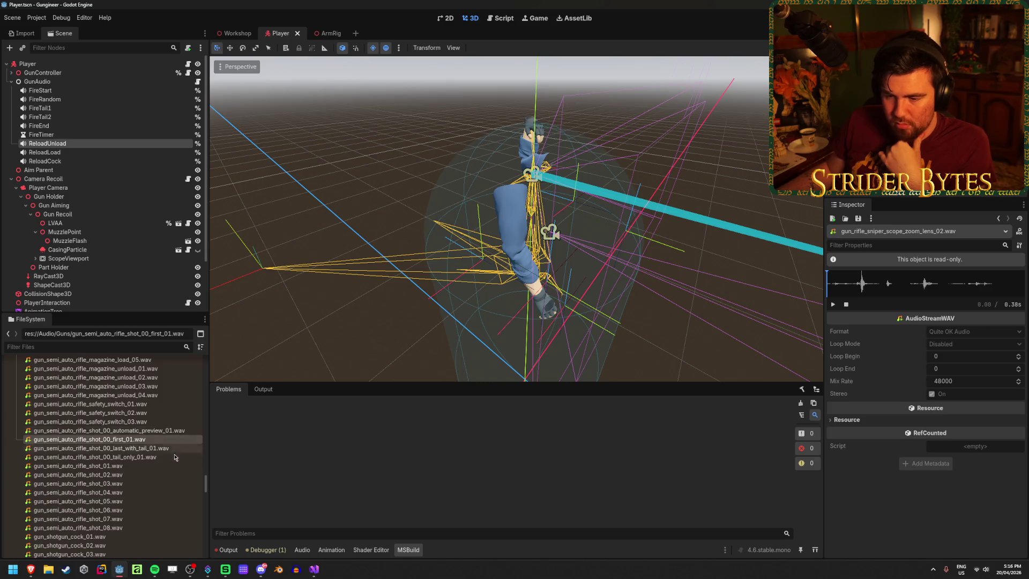
click(174, 457)
double_click(175, 457)
click(832, 304)
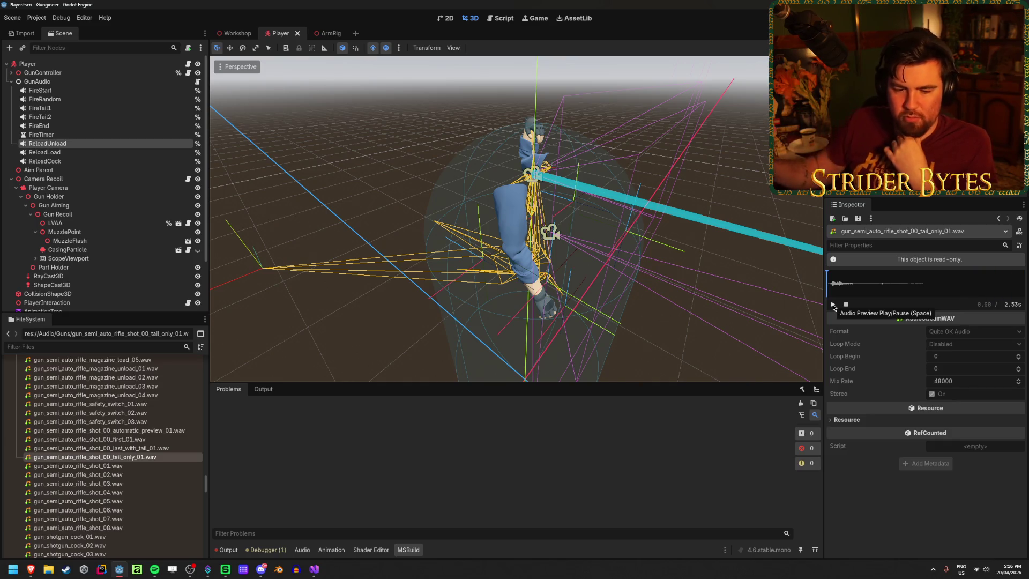
scroll(145, 478, down, 2)
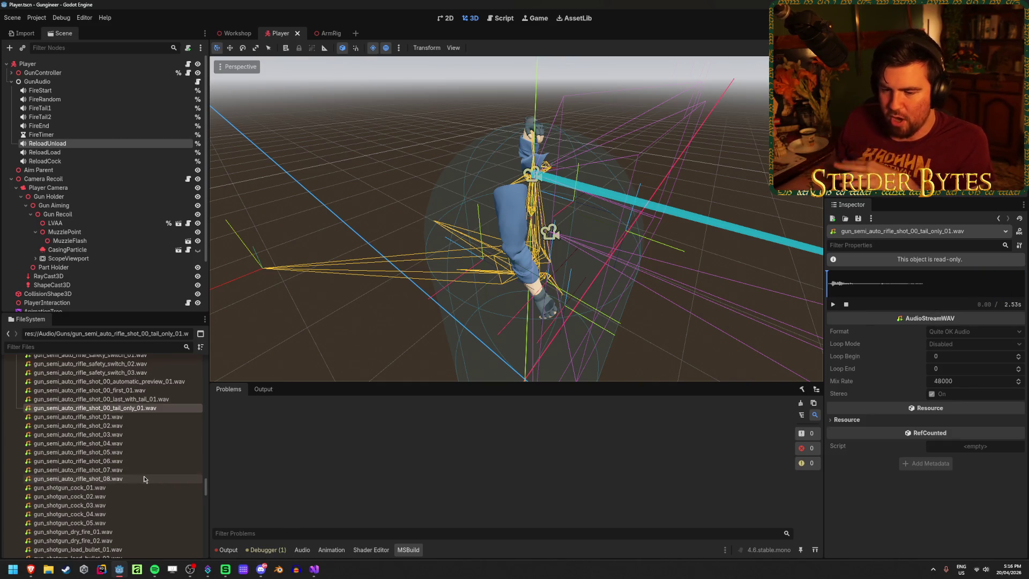
scroll(144, 479, down, 3)
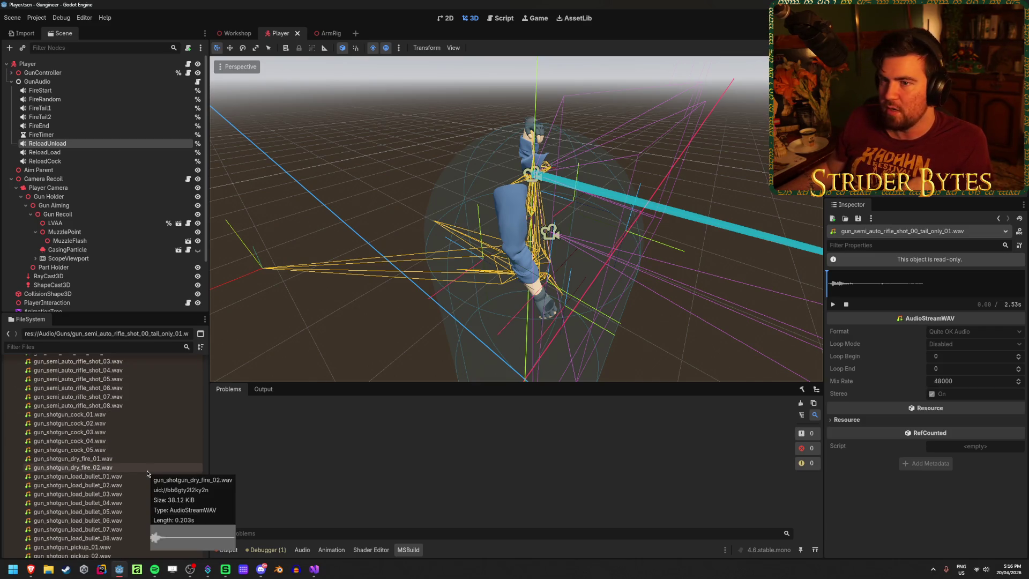
scroll(139, 468, down, 3)
scroll(149, 459, down, 4)
scroll(147, 461, down, 4)
scroll(148, 461, down, 3)
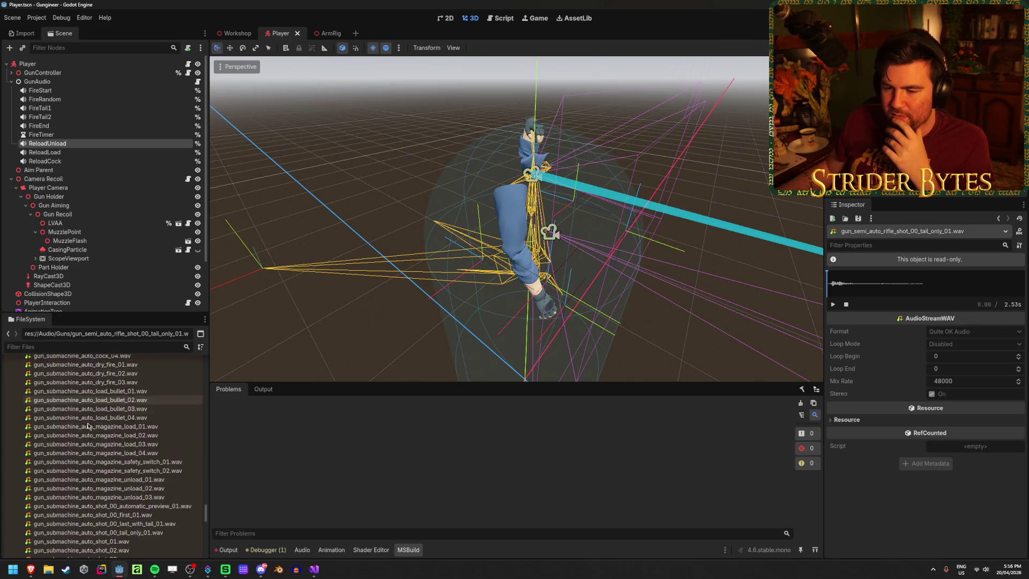
scroll(106, 484, down, 5)
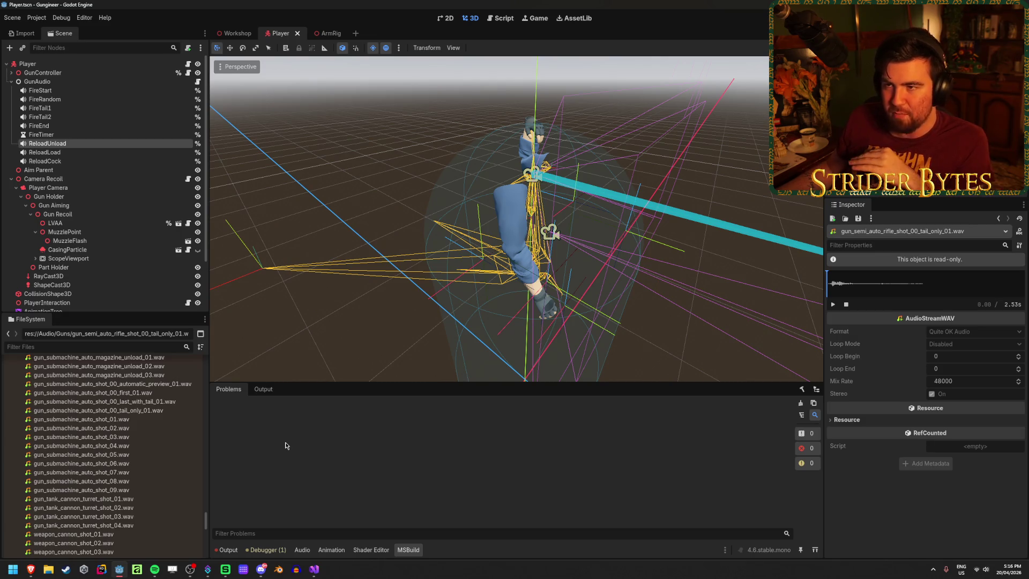
click(161, 410)
click(166, 402)
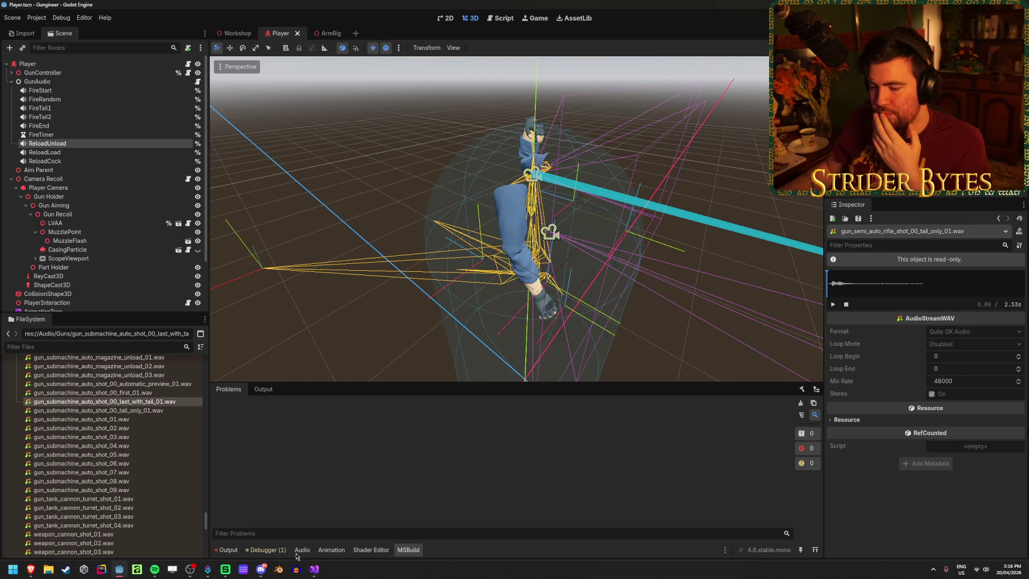
key(alt+Tab)
Step: Review the fire tail tween and tail swap code around lines 53–57 of GunAudio.cs
scroll(419, 386, down, 10)
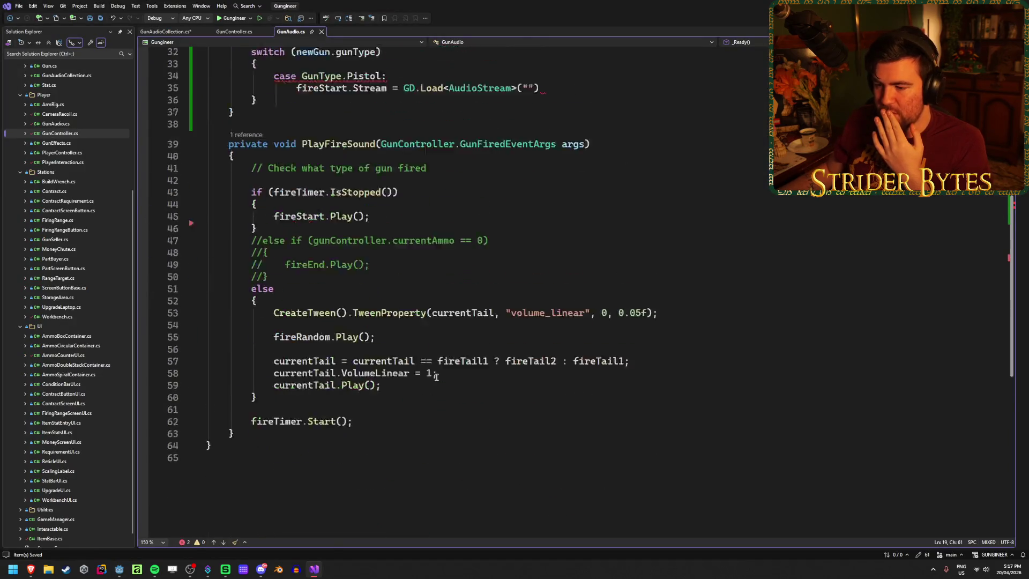
scroll(437, 376, up, 3)
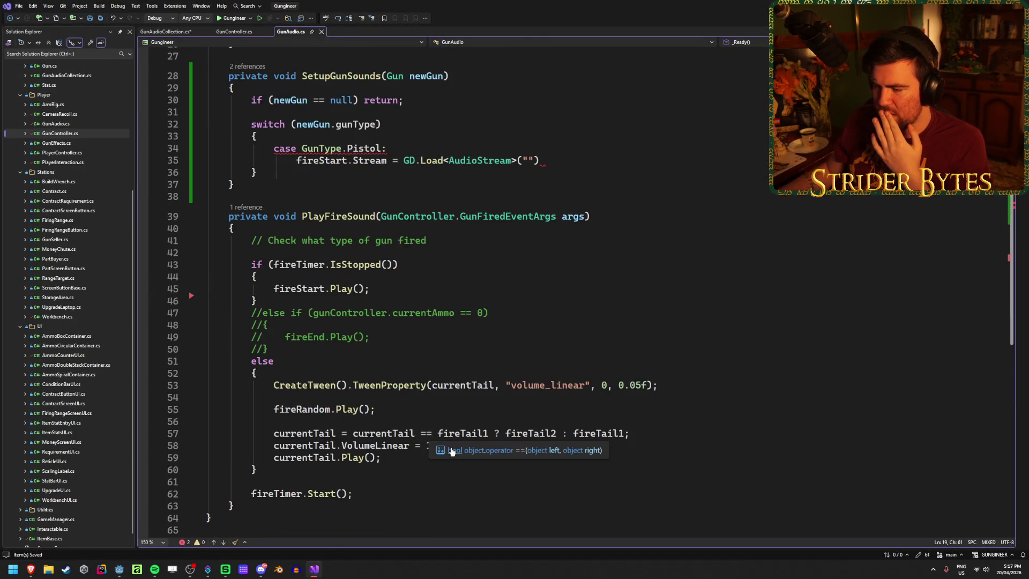
click(449, 485)
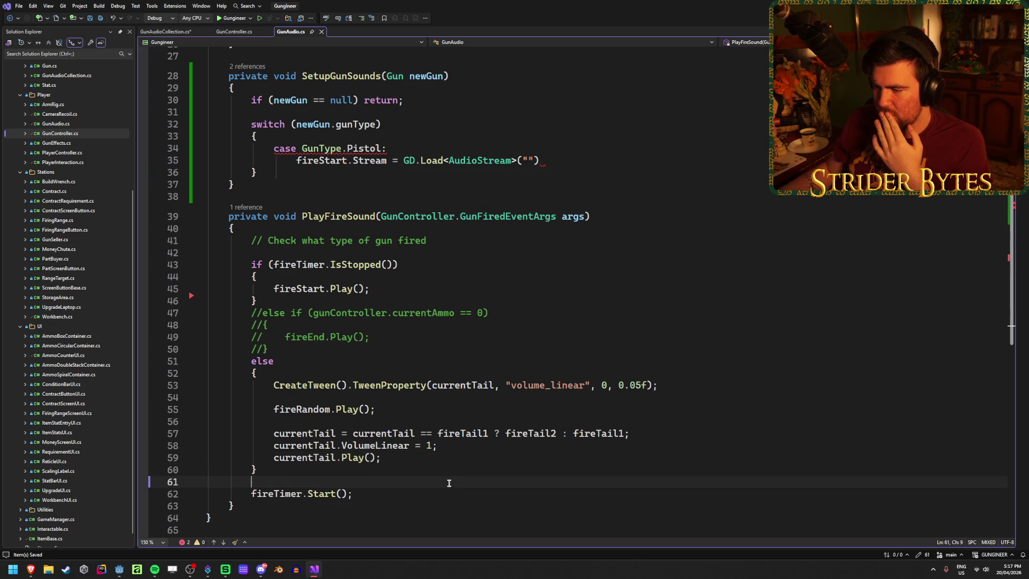
click(650, 433)
click(475, 385)
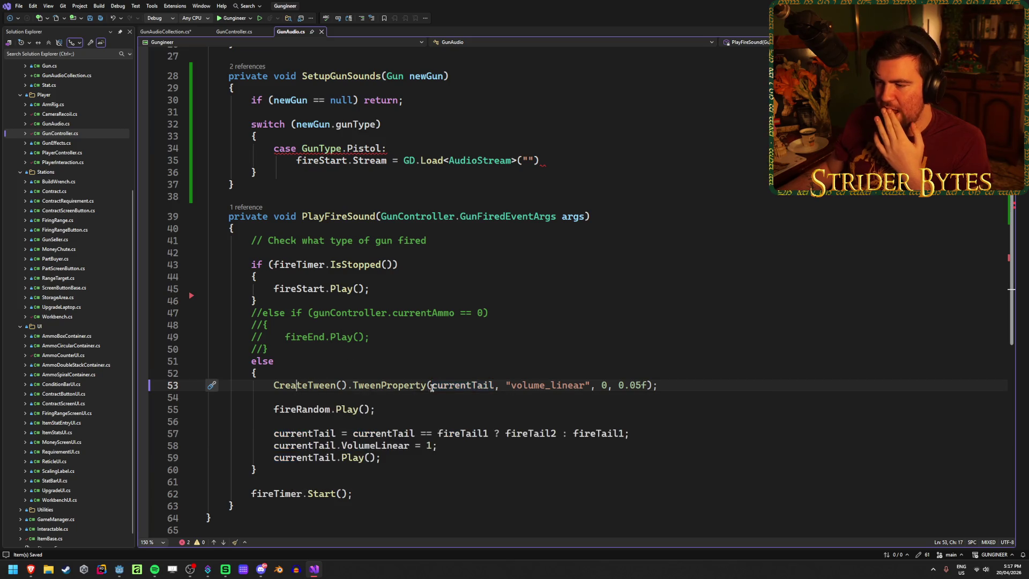
drag(689, 384, 332, 377)
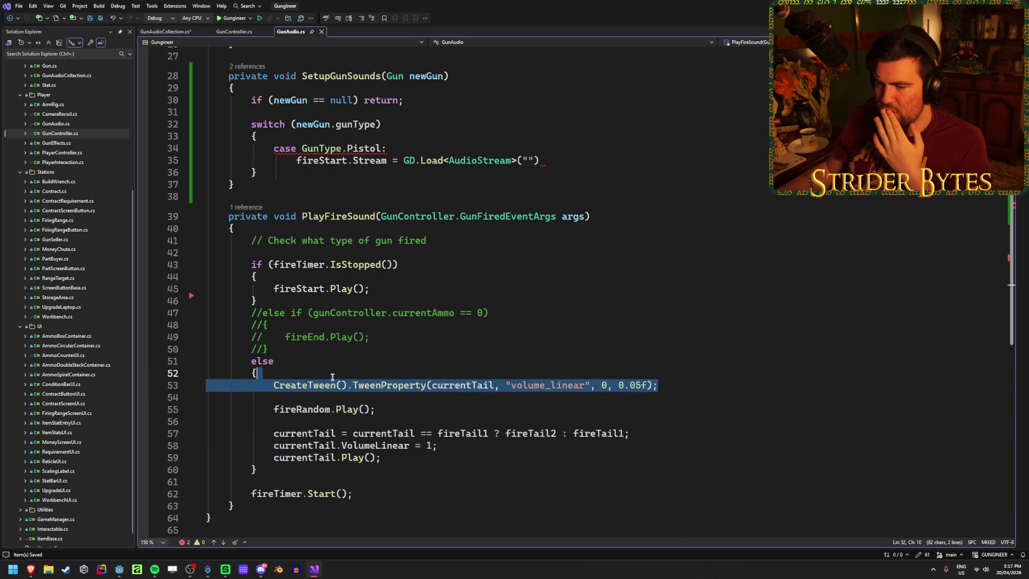
click(302, 386)
drag(352, 384, 689, 390)
click(689, 390)
drag(686, 433, 356, 433)
click(687, 433)
drag(687, 433, 344, 433)
click(382, 398)
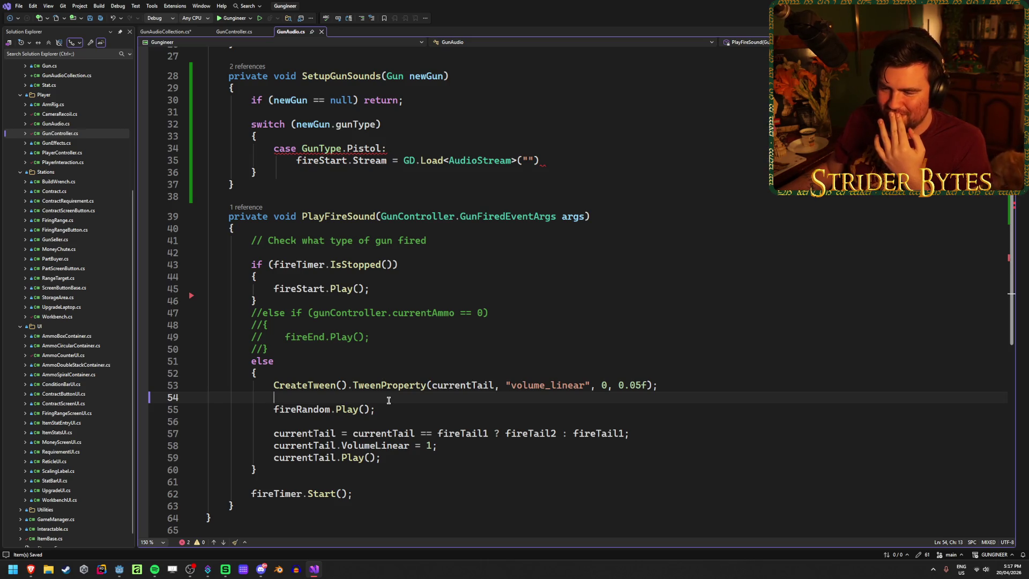
click(387, 405)
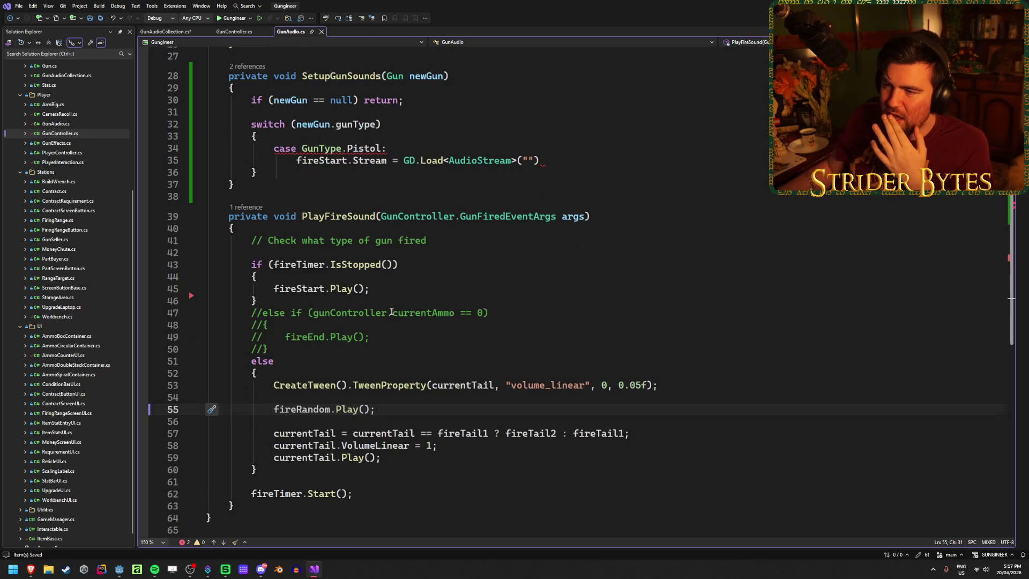
scroll(390, 305, up, 2)
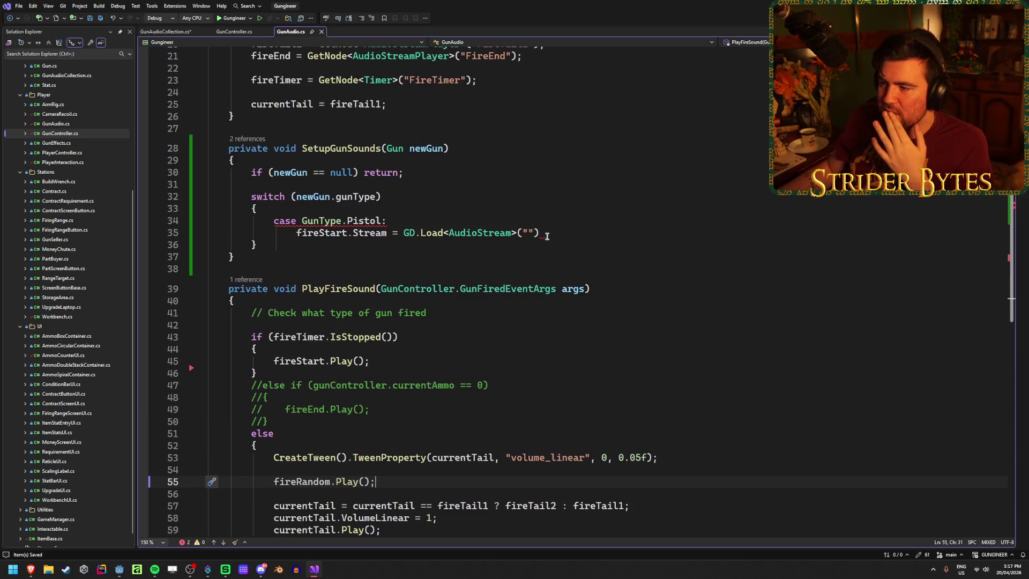
Step: Delete the leftover text after AudioStream on line 7 of GunAudioCollection.cs
click(165, 31)
drag(387, 132, 541, 132)
key(BackSpace)
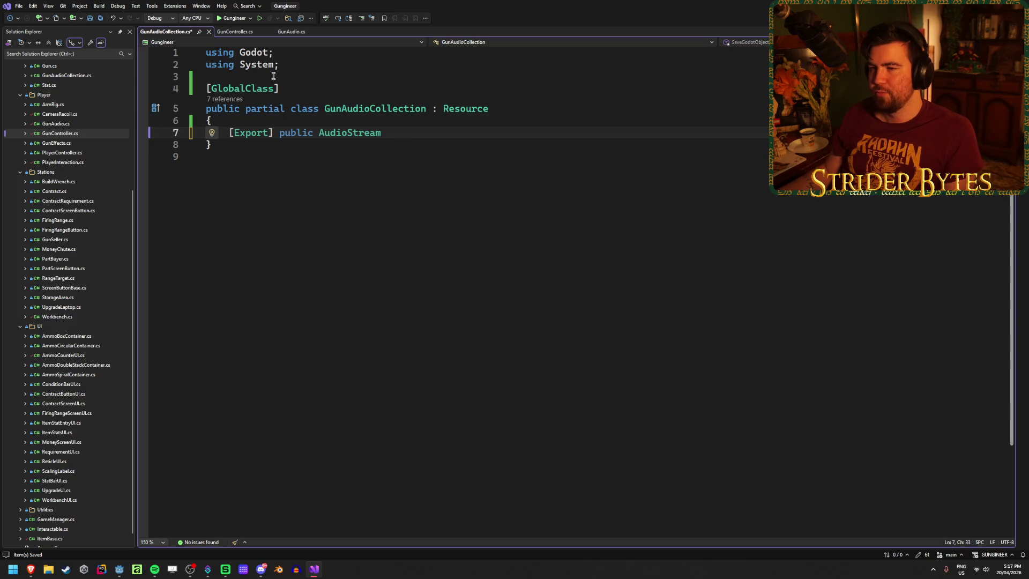
Step: Look over the FireStart and FireEnd player declarations in GunAudio.cs
click(291, 31)
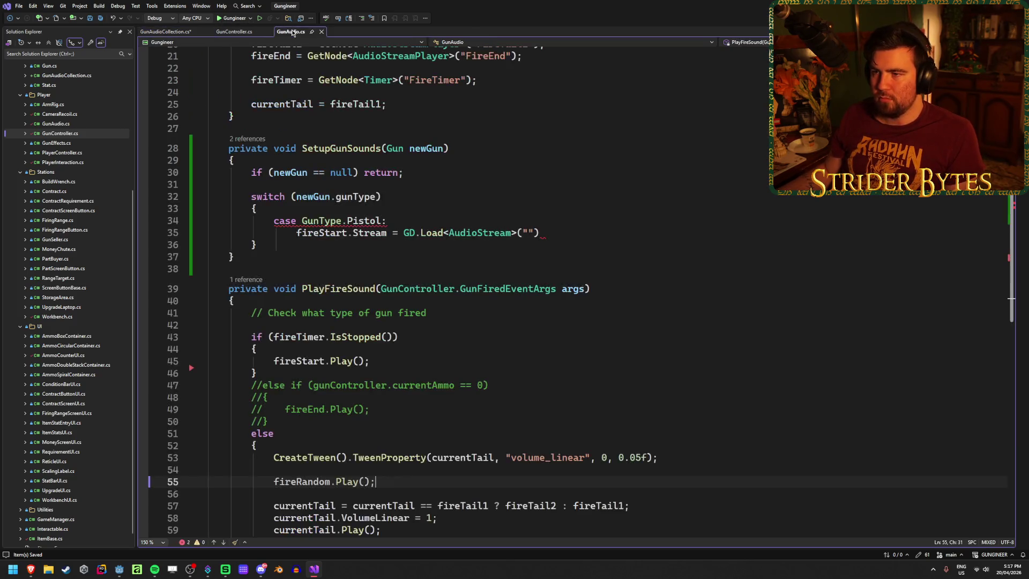
scroll(338, 273, up, 7)
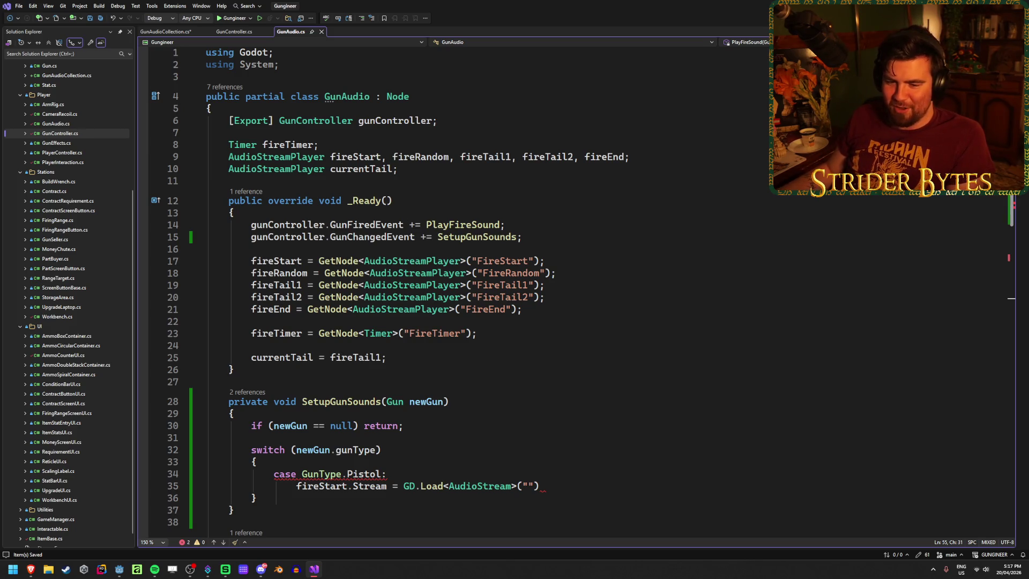
click(528, 310)
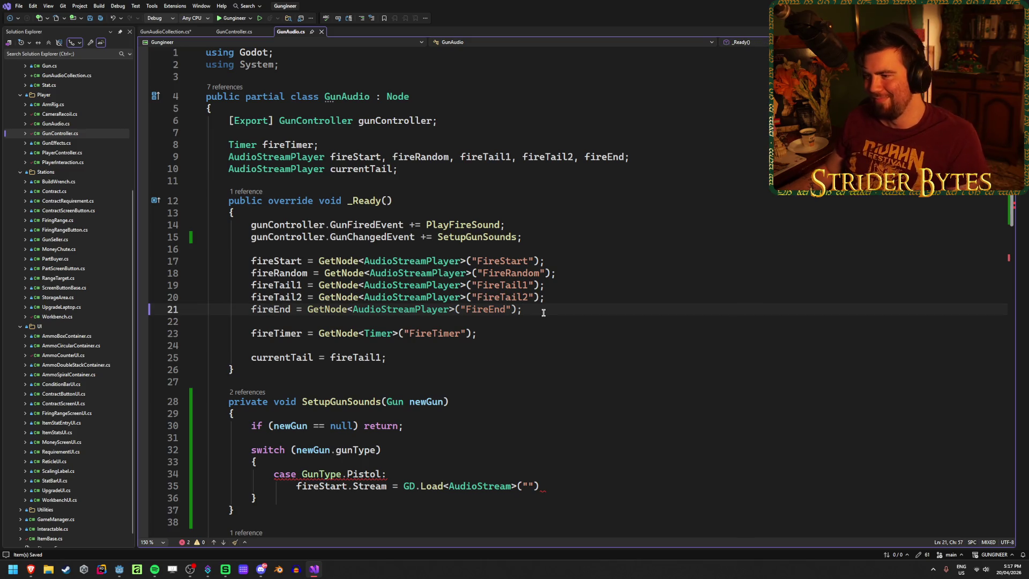
click(552, 260)
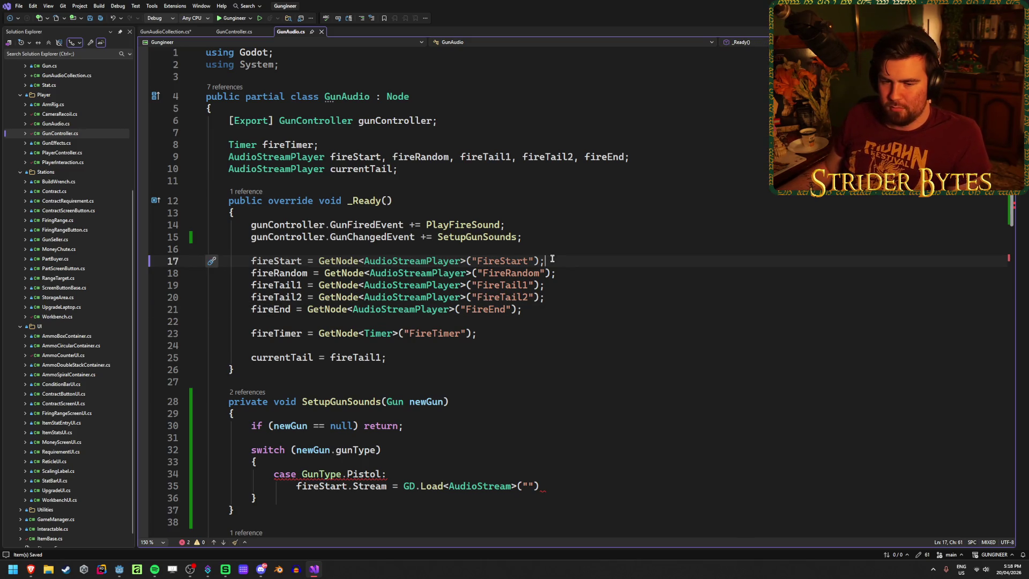
click(166, 31)
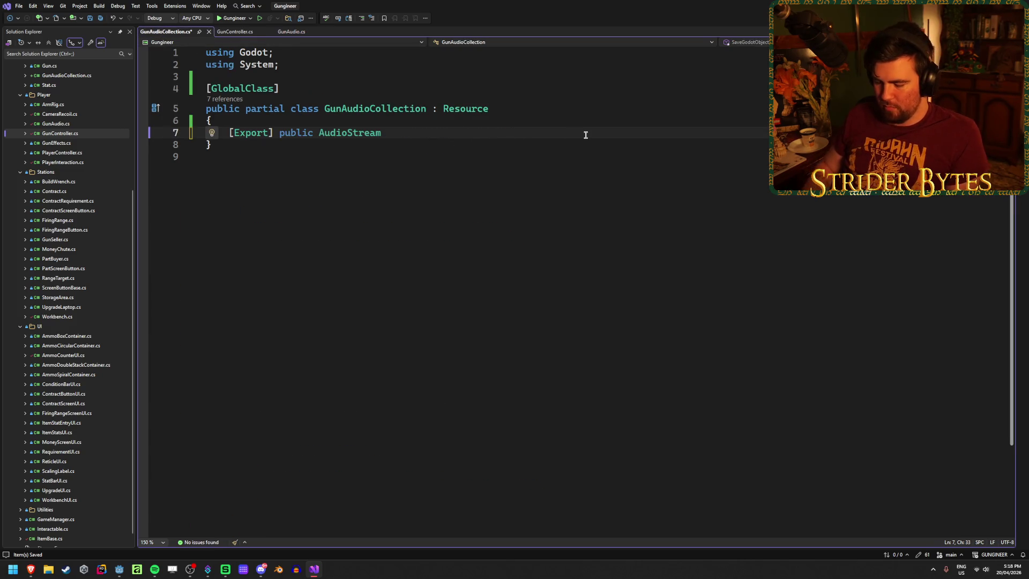
Step: Name the export fireStart and add a matching fireRandom AudioStream field, then save
text(fireStart;)
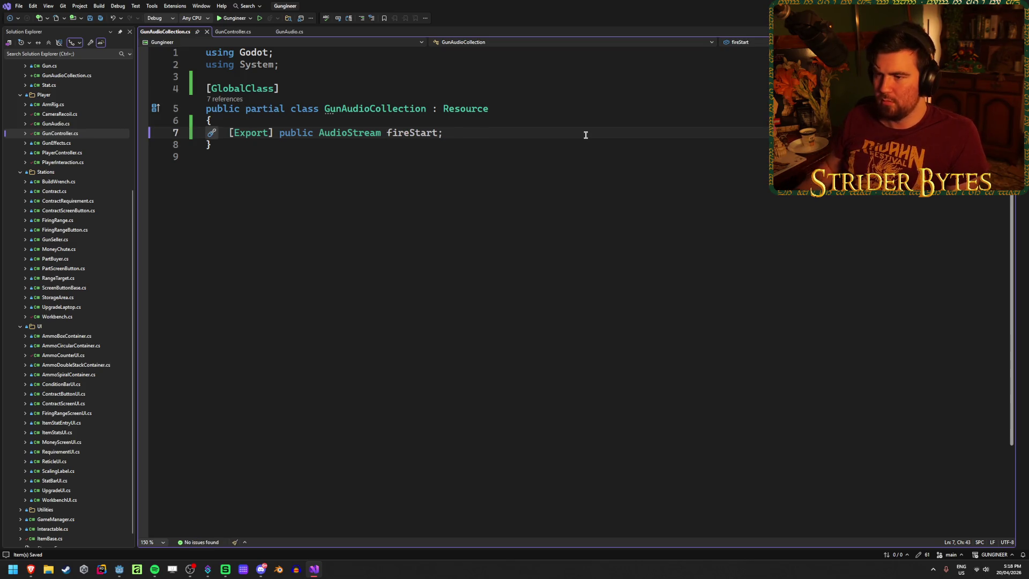
key(Return)
key(Tab)
key(Left)
key(BackSpace)
key(BackSpace)
key(BackSpace)
text(Random)
key(Right)
key(Return)
key(ctrl+s)
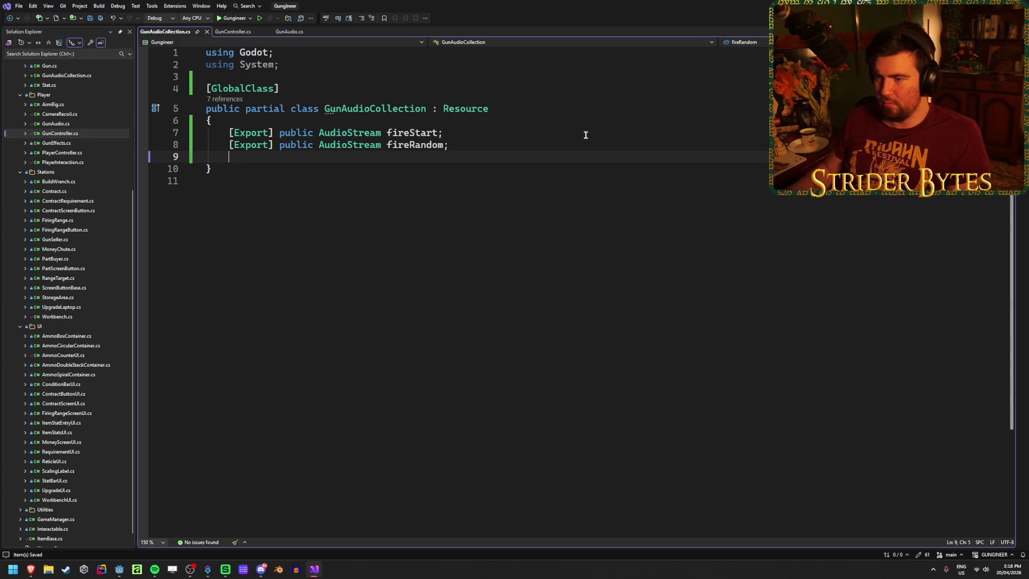
Step: Add a fireEnd AudioStream export by copying the fireRandom declaration, and save
text([Export )
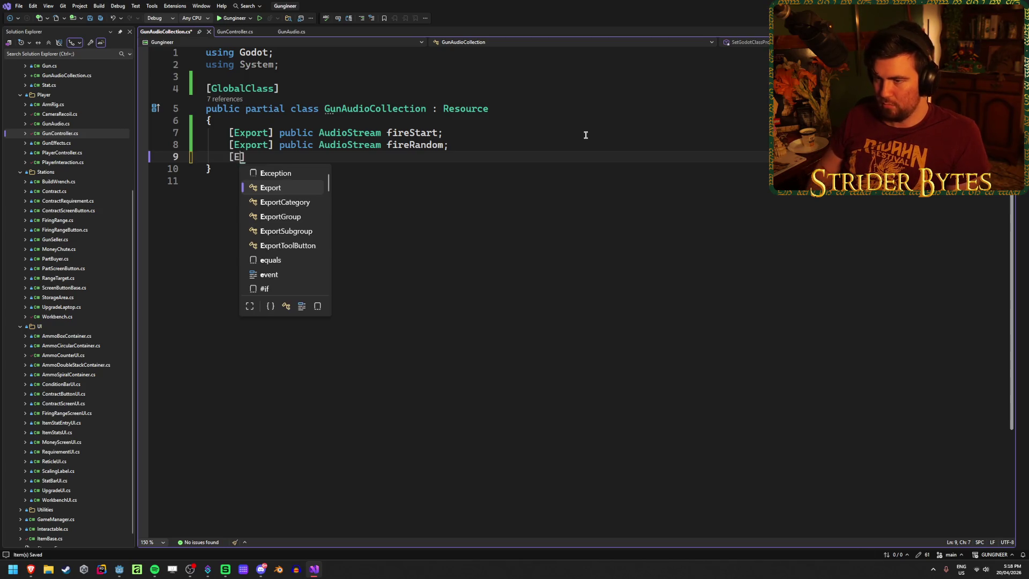
text(])
drag(482, 146, 279, 145)
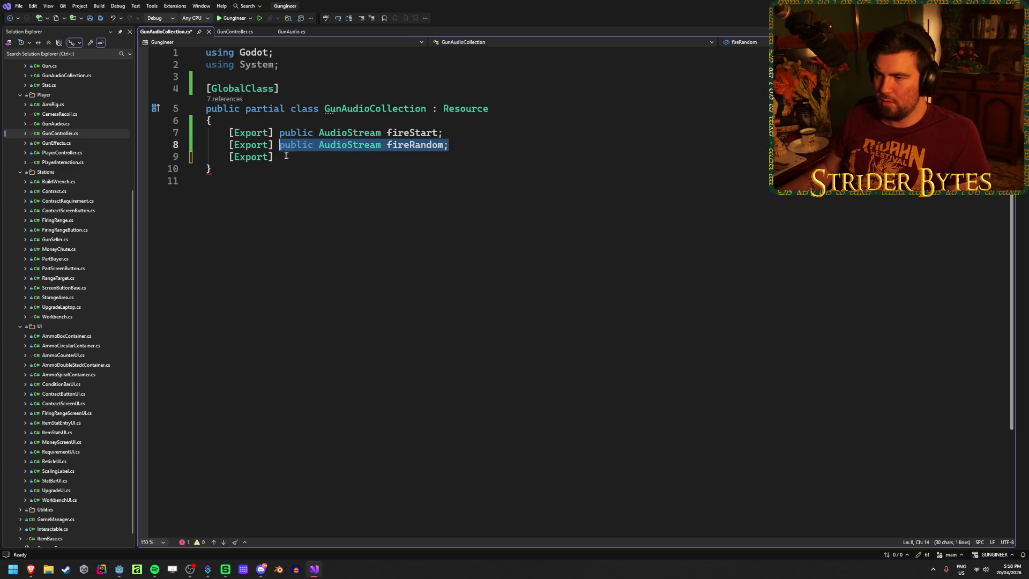
key(ctrl+c)
click(313, 158)
key(ctrl+v)
double_click(403, 158)
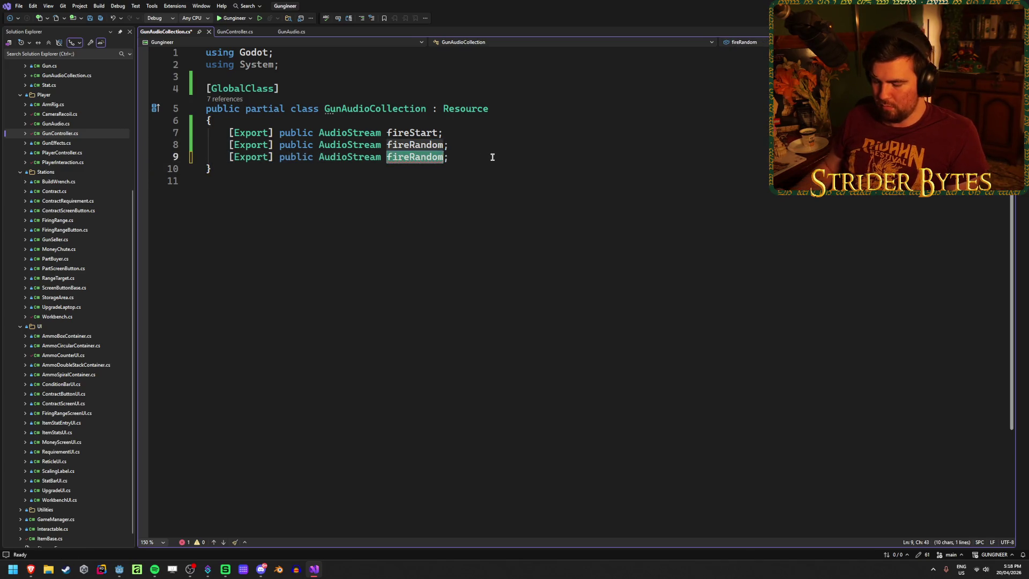
text(fireEnd)
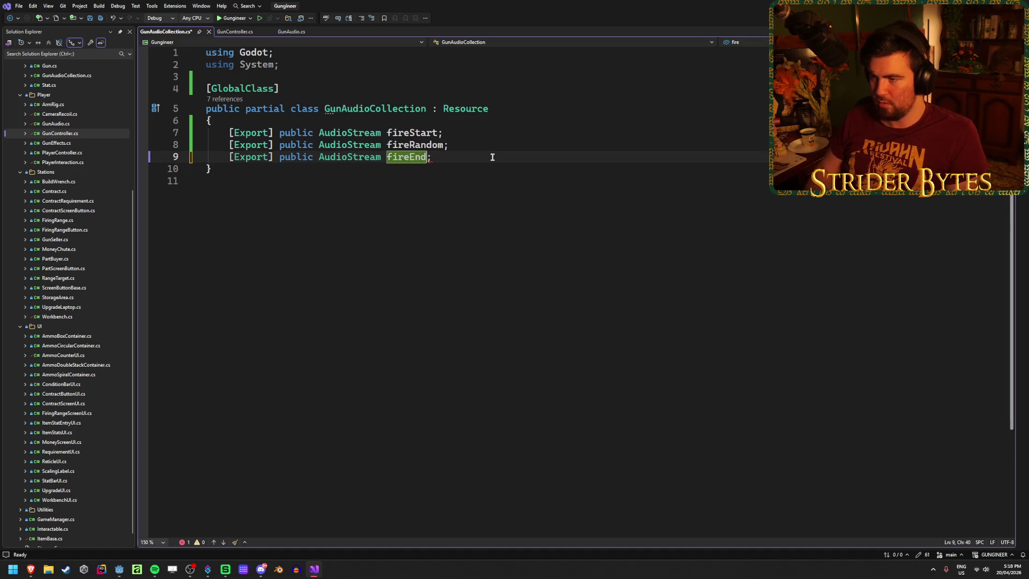
key(ctrl+s)
key(End)
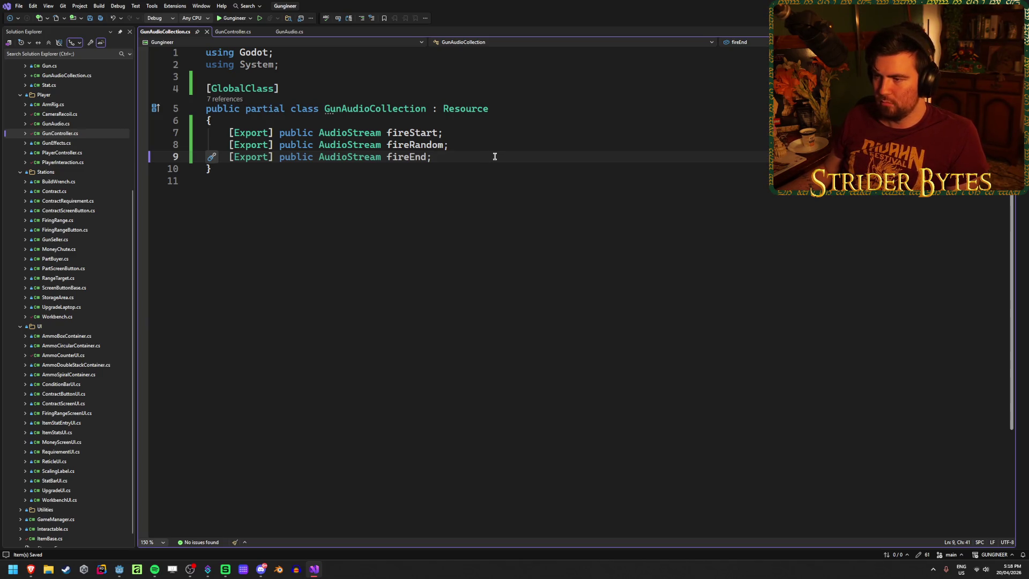
key(Return)
key(Return)
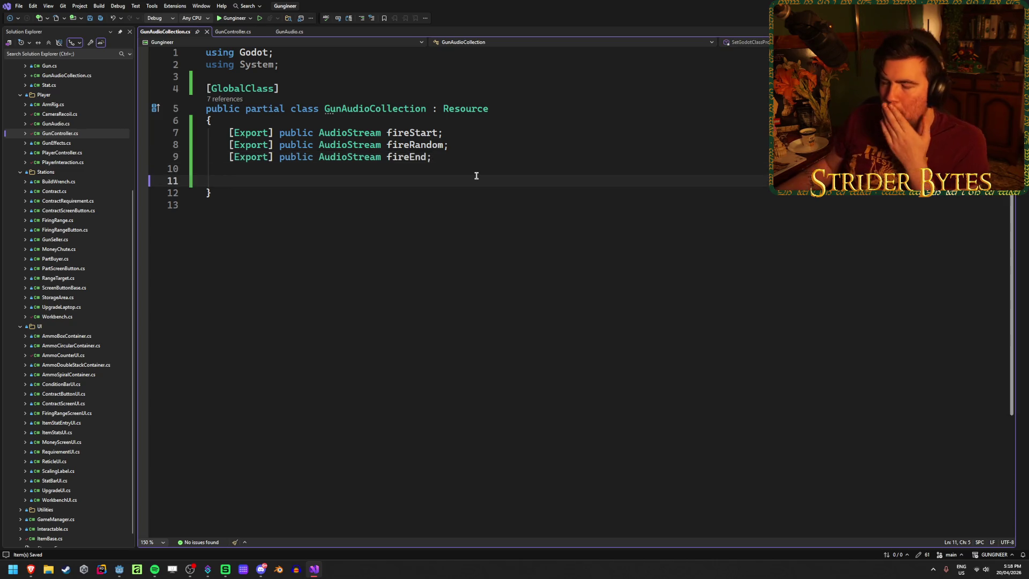
click(466, 159)
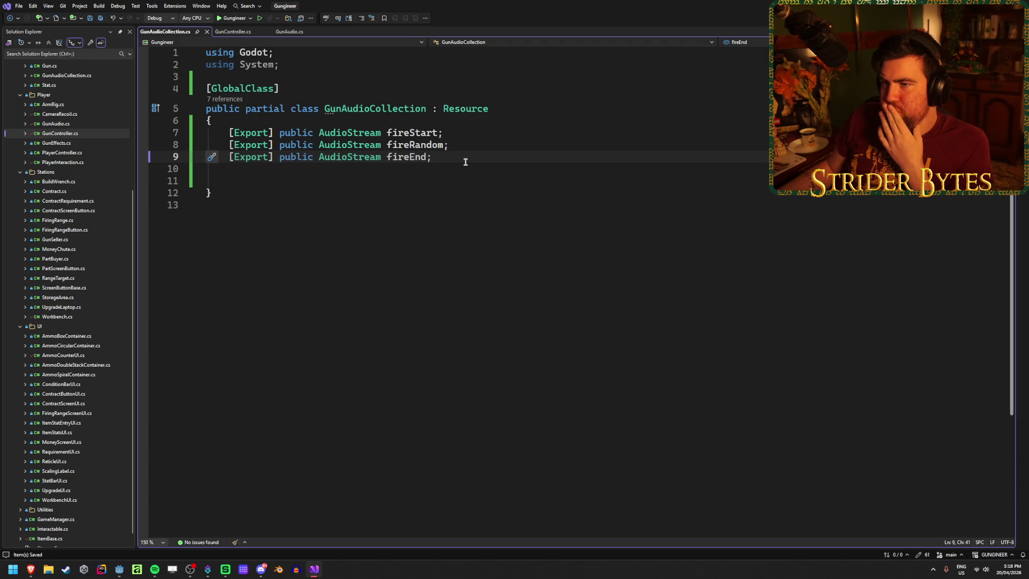
click(459, 167)
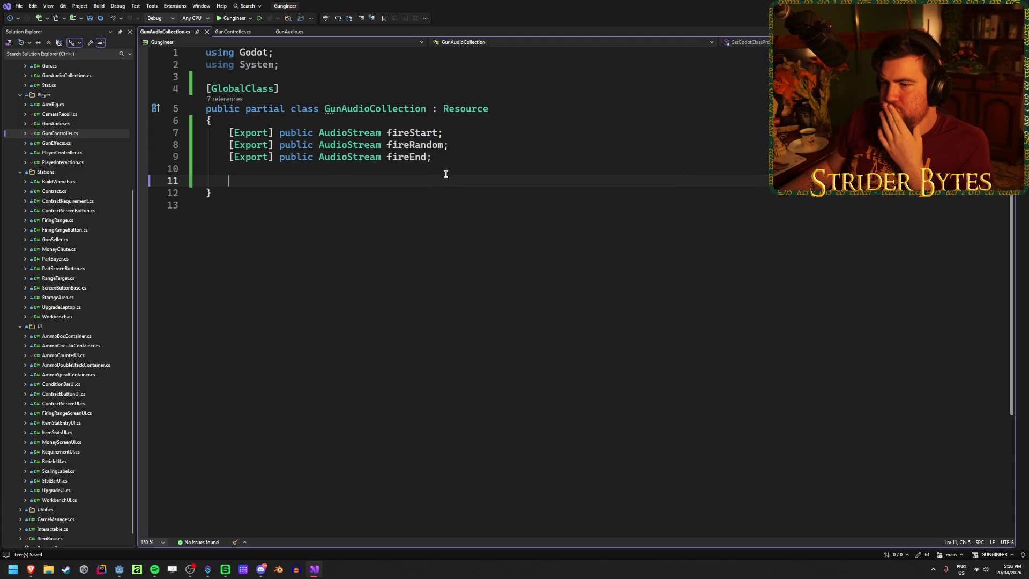
click(440, 182)
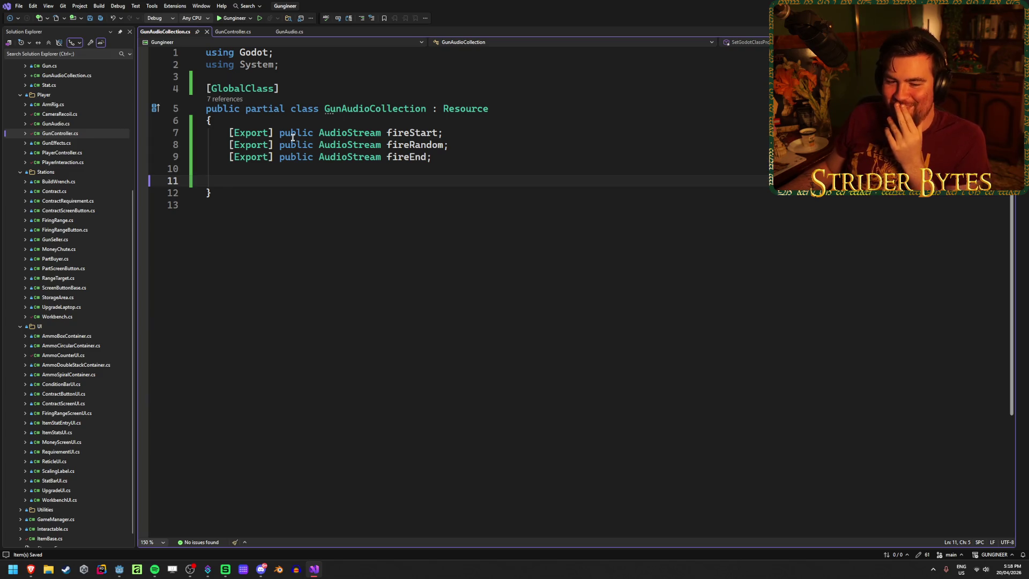
key(alt+Tab)
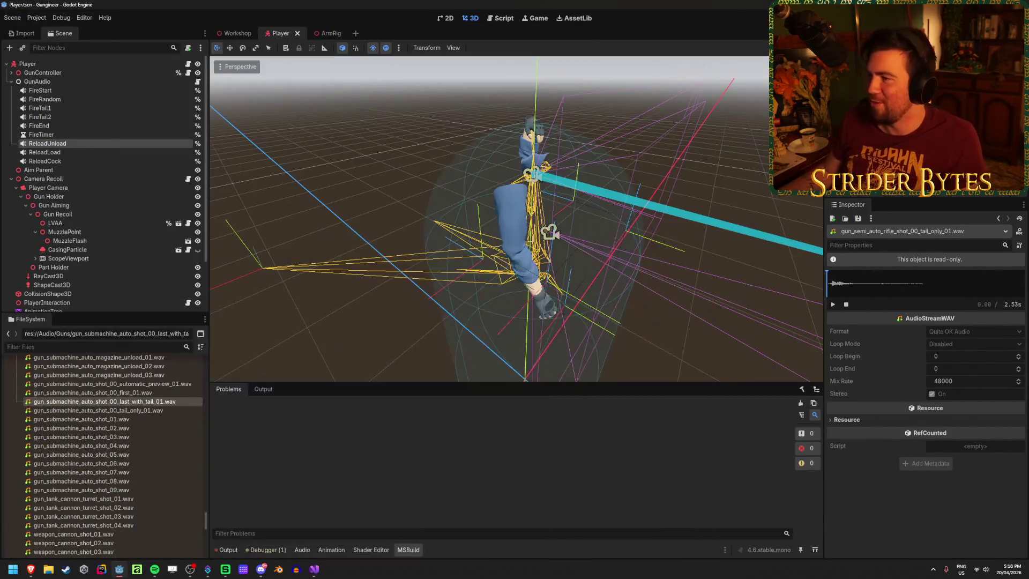
Step: Build the .NET project and dismiss the missing-semicolon error reported in GunAudio.cs
key(F5)
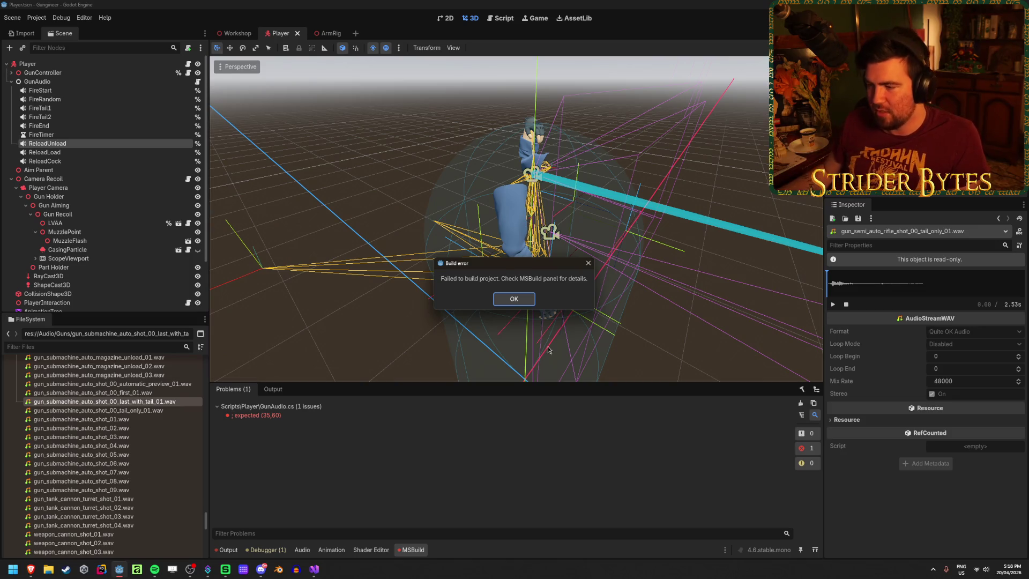
click(513, 298)
click(314, 569)
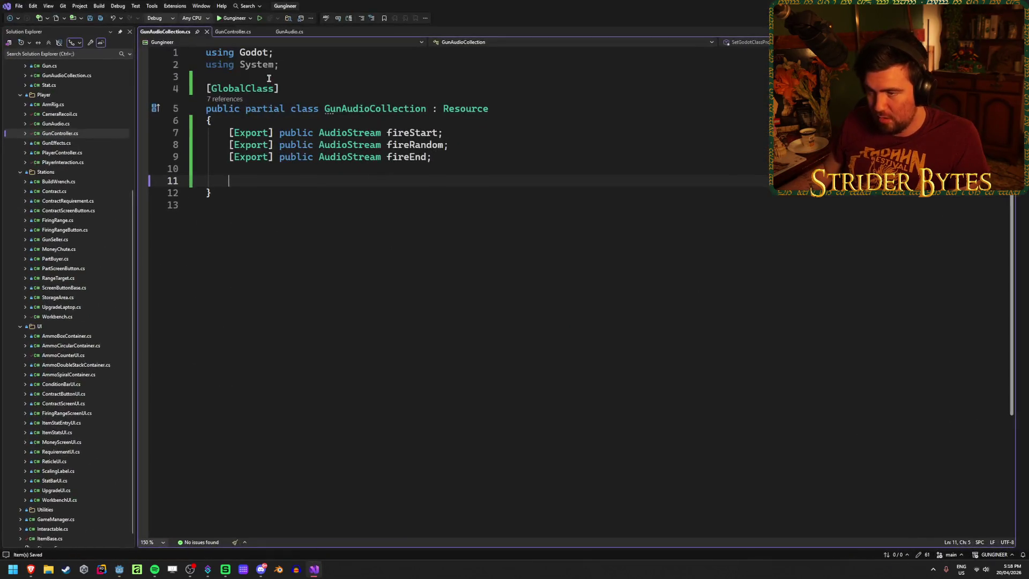
Step: Comment out lines 34–35, the unfinished Pistol case, in GunAudio.cs
click(289, 31)
scroll(294, 361, down, 4)
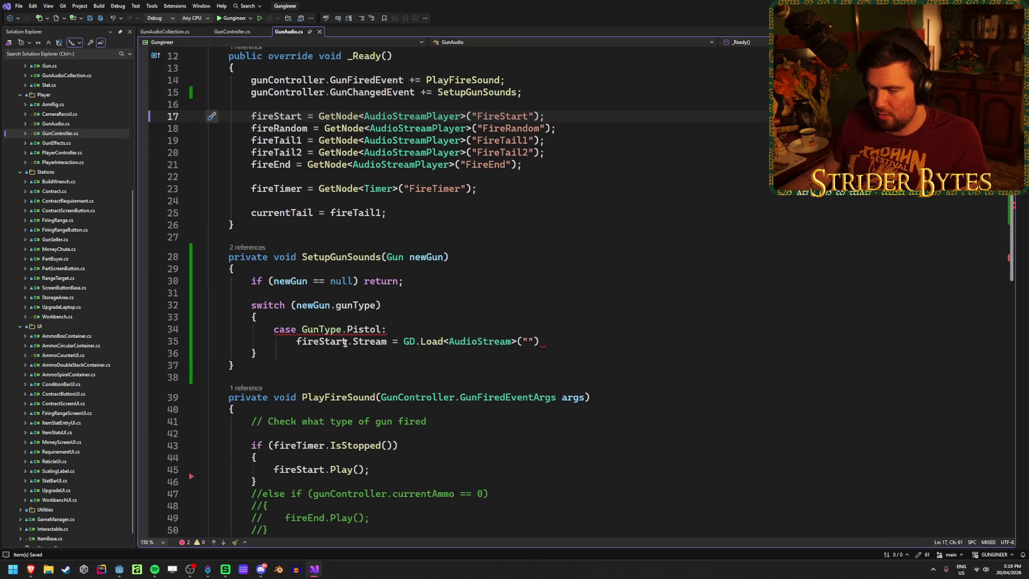
drag(558, 340, 215, 329)
key(ctrl+k)
key(ctrl+c)
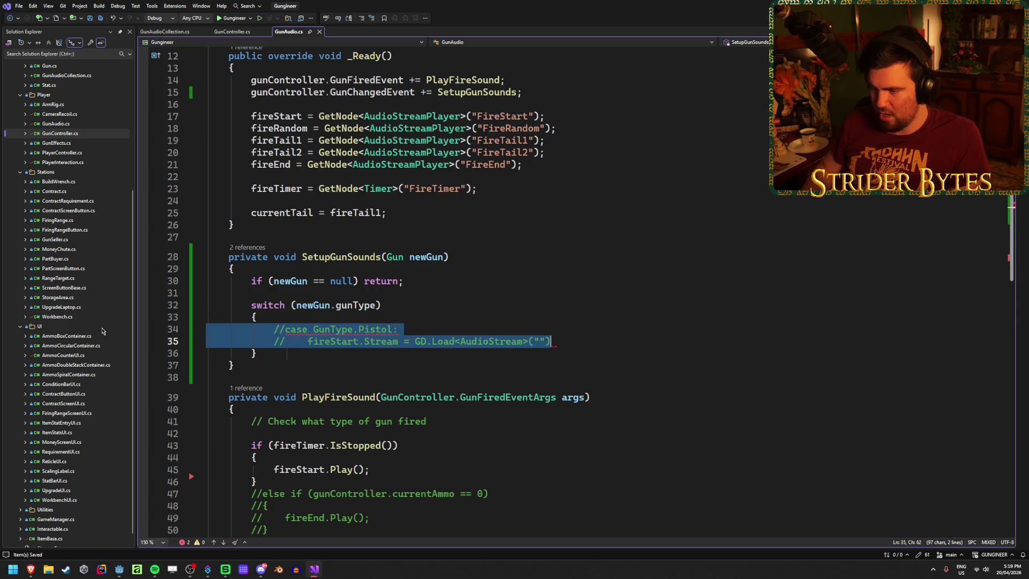
click(586, 335)
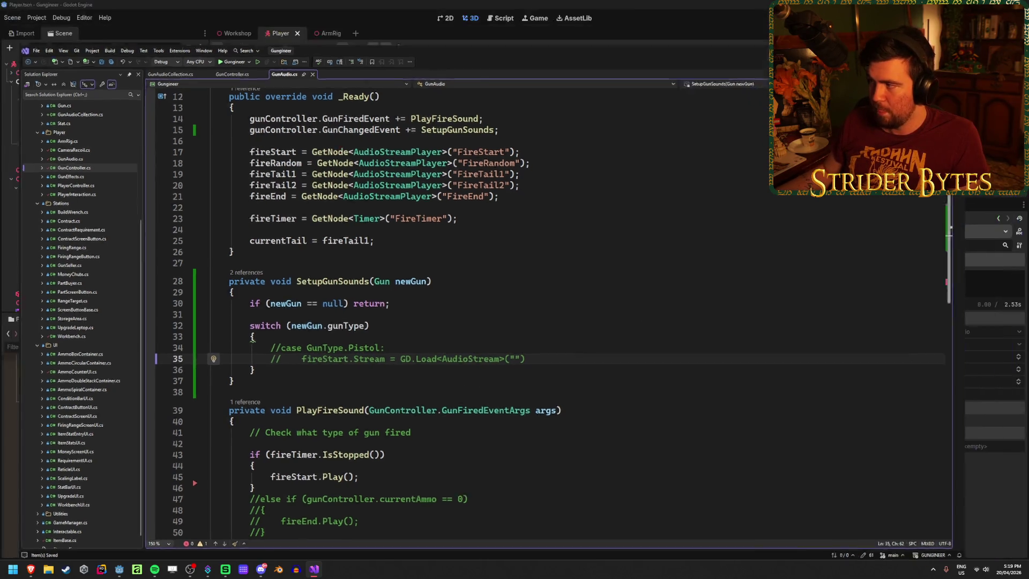
key(alt+Tab)
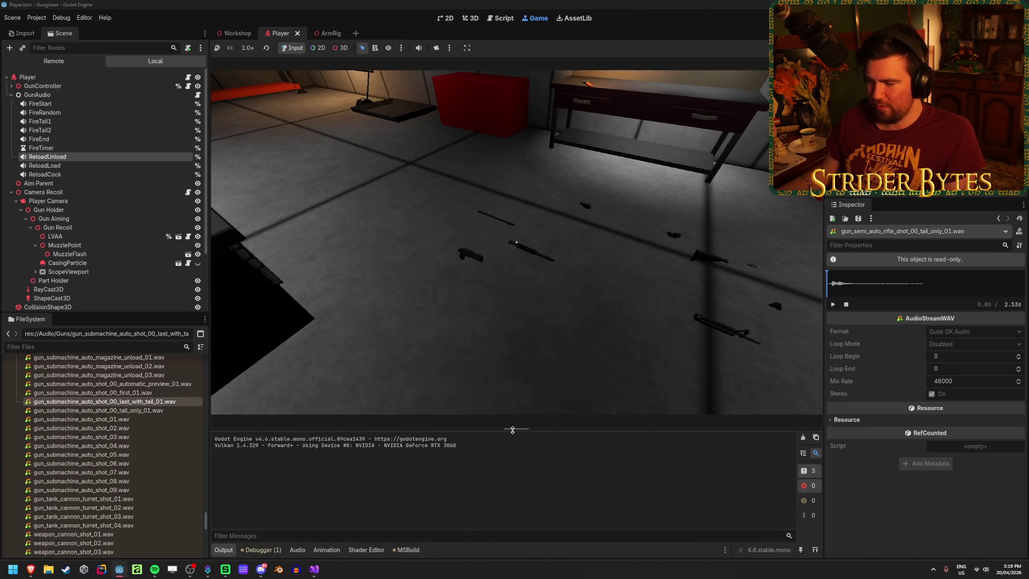
Step: Enlarge the output log slightly and walk the player over to the workbench desk
drag(512, 430, 513, 399)
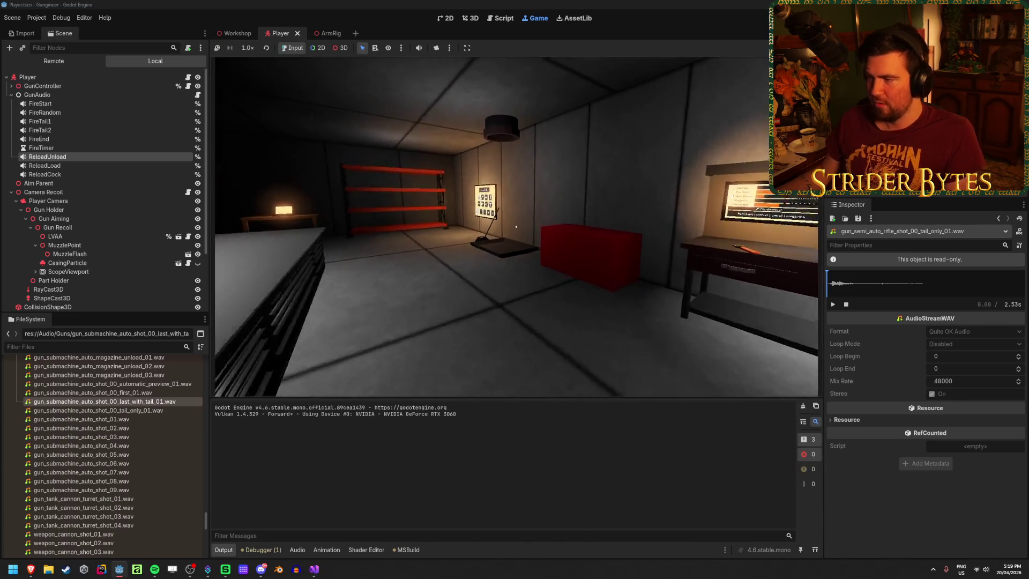
key(w)
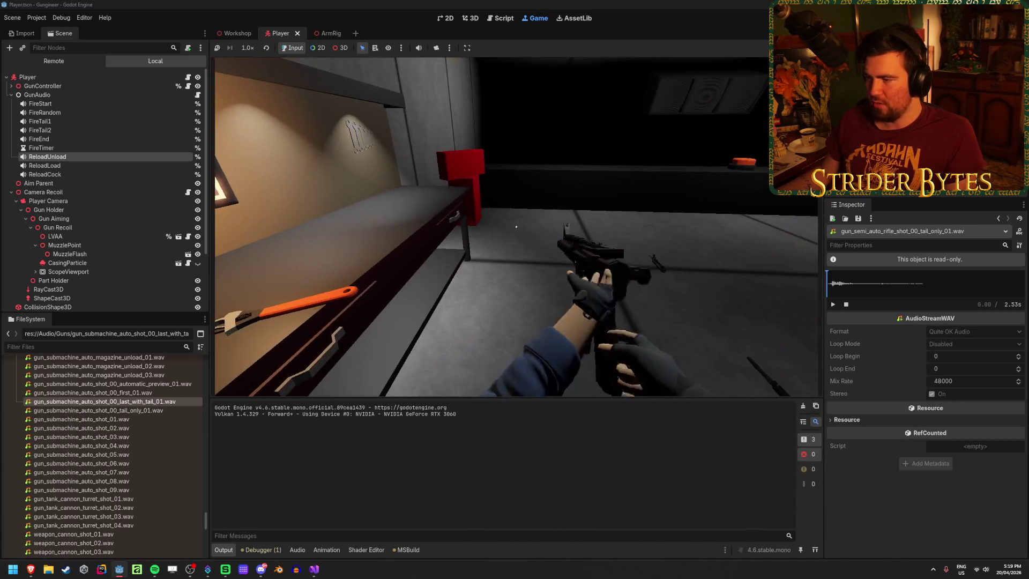
key(w)
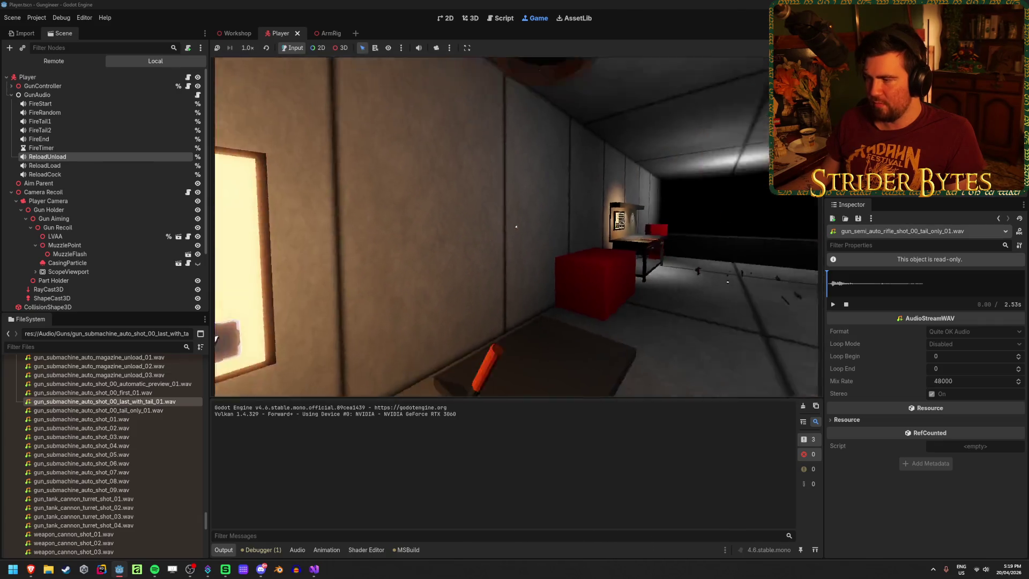
key(w)
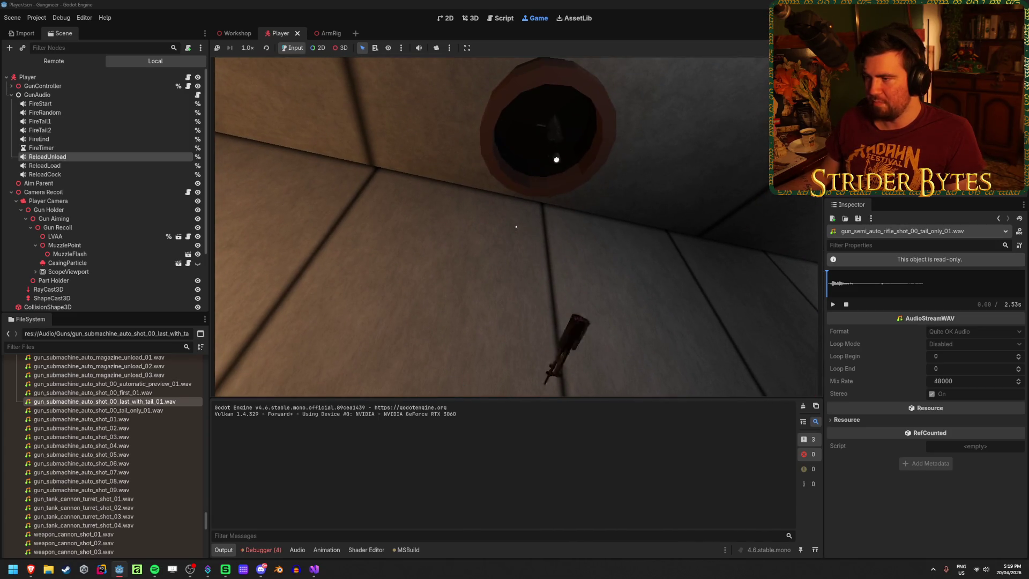
key(w)
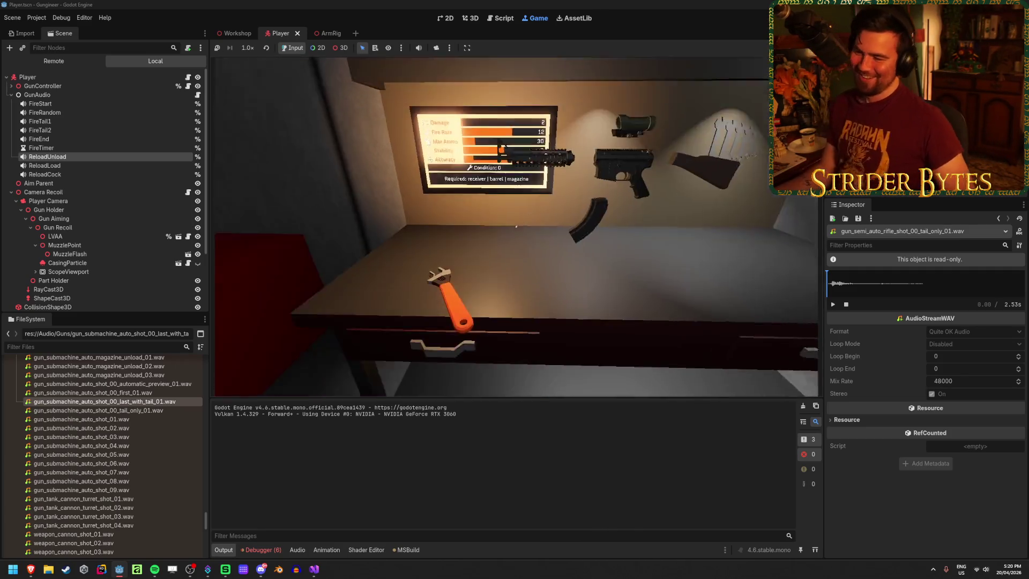
Step: Switch to the scoped rifle, toggle its scope a few times, then fire five rounds
key(e)
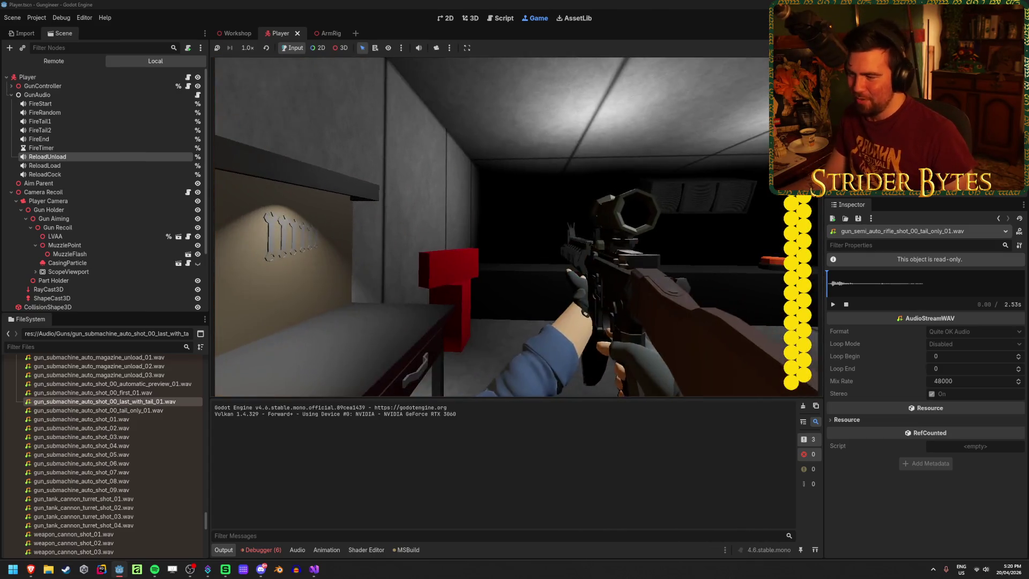
right_click(517, 226)
right_click(517, 226)
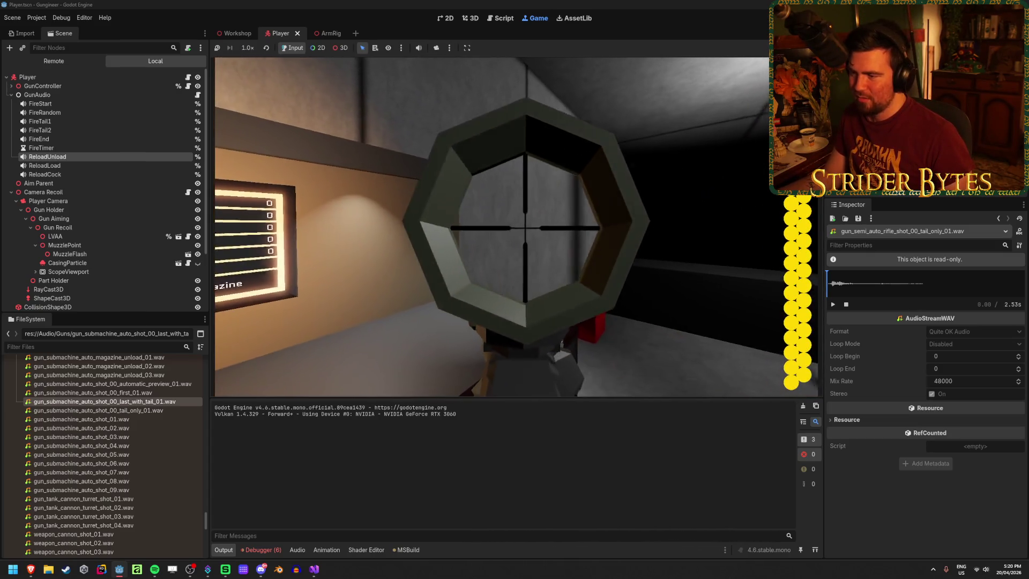
right_click(517, 227)
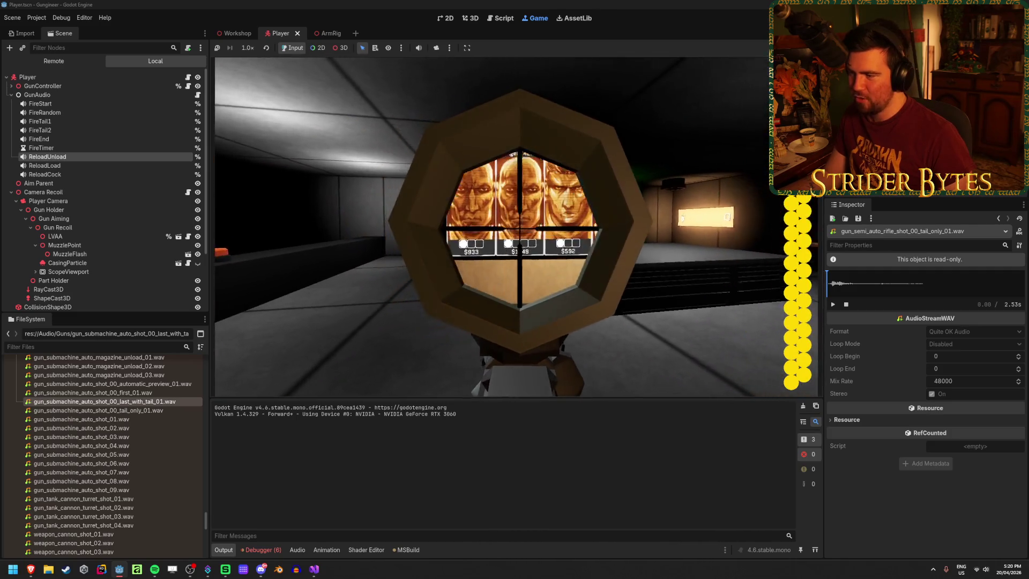
right_click(517, 227)
click(517, 227)
click(517, 227)
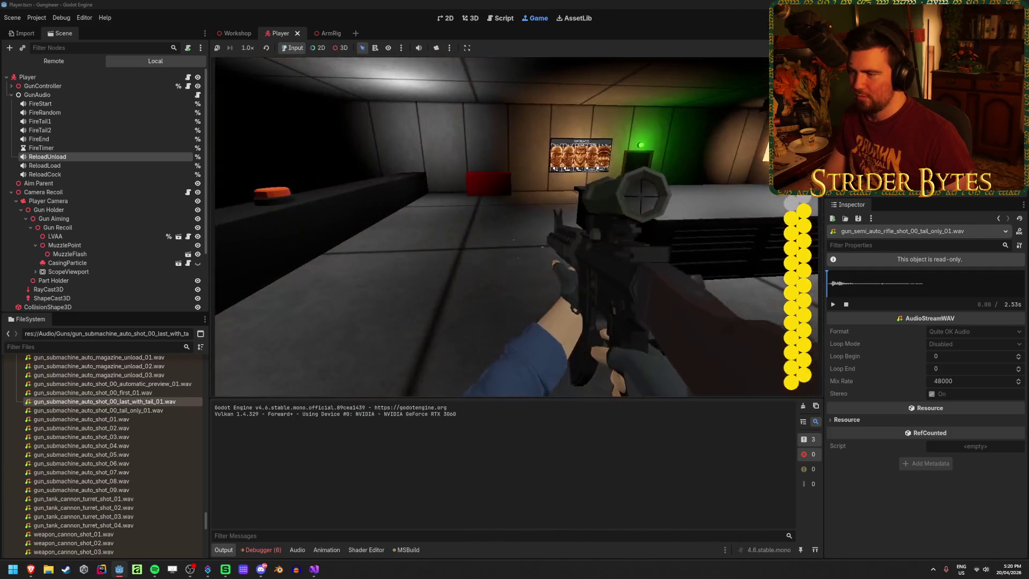
click(516, 227)
click(517, 227)
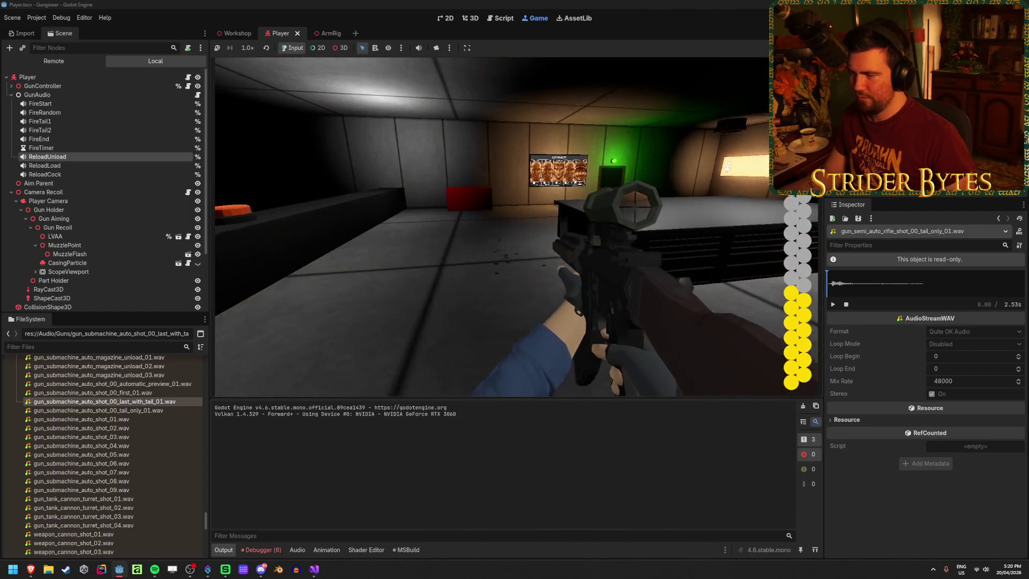
click(517, 227)
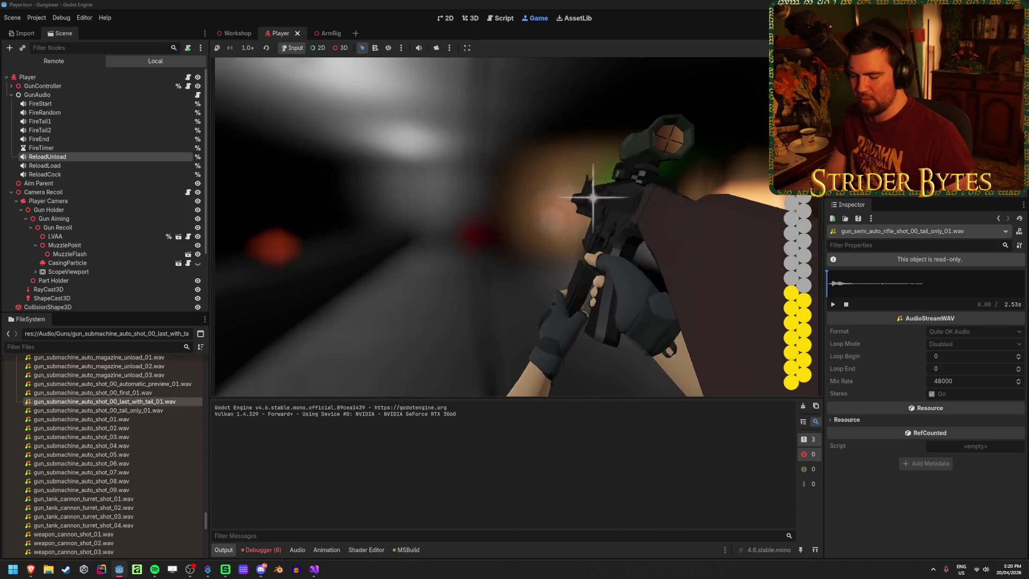
Step: Reload the rifle, fire two single test shots, and reload again
key(r)
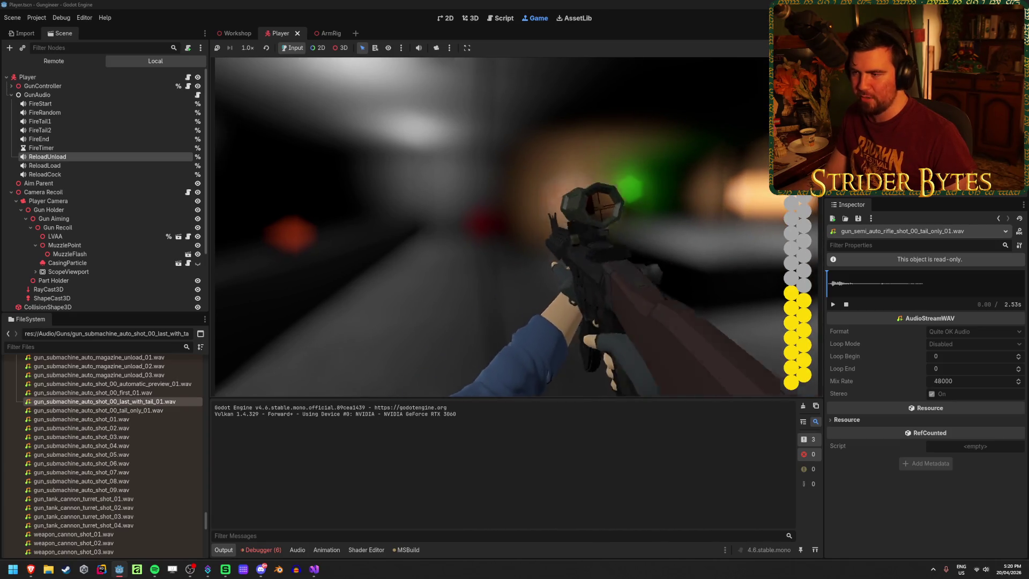
click(516, 226)
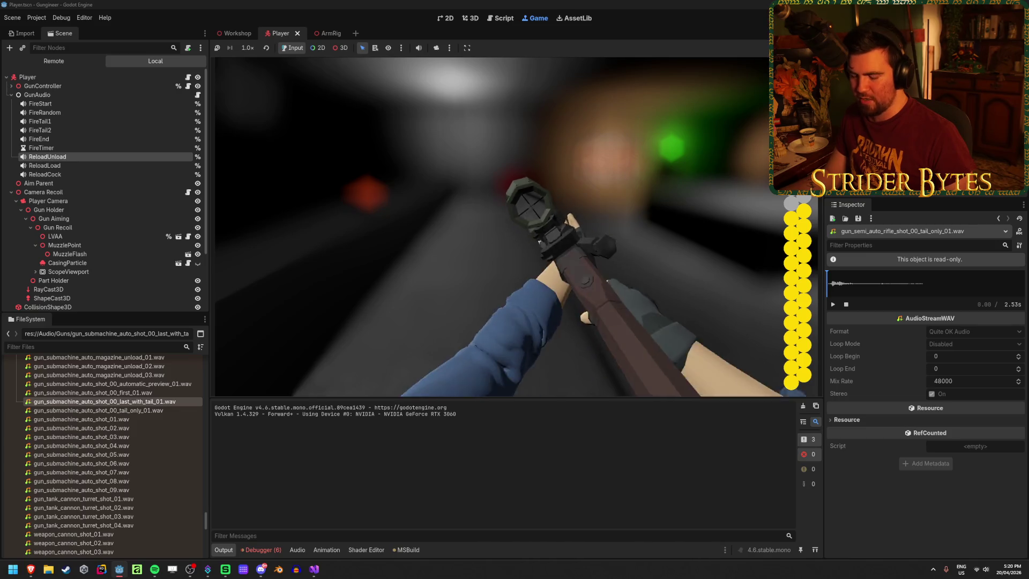
click(516, 226)
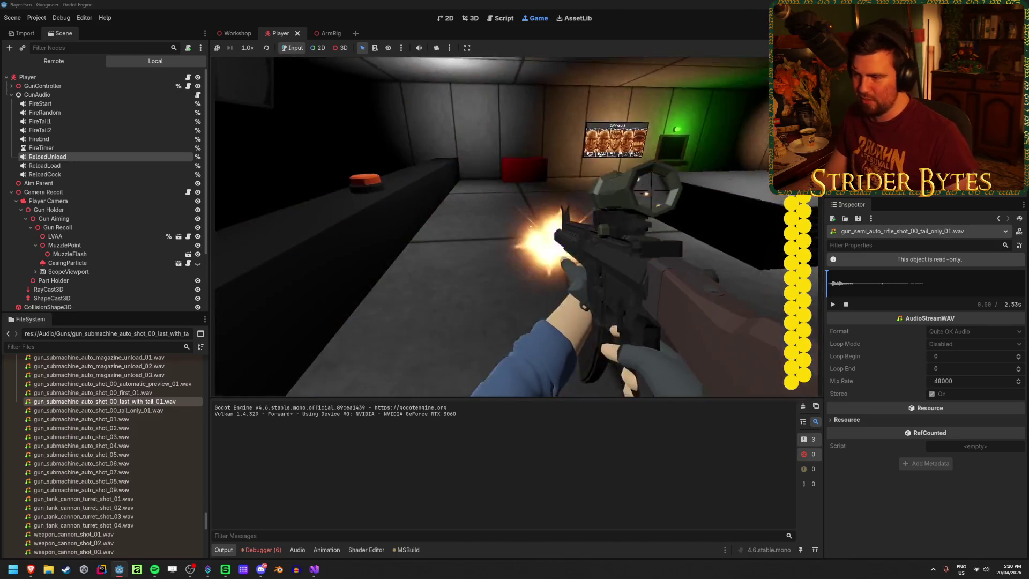
key(r)
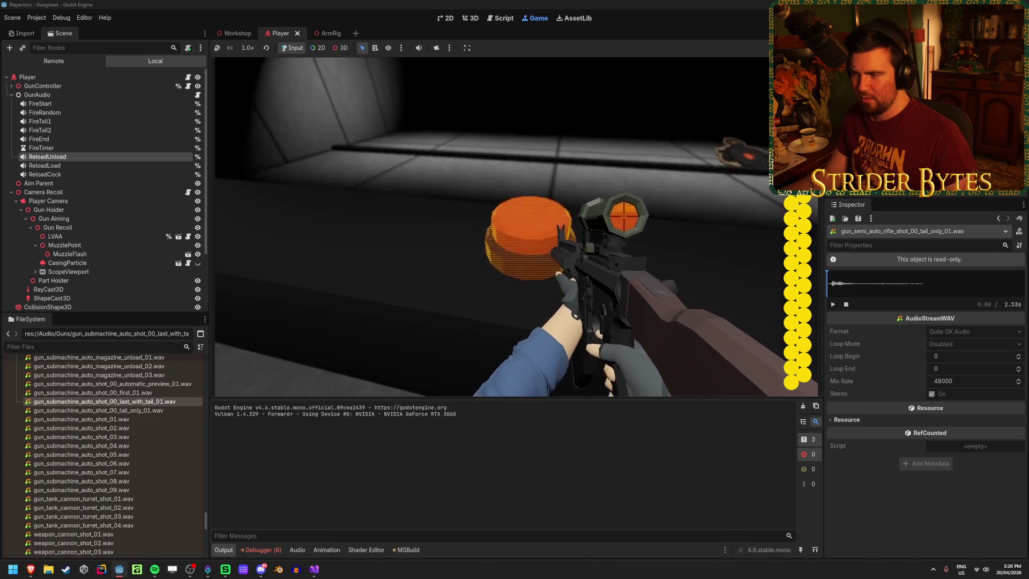
Step: Aim through the scope and fire repeated shots into the range target, re-aiming once
right_click(499, 226)
click(499, 227)
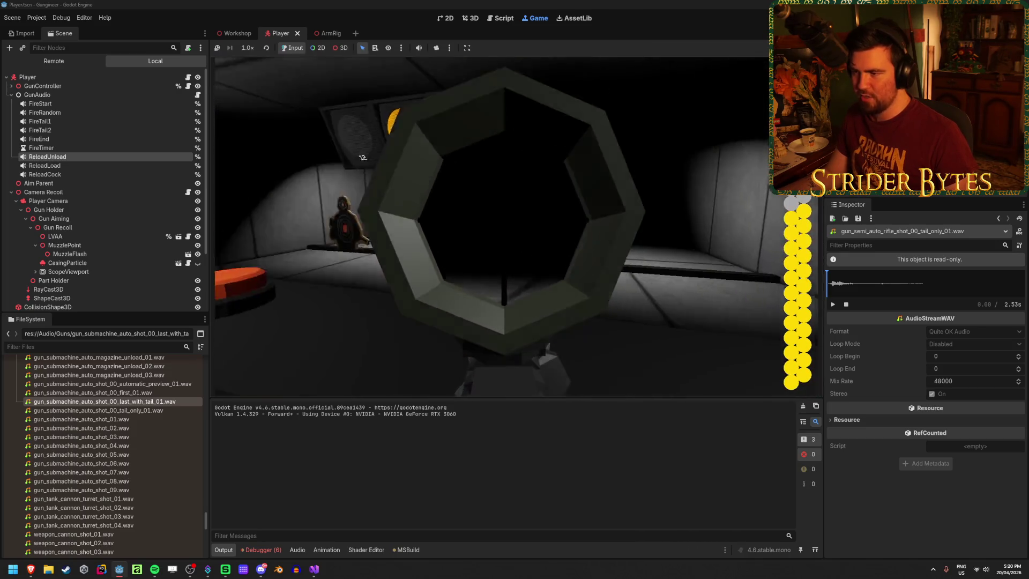
click(499, 226)
click(499, 226)
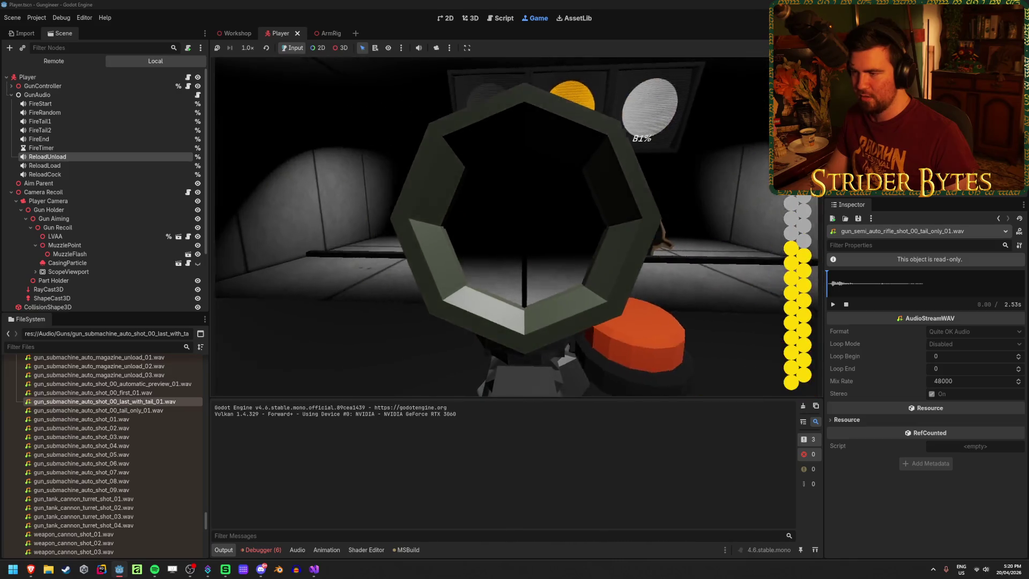
click(499, 226)
click(499, 226)
right_click(499, 226)
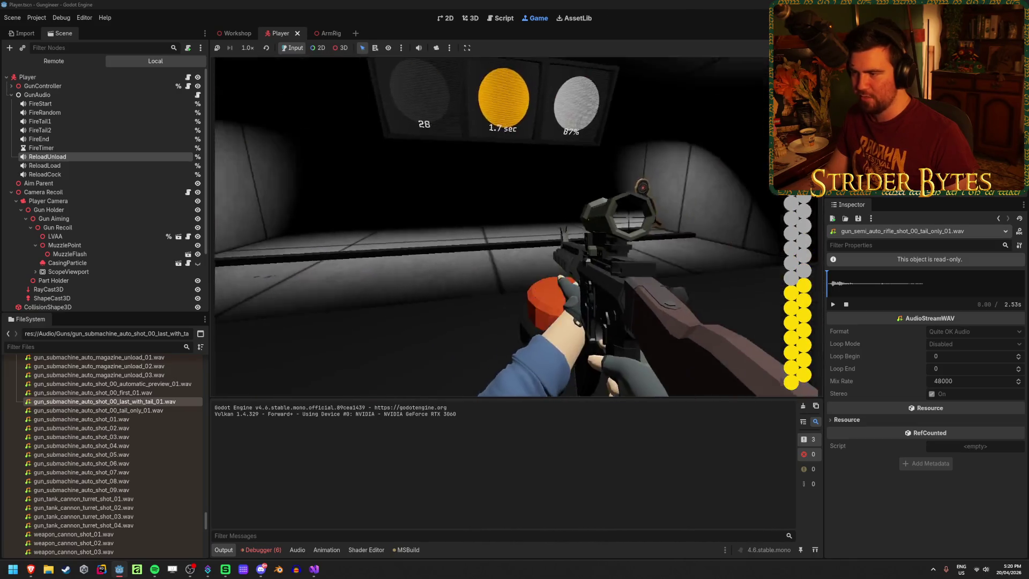
right_click(499, 226)
click(499, 227)
click(499, 226)
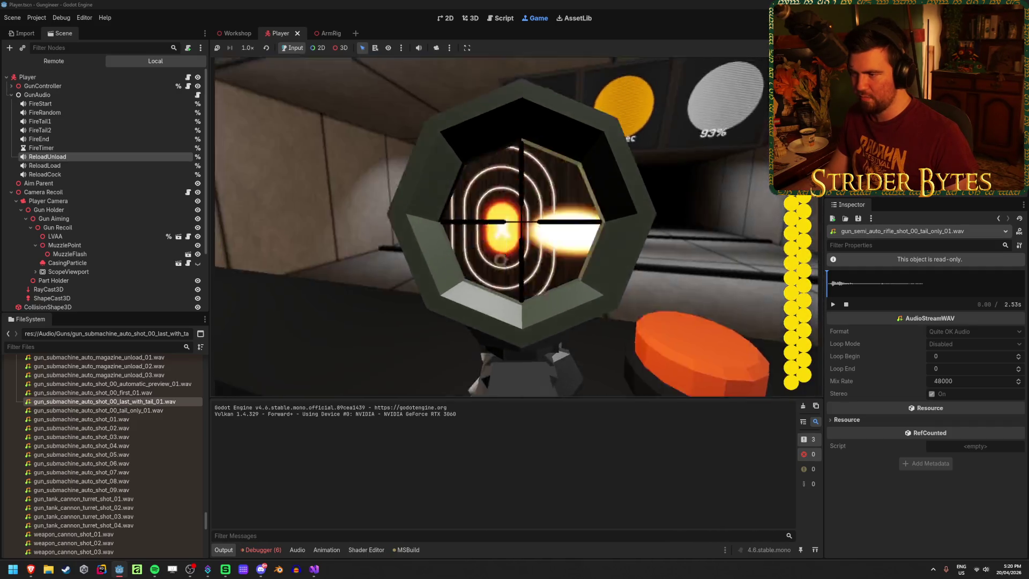
Step: Lower the scope, walk up to the Contracts board and open the Gas Snake contract
right_click(516, 227)
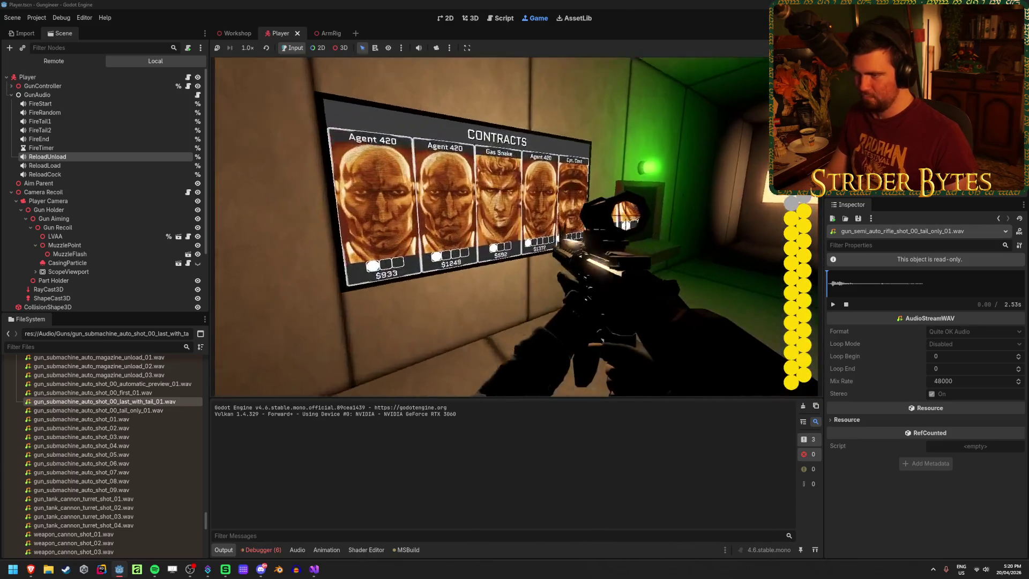
key(w)
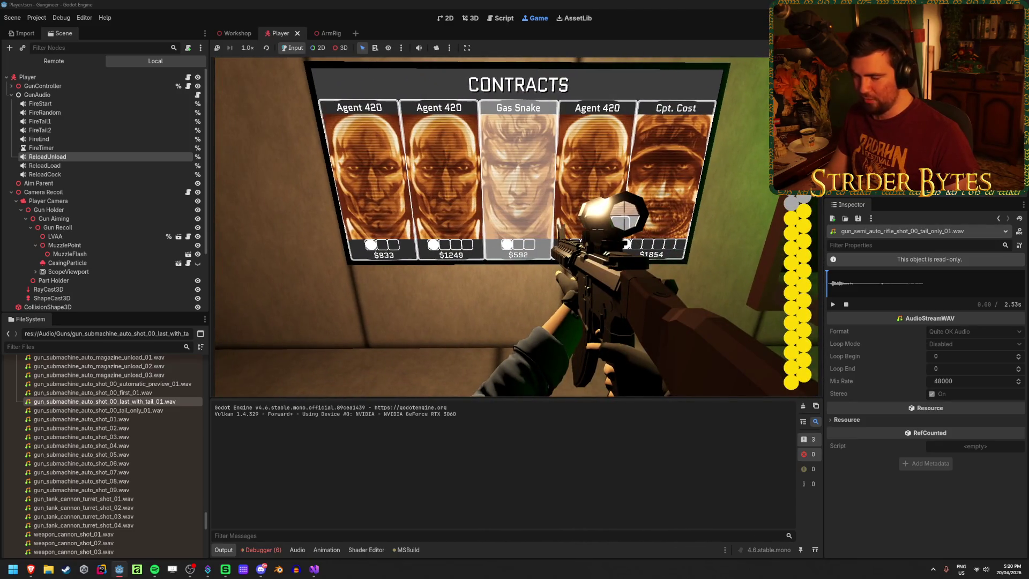
key(w)
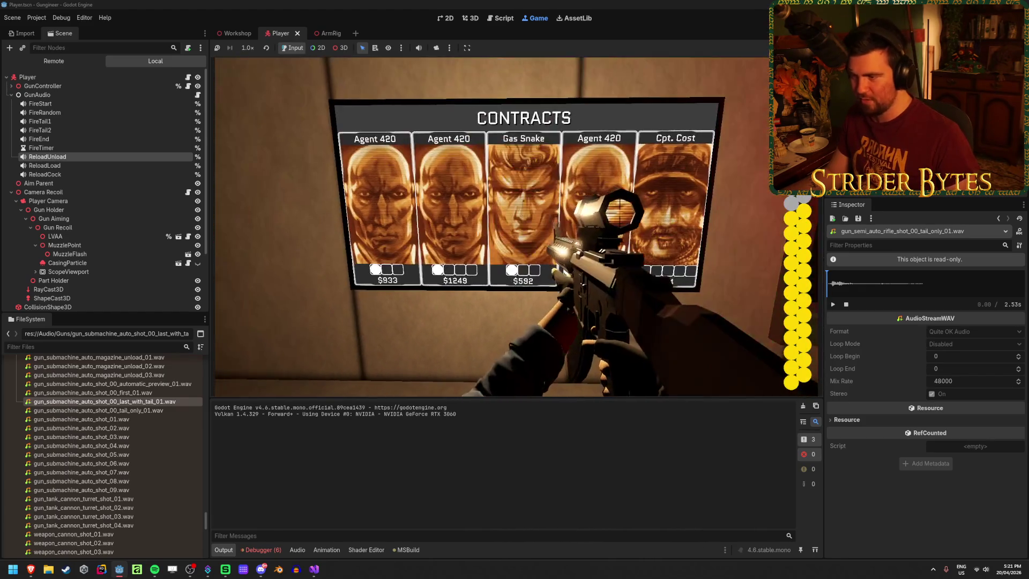
click(515, 227)
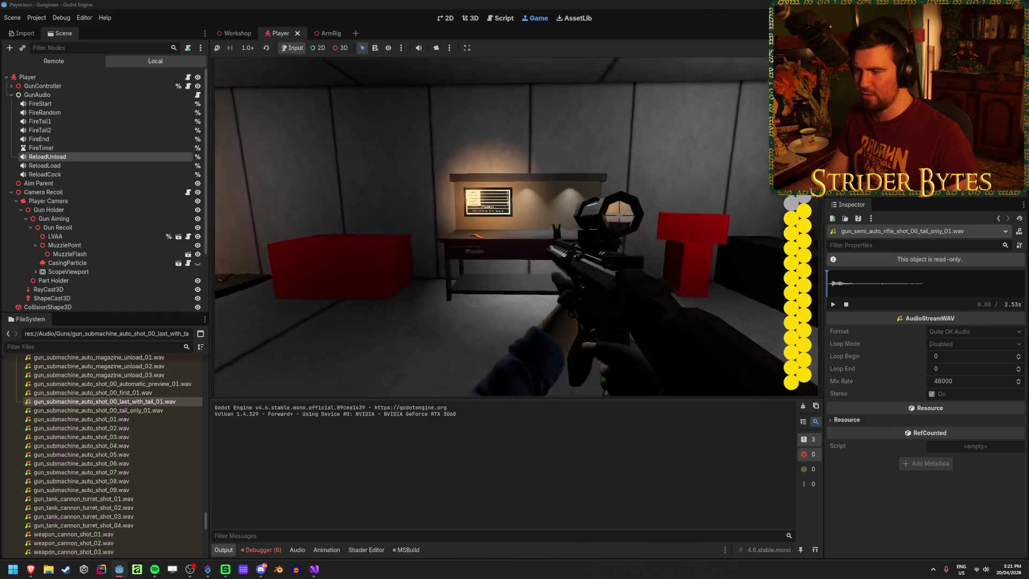
Step: Walk back into the firing range, fire the rifle once, then stop the game with F8
key(w)
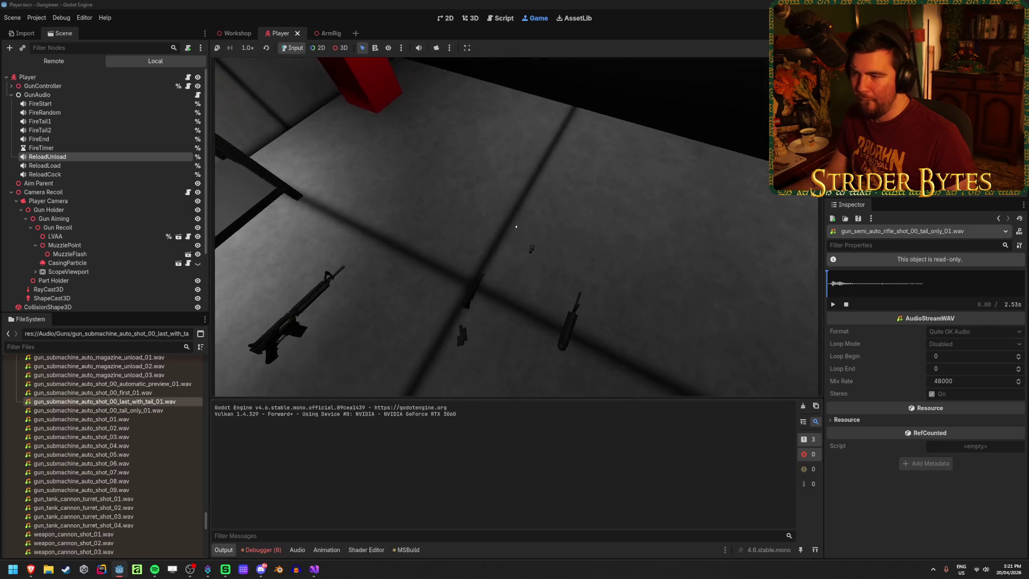
key(e)
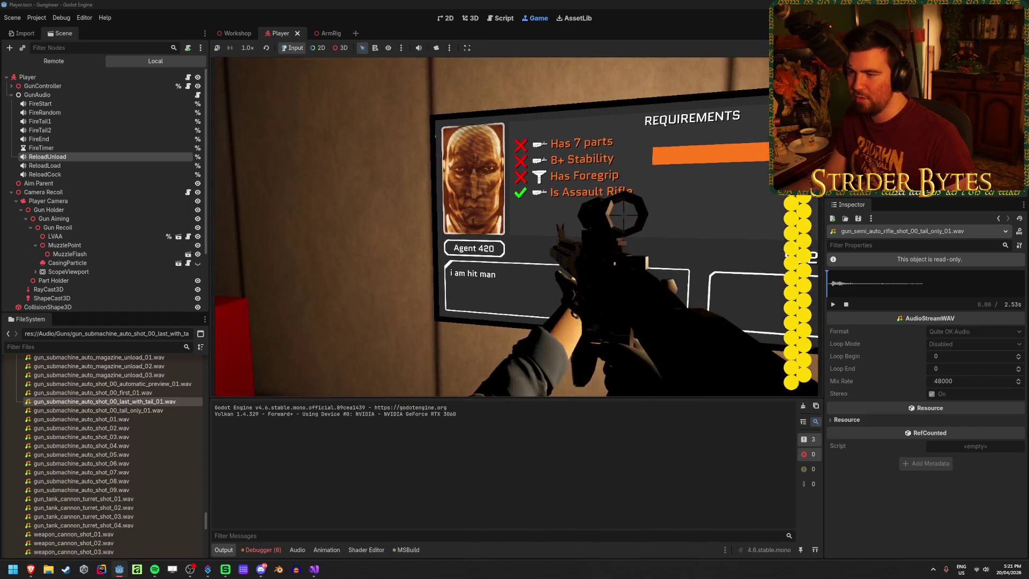
click(515, 227)
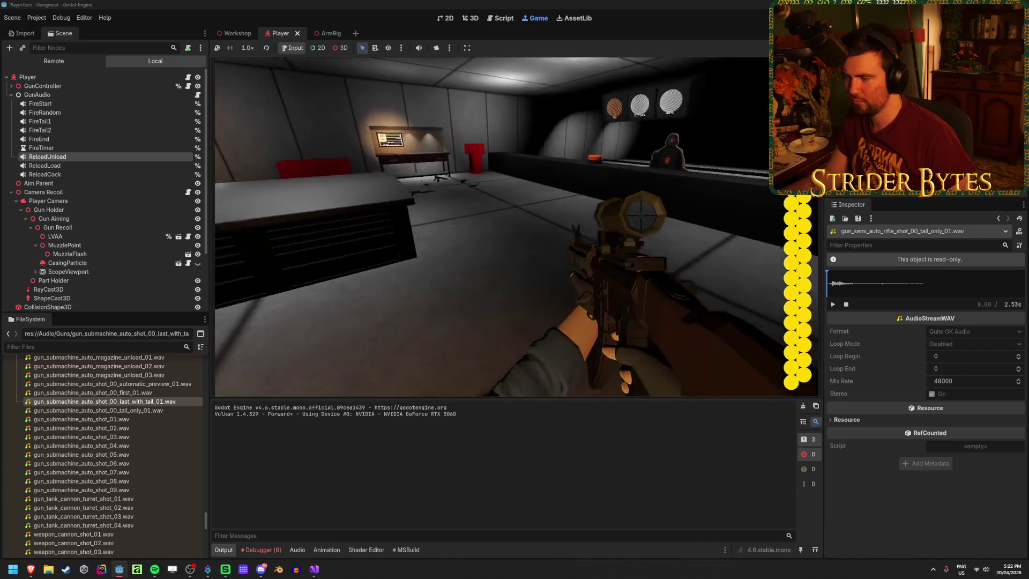
key(F8)
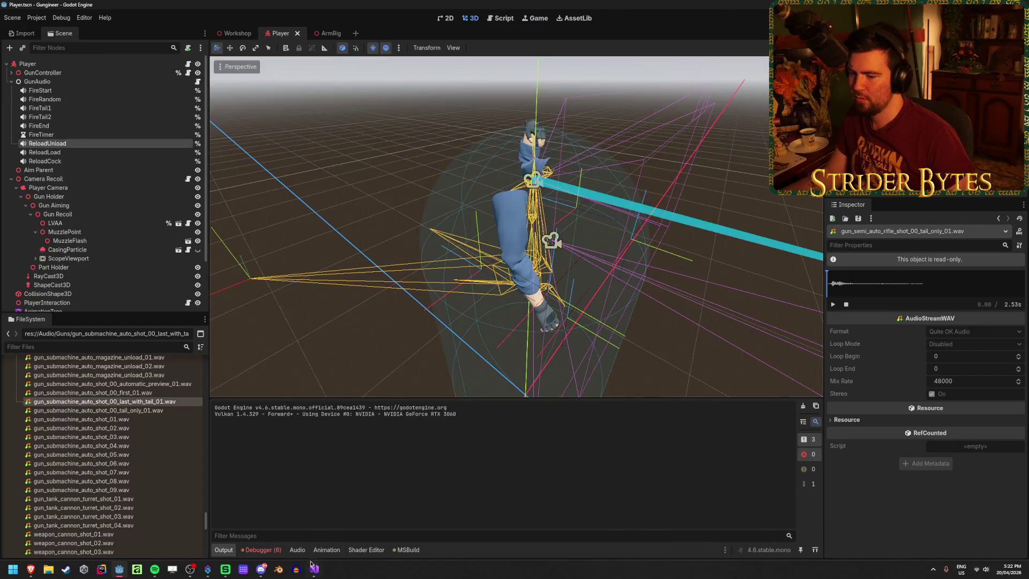
Step: Expand the 'Value cannot be null' error in the Debugger's Errors list, clear the list, and return to Visual Studio
click(261, 549)
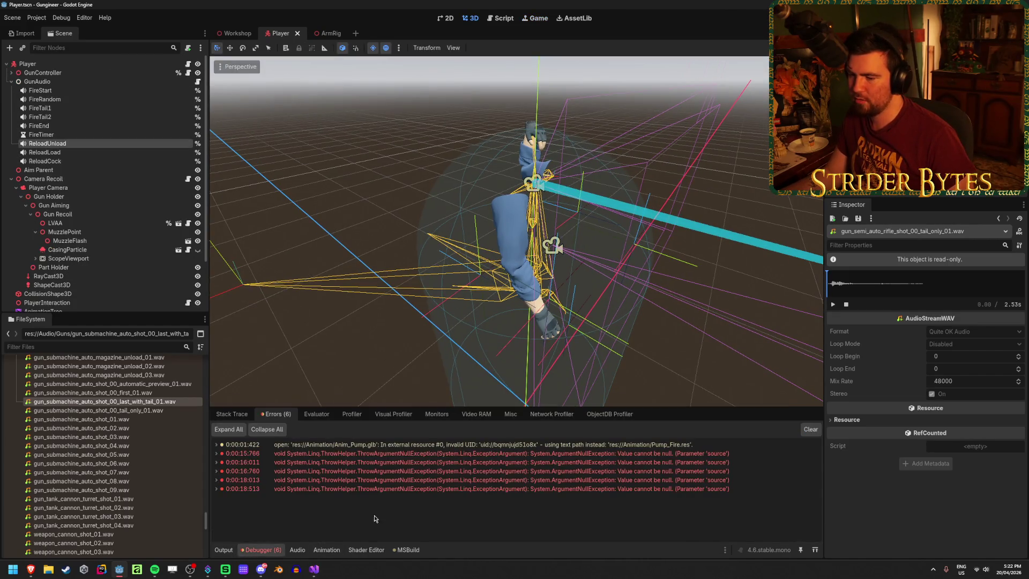
click(221, 455)
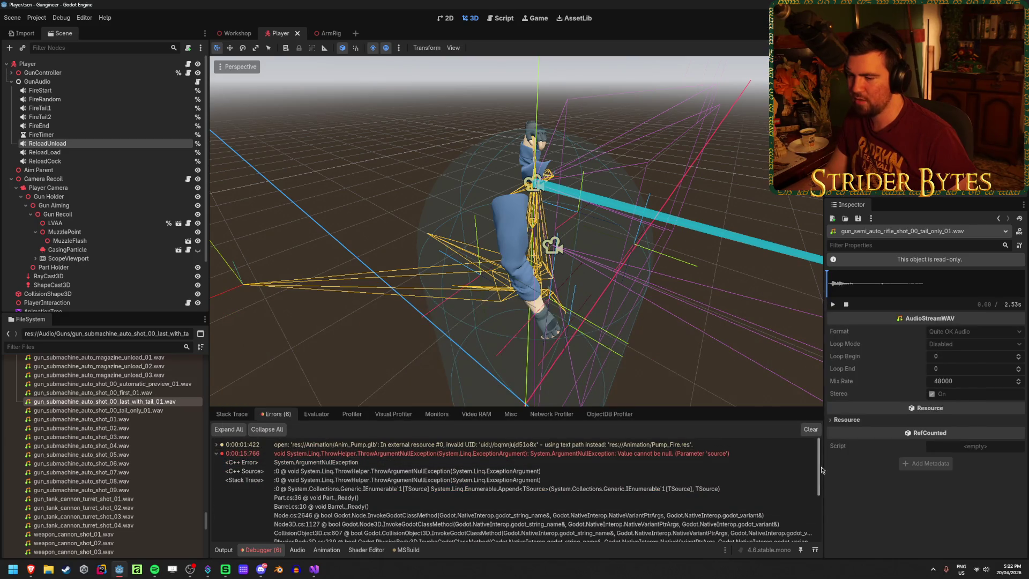
click(810, 429)
click(315, 569)
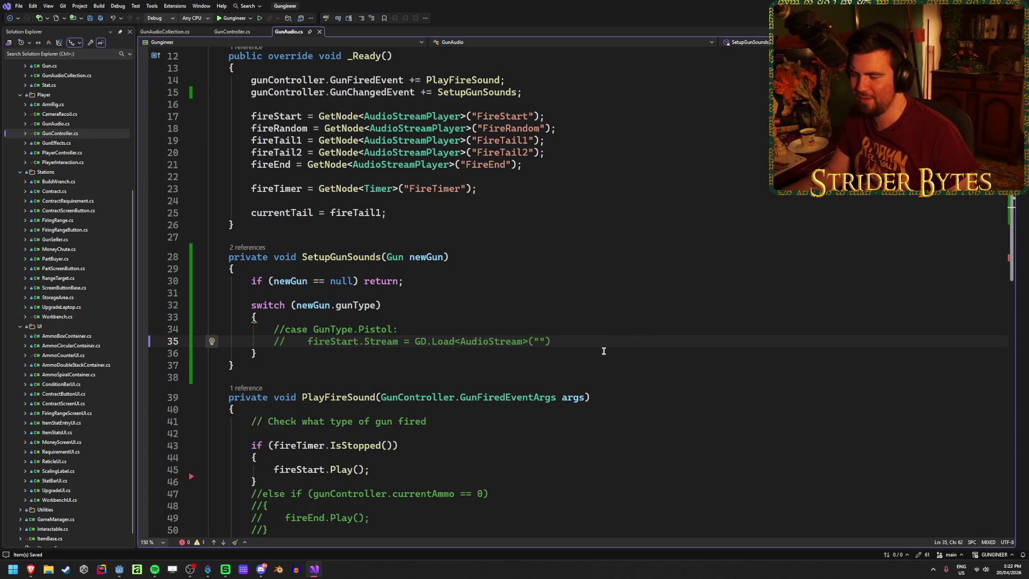
Step: Insert '[Export] public AudioStream fireTail;' below fireRandom in GunAudioCollection.cs
click(166, 31)
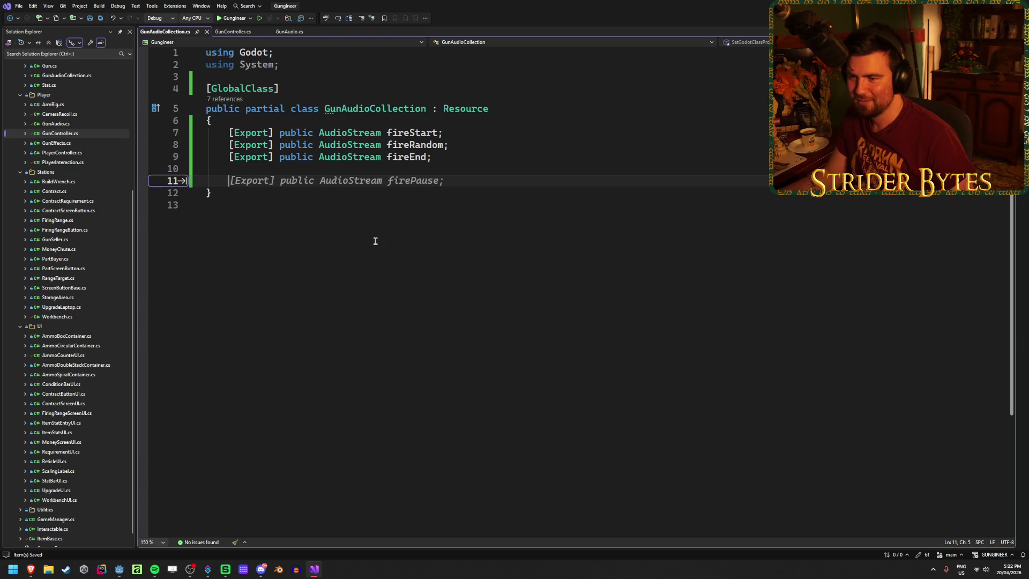
click(278, 33)
scroll(326, 122, up, 4)
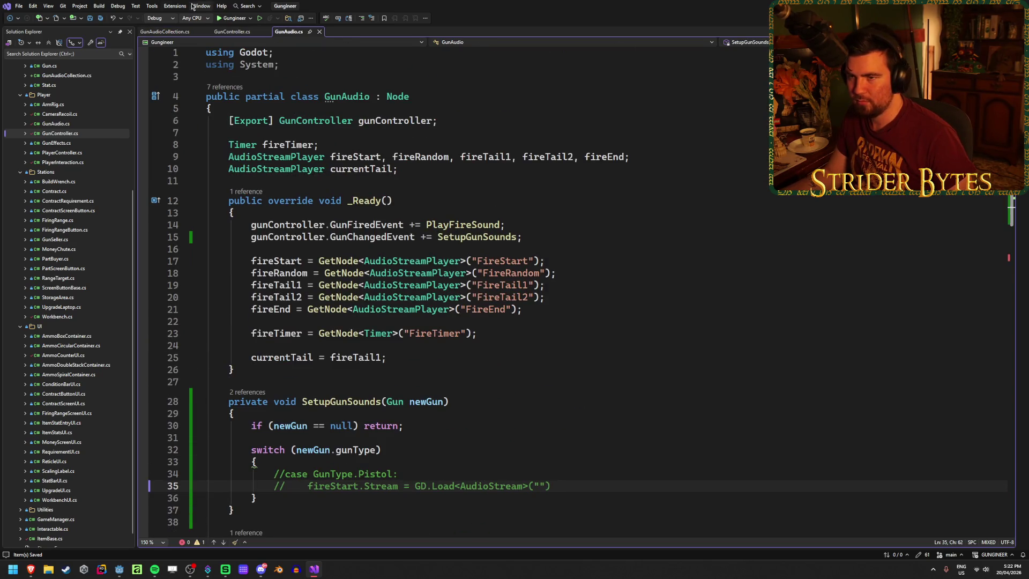
click(165, 31)
click(472, 145)
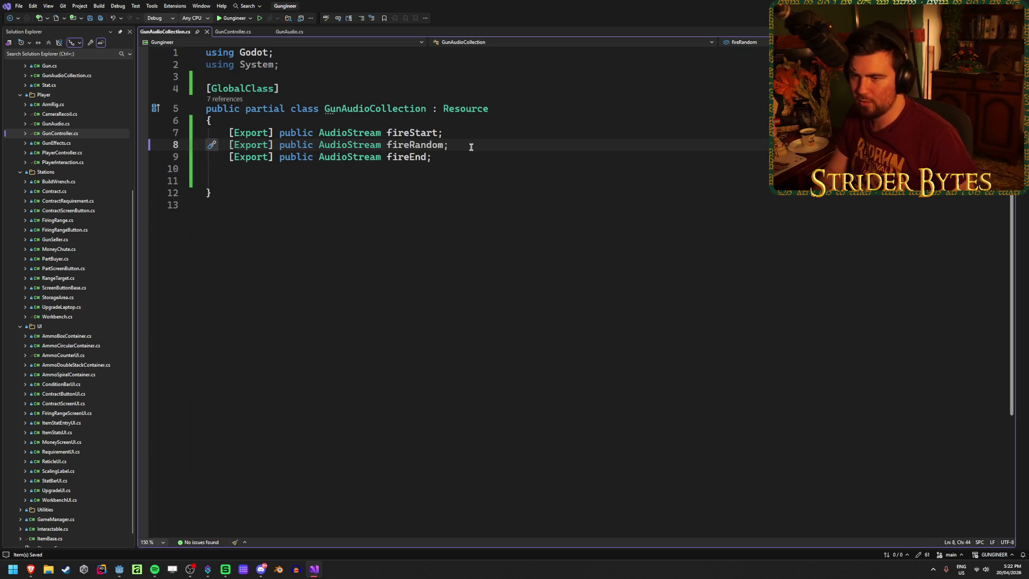
key(Return)
text(Export])
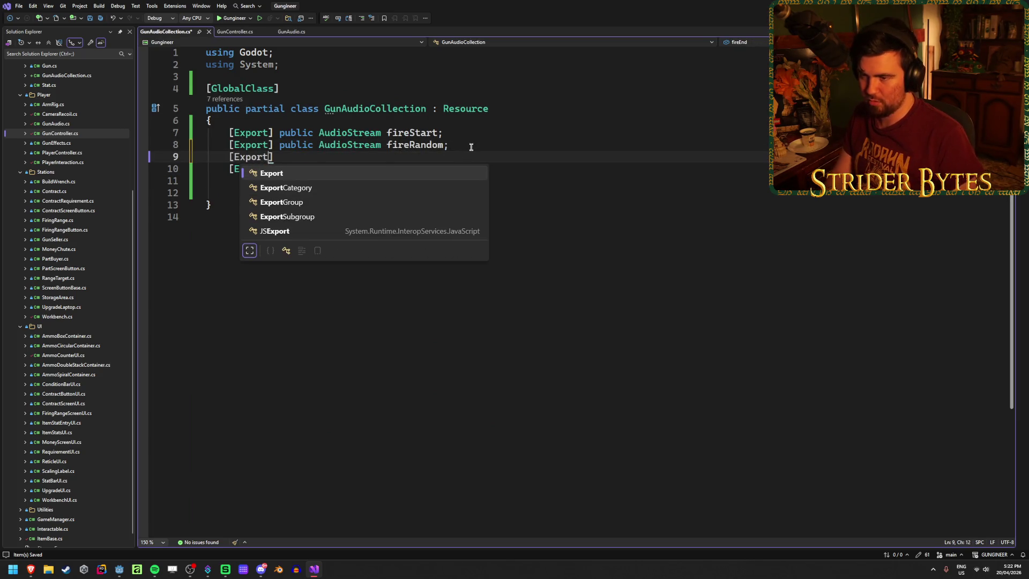
text( public Aud)
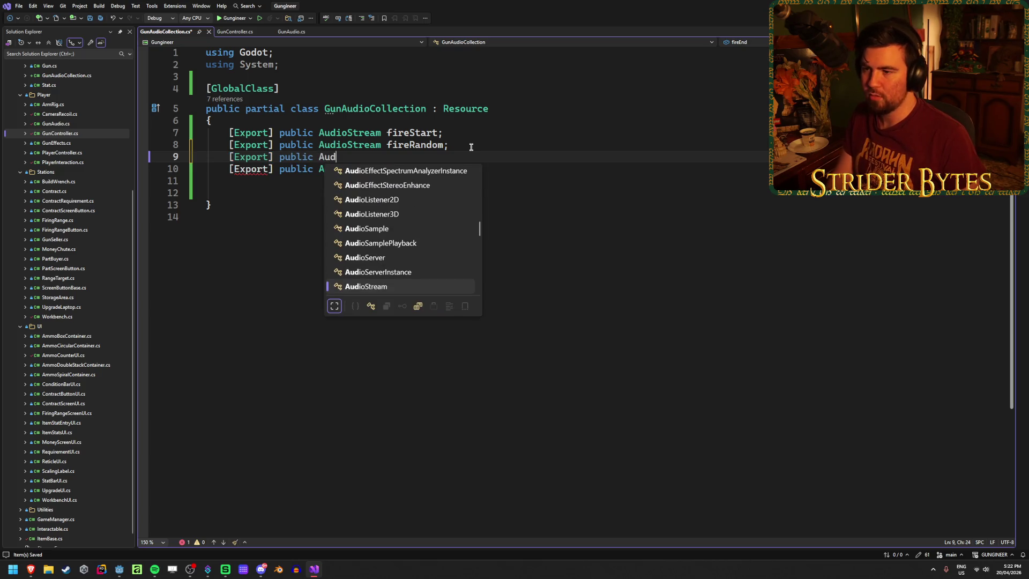
key(Tab)
key(Up)
key(End)
text(fir)
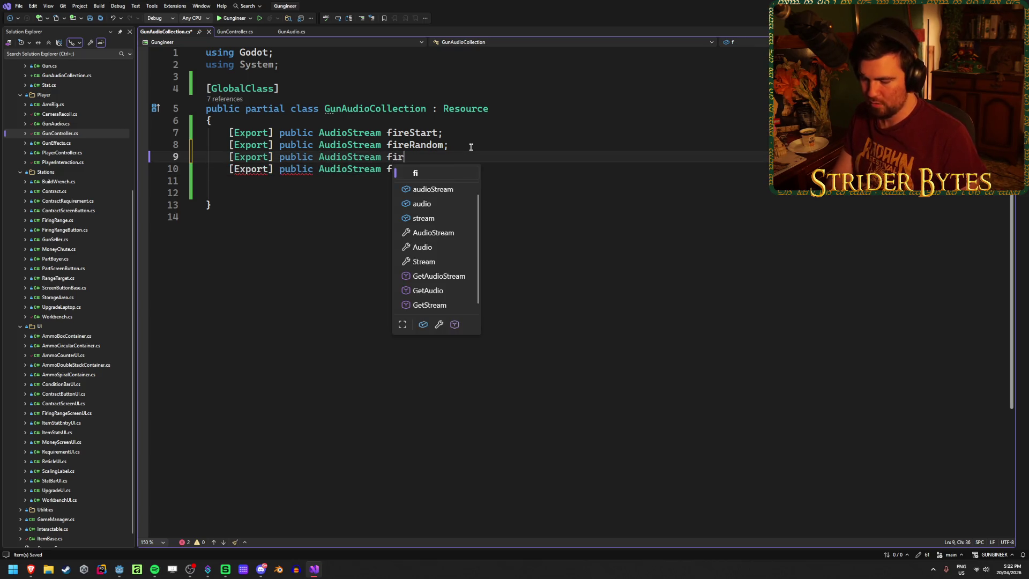
text(eTail;)
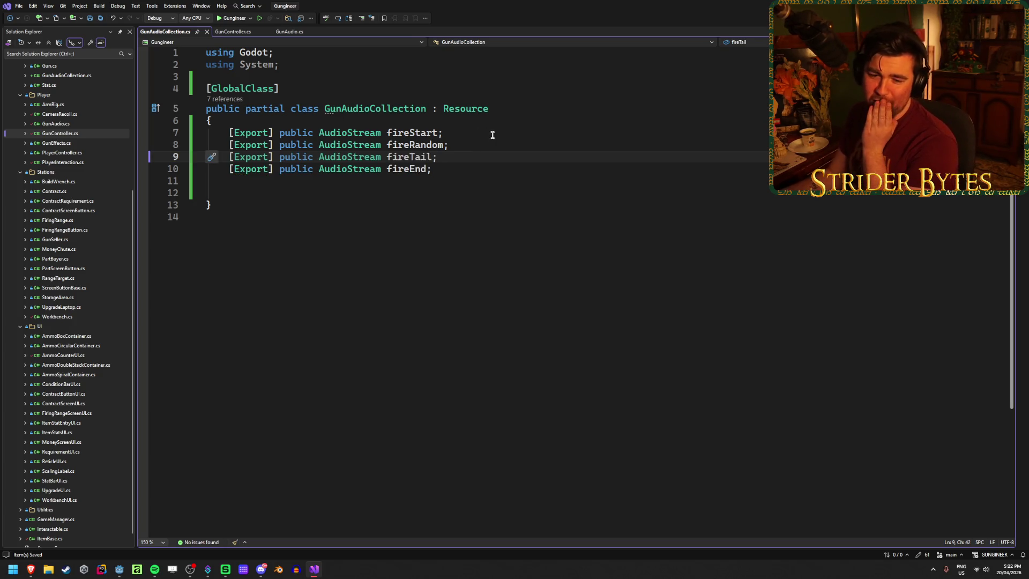
click(344, 190)
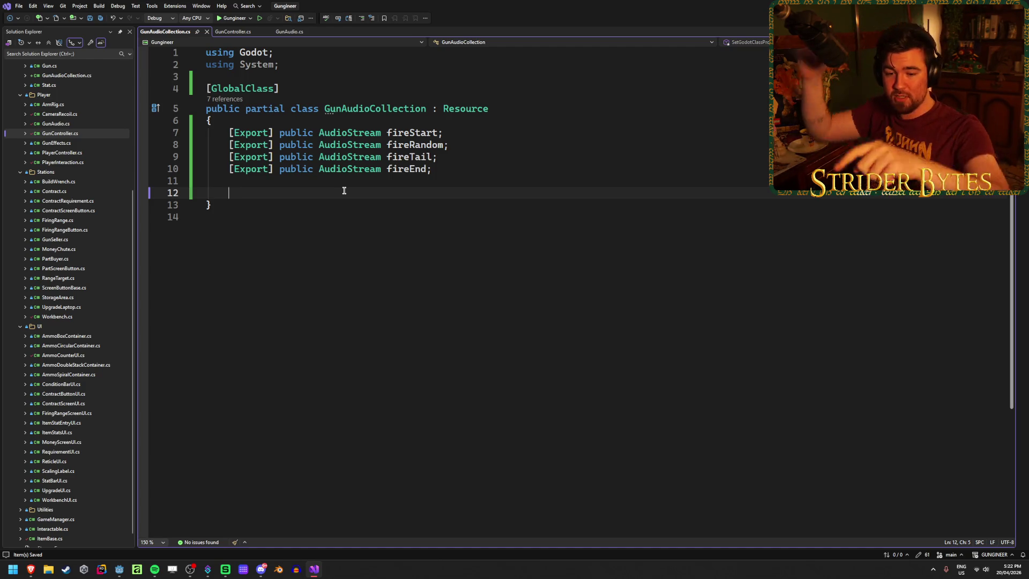
key(alt+Tab)
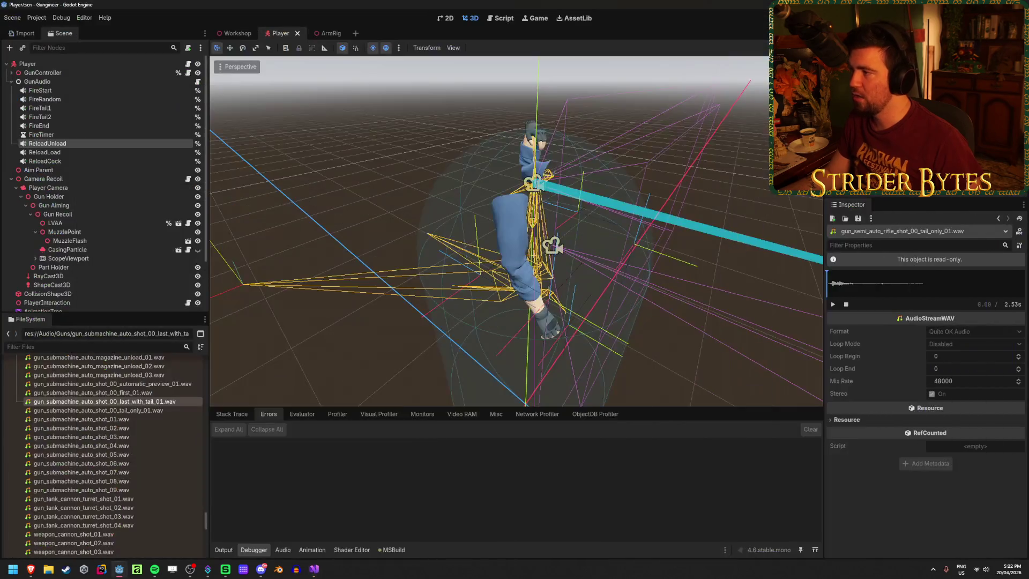
Step: Build and relaunch the game, walk to the CONTRACTS board, then stop it and save with Ctrl+S
key(F5)
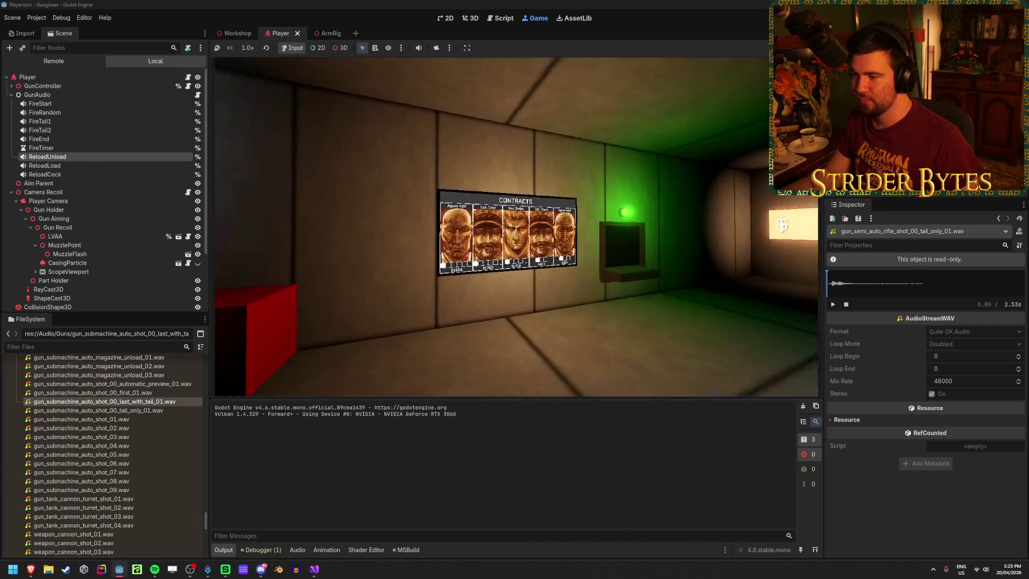
key(F8)
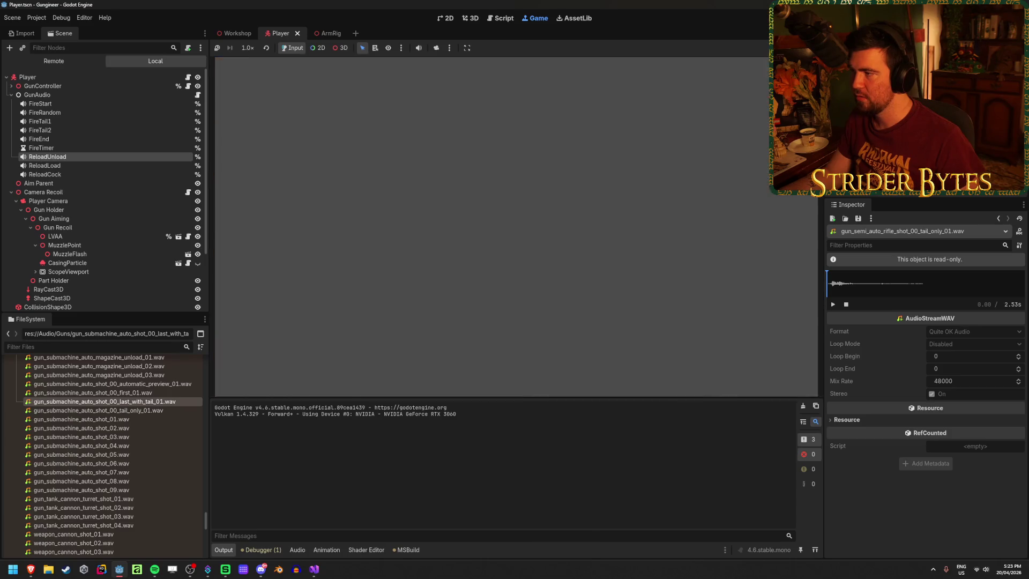
key(F5)
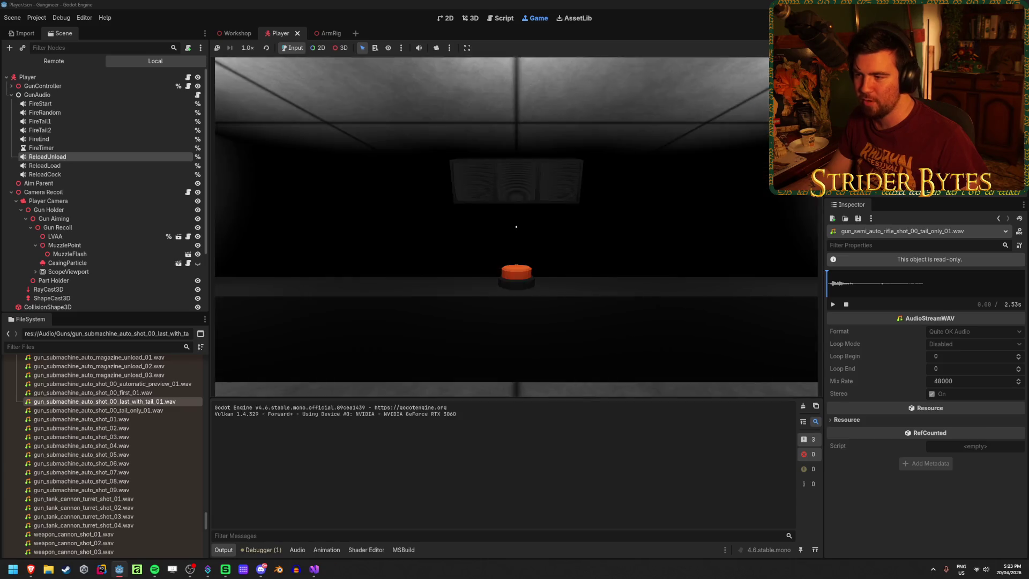
key(w)
key(w)
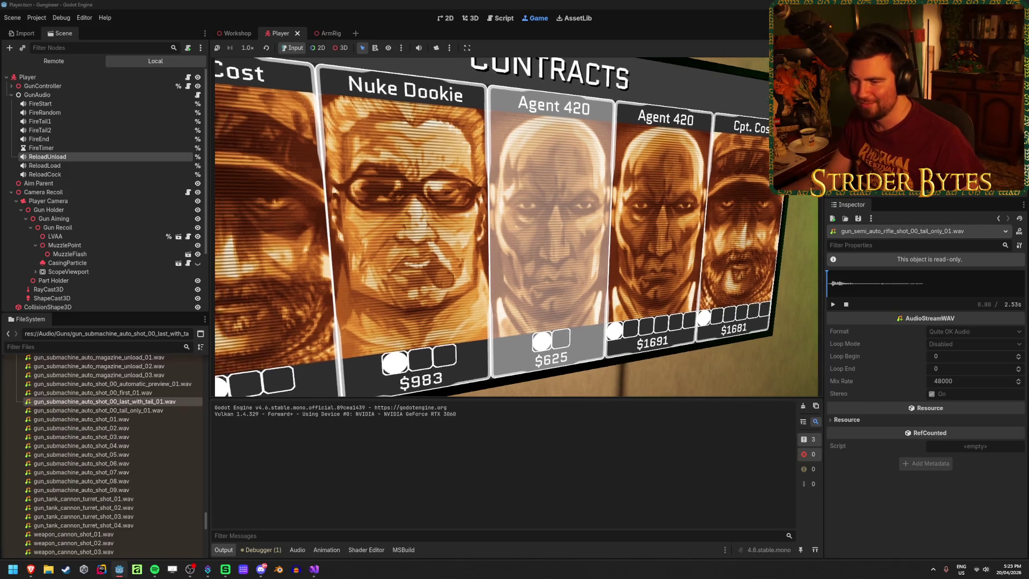
key(s)
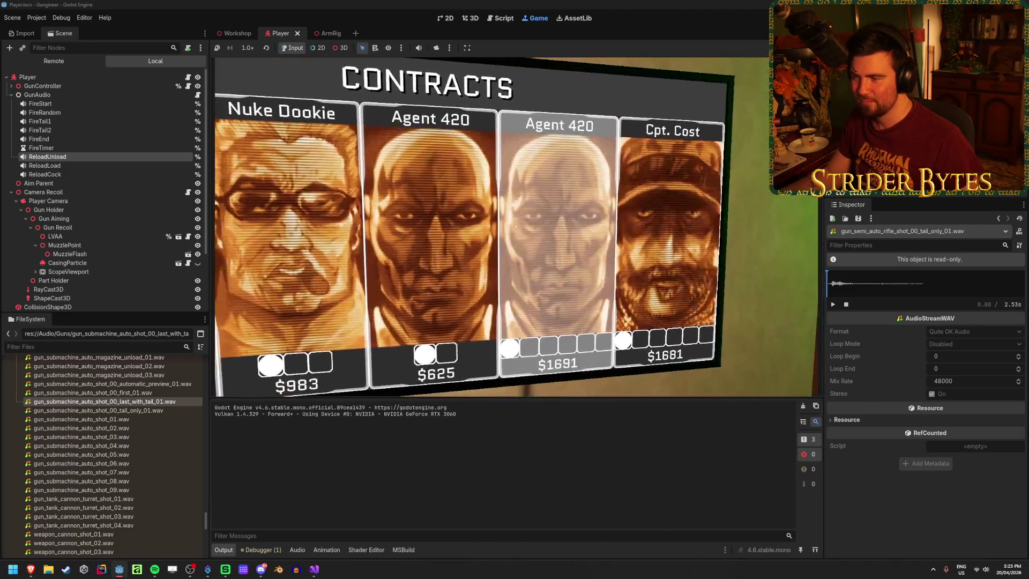
key(w)
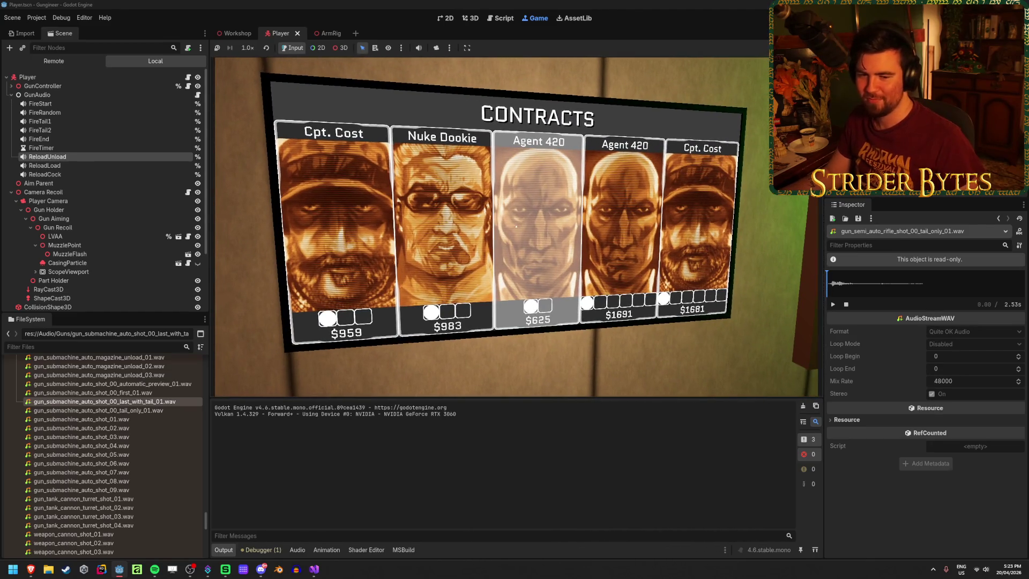
key(F8)
key(ctrl+s)
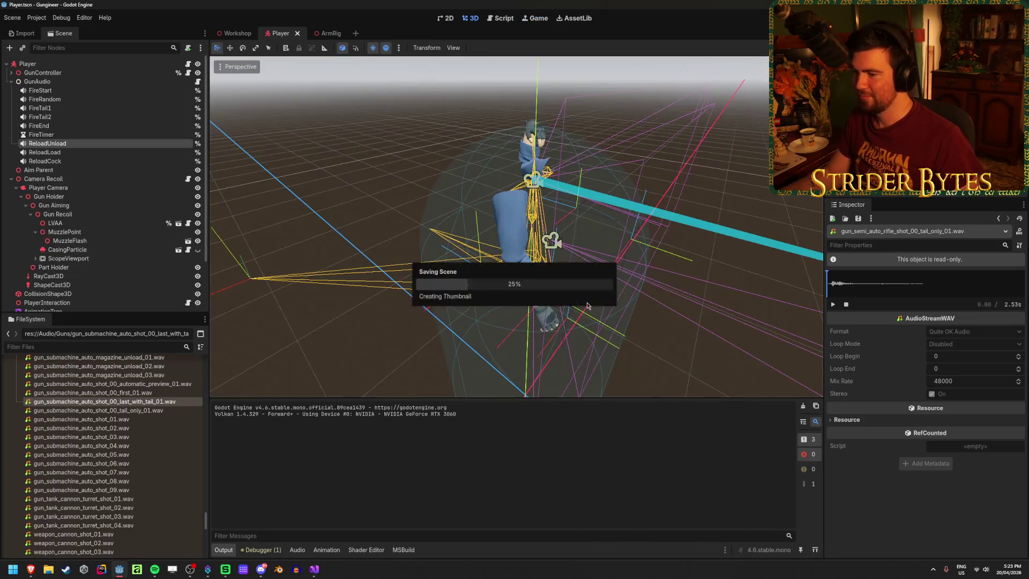
Step: Recheck GunAudioCollection.cs in Visual Studio, then scroll through GunAudio.cs's SetupGunSounds code
click(314, 570)
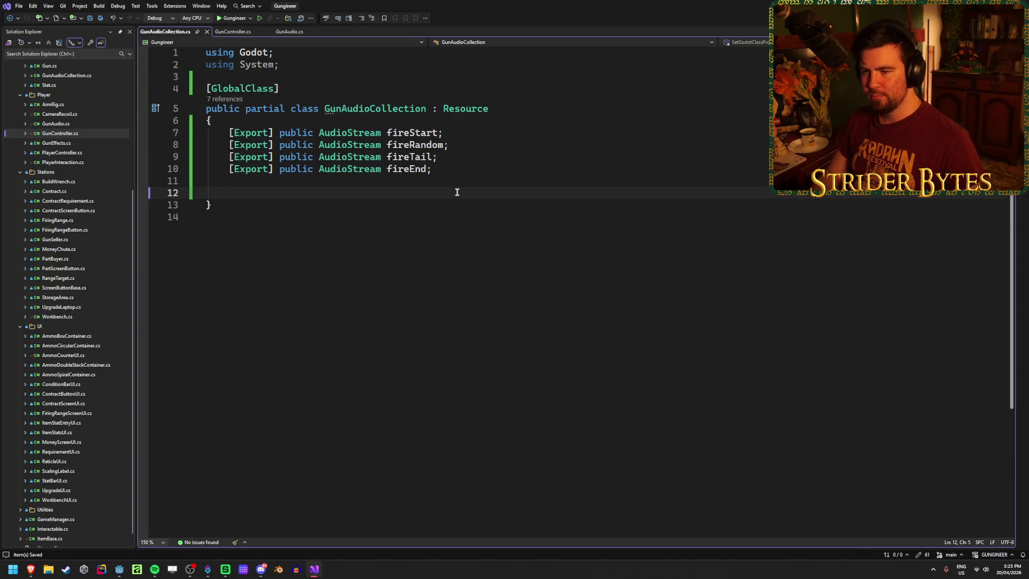
click(290, 33)
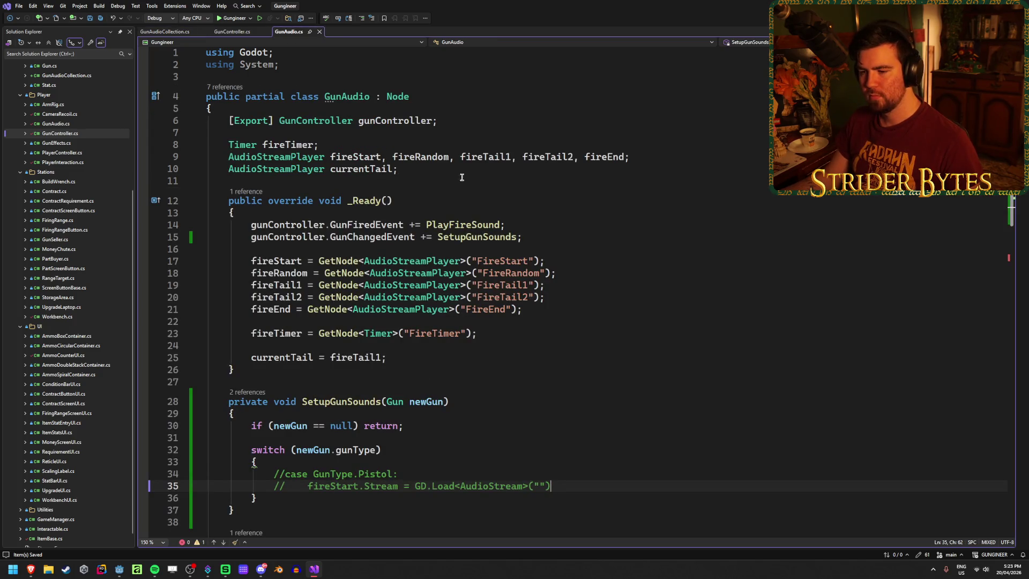
scroll(461, 177, down, 4)
key(alt+Tab)
Step: Select the ReloadUnload node and preview gun_submachine_auto_magazine_load_01.wav
click(45, 152)
click(47, 143)
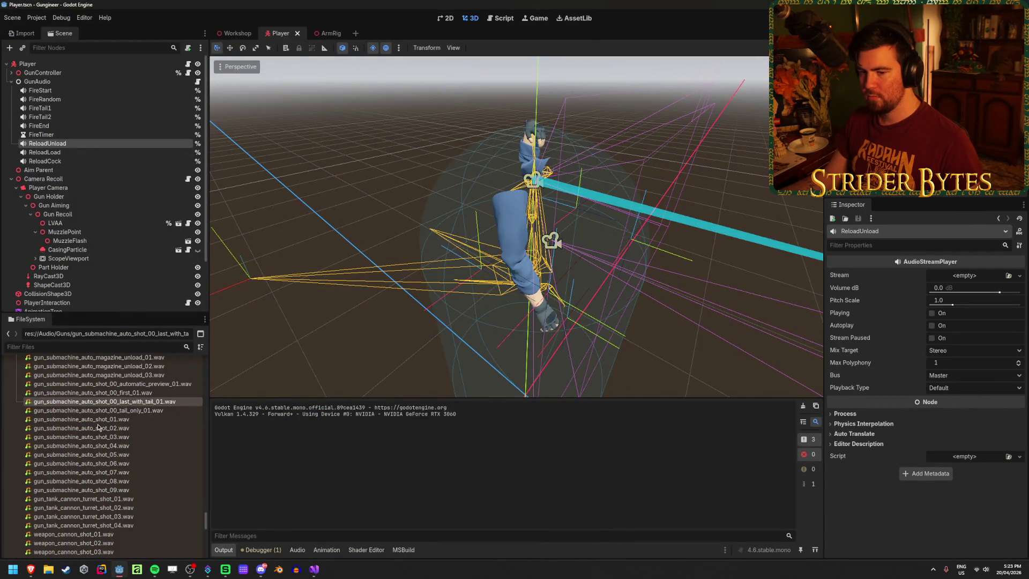
scroll(117, 445, down, 4)
scroll(107, 456, up, 3)
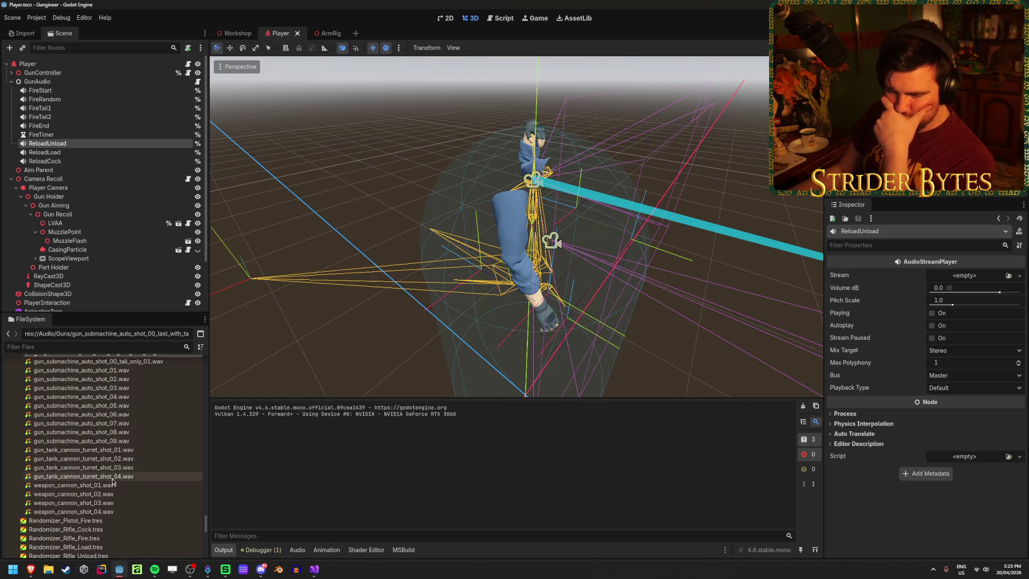
mouse_move(134, 460)
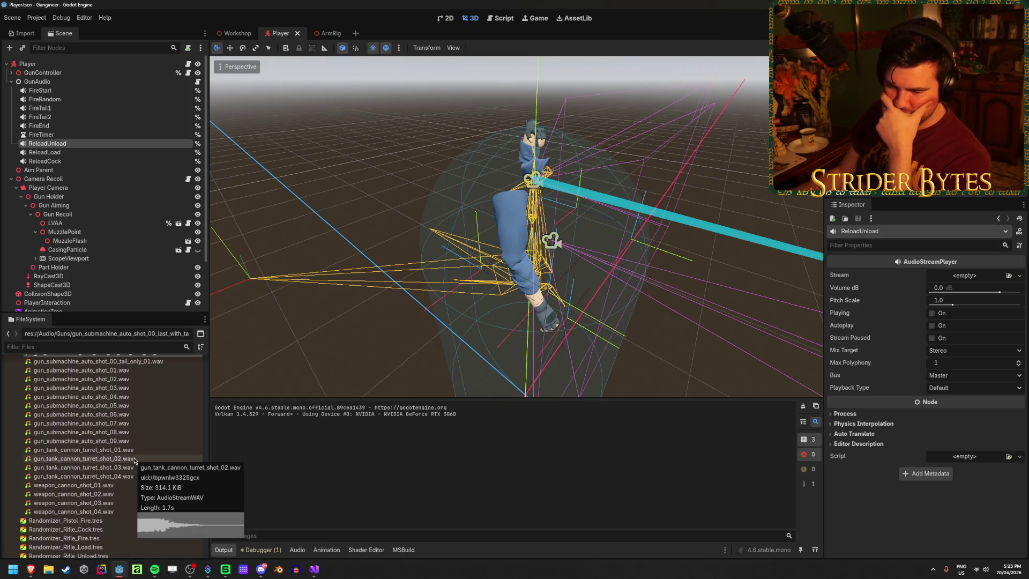
scroll(146, 512, up, 10)
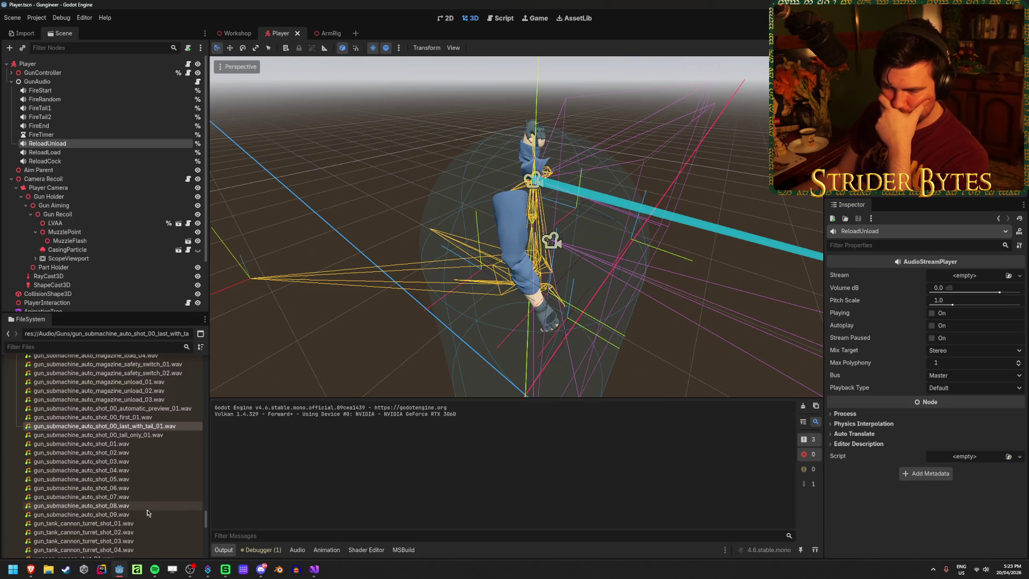
click(129, 451)
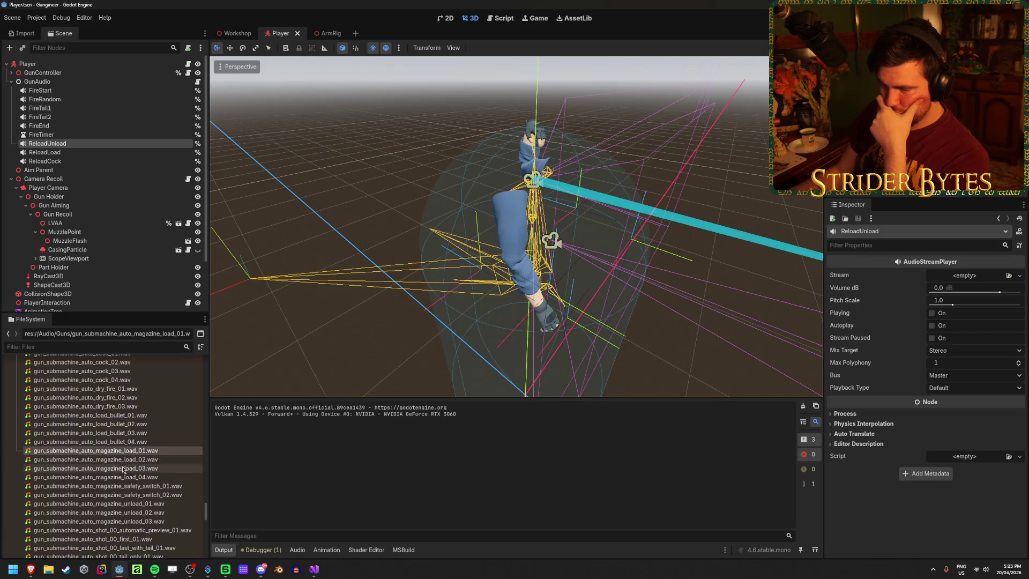
double_click(129, 450)
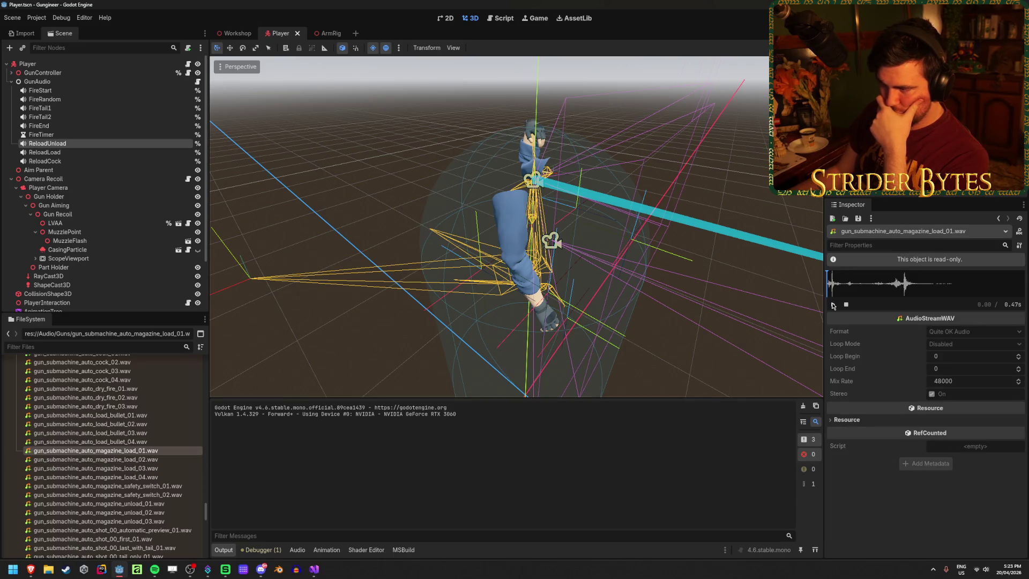
Step: Preview magazine_load_02, cock_01 and cock_02 submachine clips, then gun_shotgun_safety_switch_01.wav
click(158, 459)
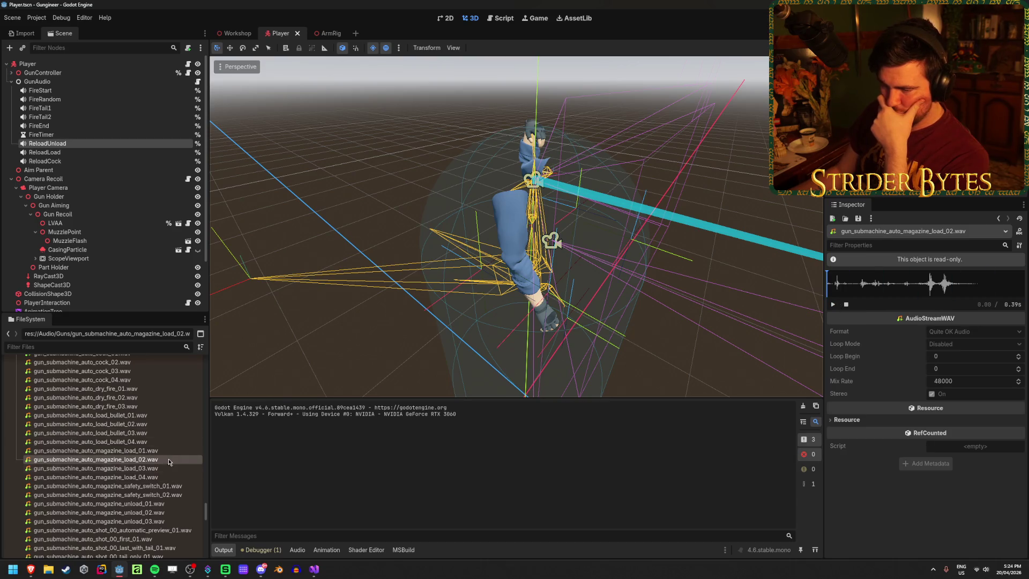
scroll(161, 438, up, 3)
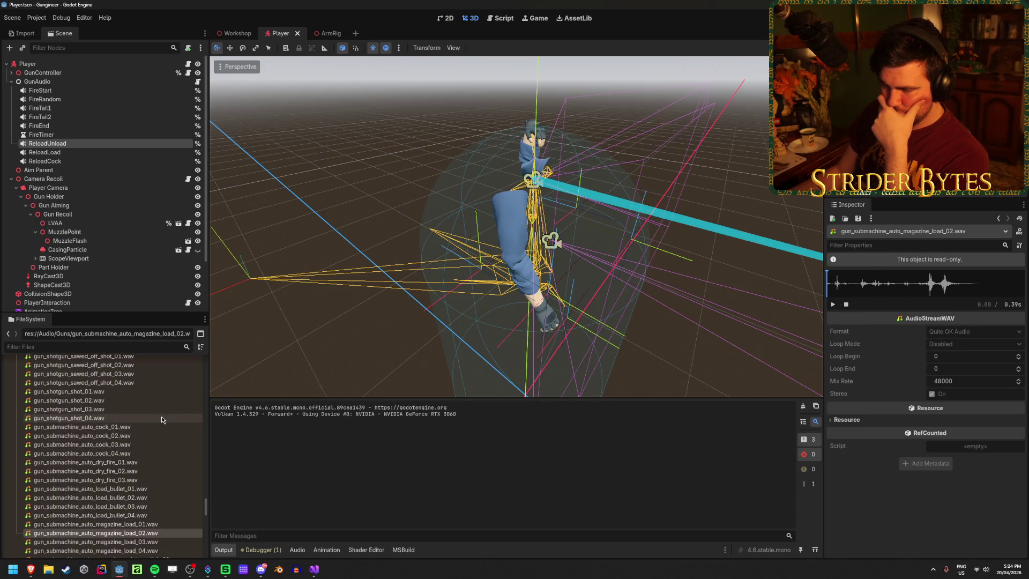
click(155, 428)
click(832, 304)
click(115, 437)
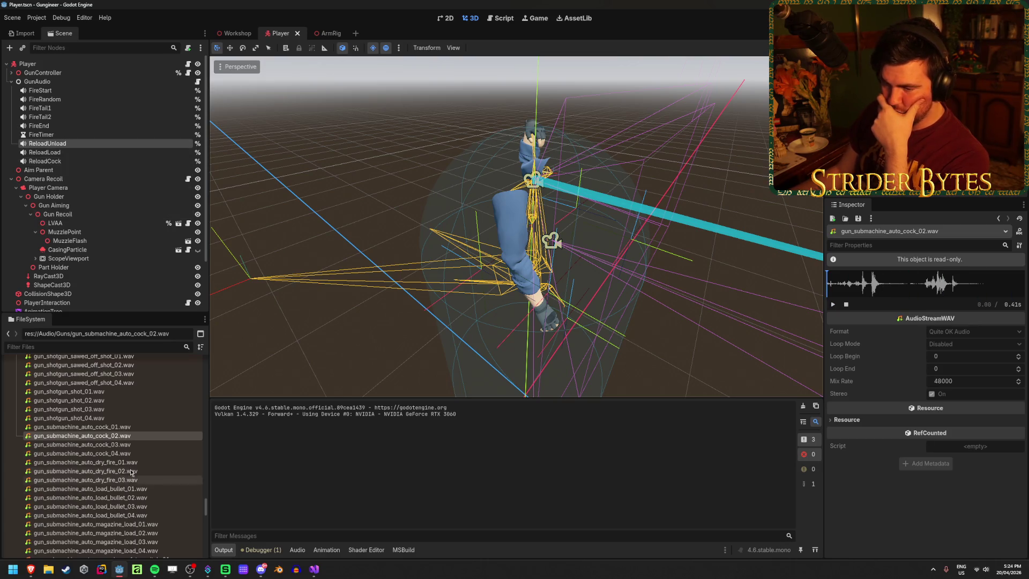
mouse_move(137, 424)
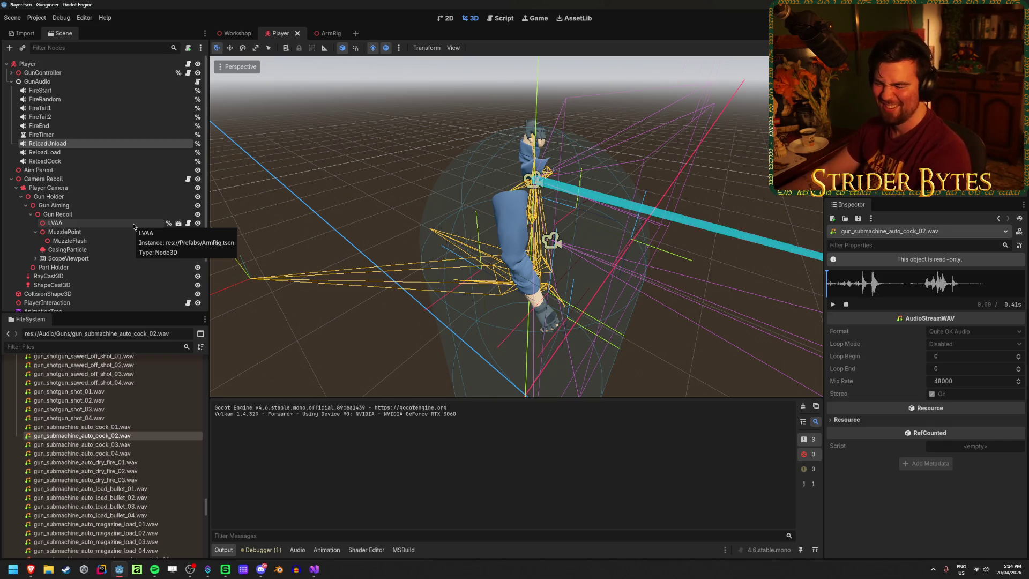
scroll(149, 384, up, 5)
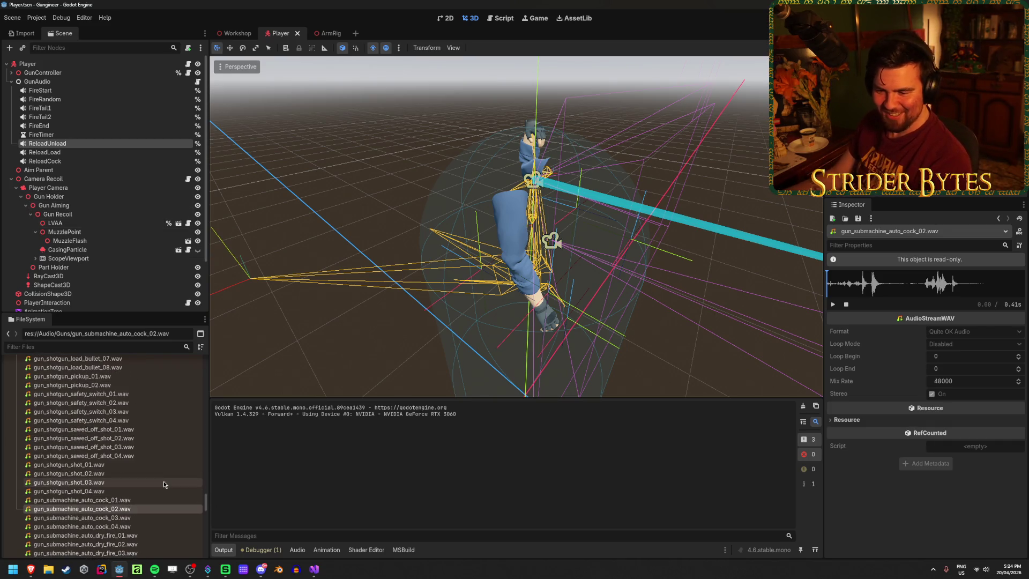
click(134, 418)
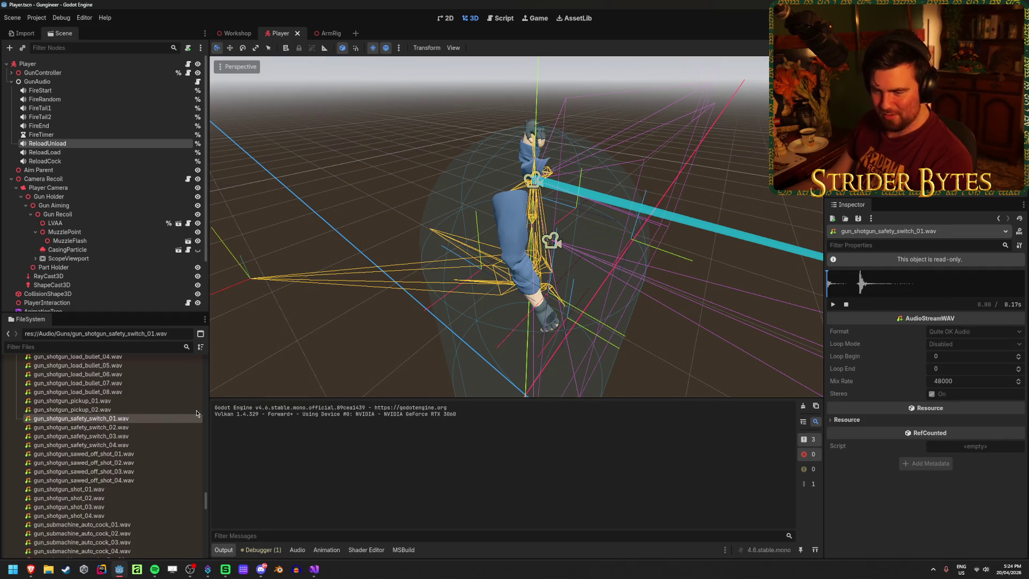
Step: Play both shotgun safety switch clips, then load gun_shotgun_dry_fire_01.wav
click(833, 305)
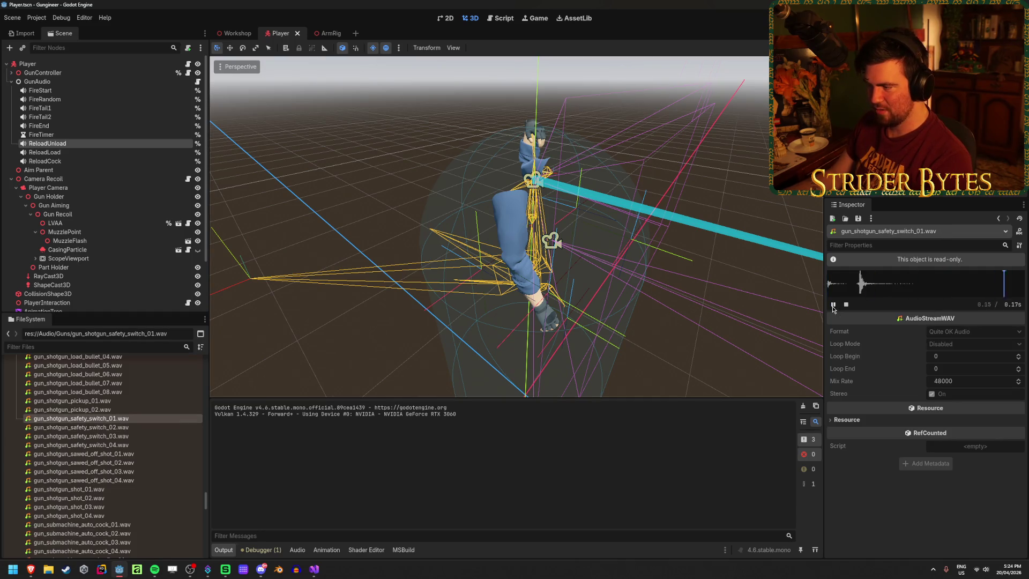
click(80, 428)
click(831, 306)
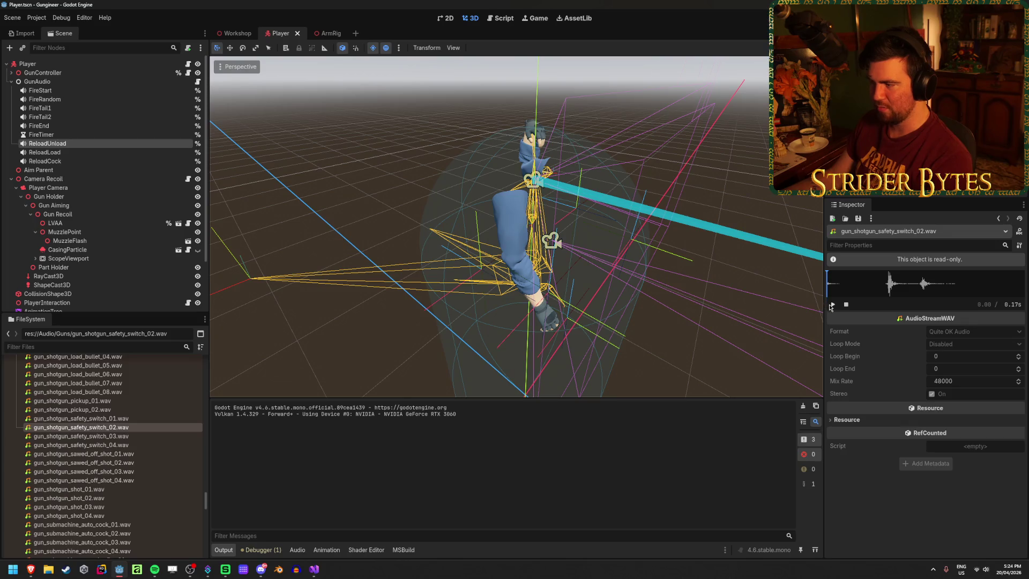
scroll(116, 448, up, 3)
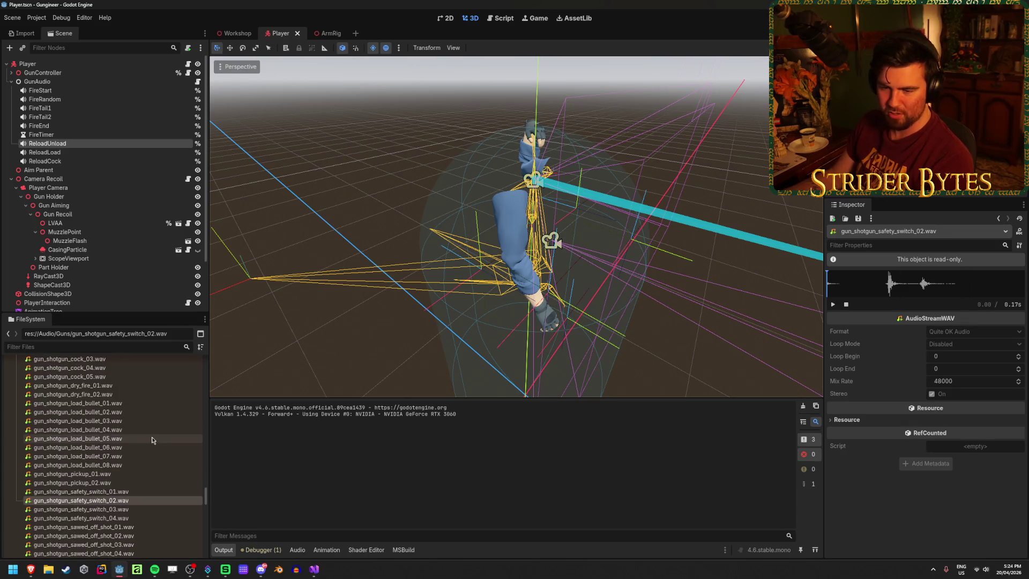
scroll(155, 440, up, 3)
click(153, 434)
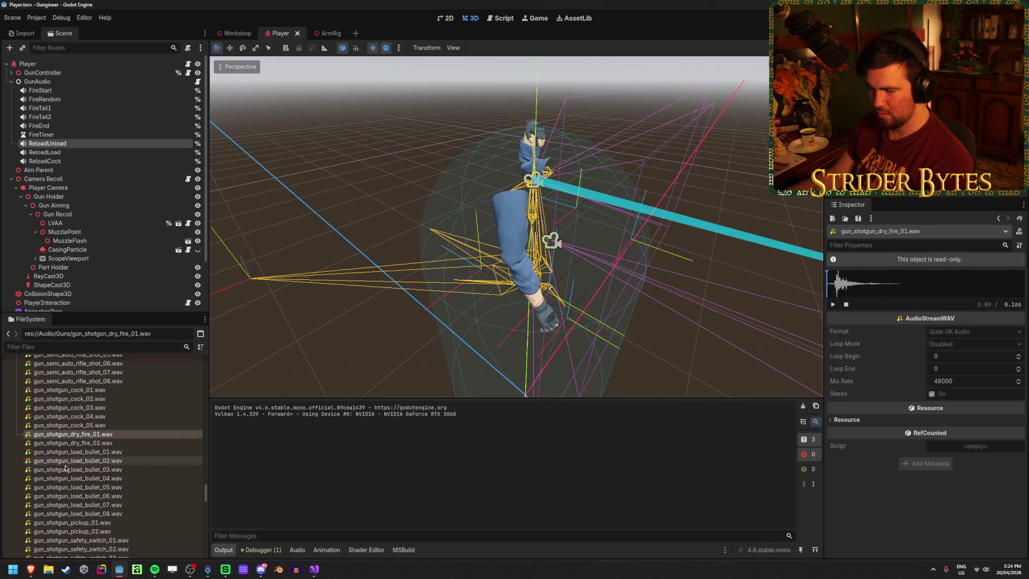
Step: Load and play gun_submachine_auto_dry_fire_01.wav
scroll(153, 456, down, 5)
scroll(133, 471, down, 5)
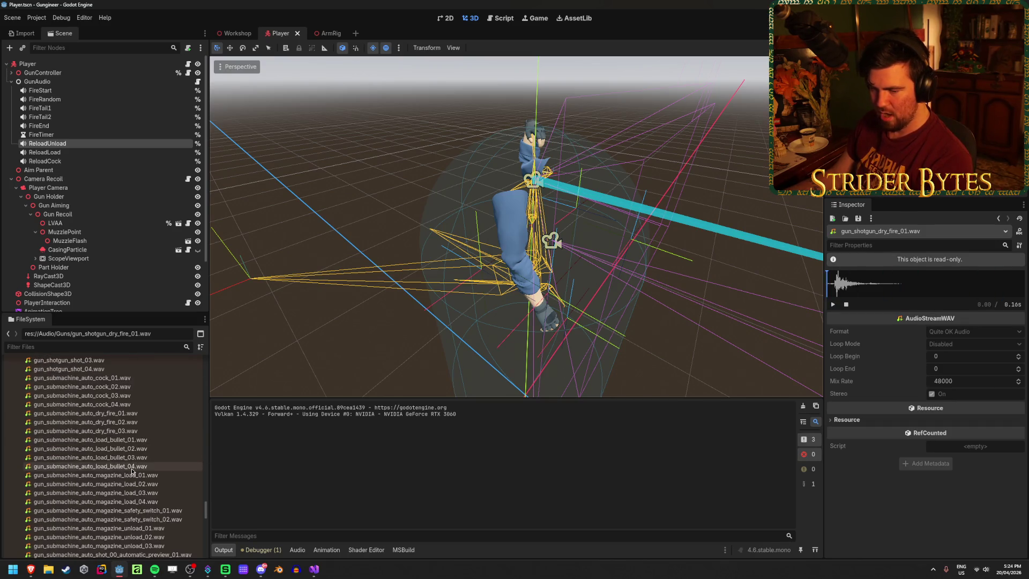
click(137, 415)
click(832, 305)
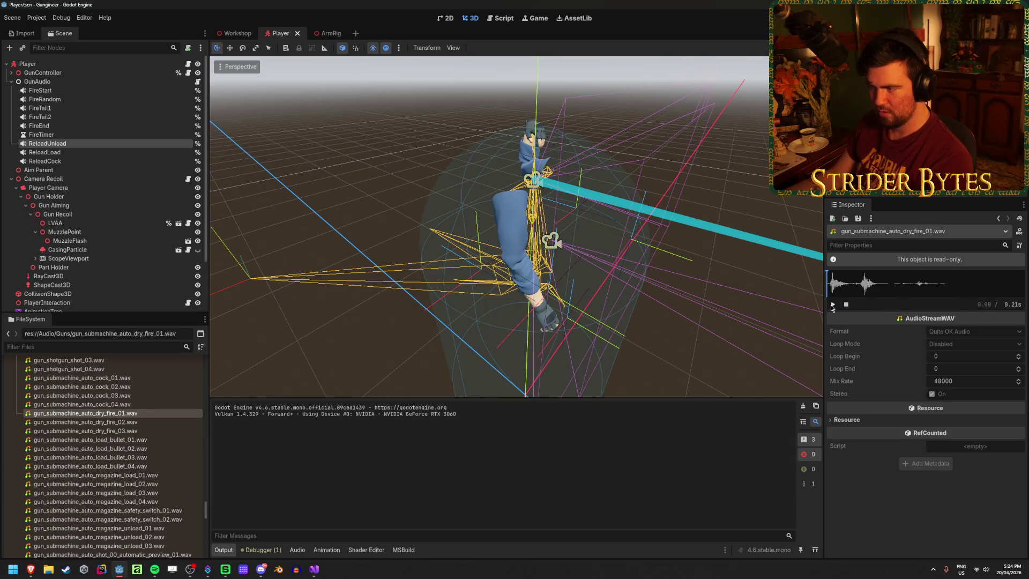
Step: Scroll up through the sound files and pick the sniper scope zoom lens 07 clip
scroll(138, 472, up, 10)
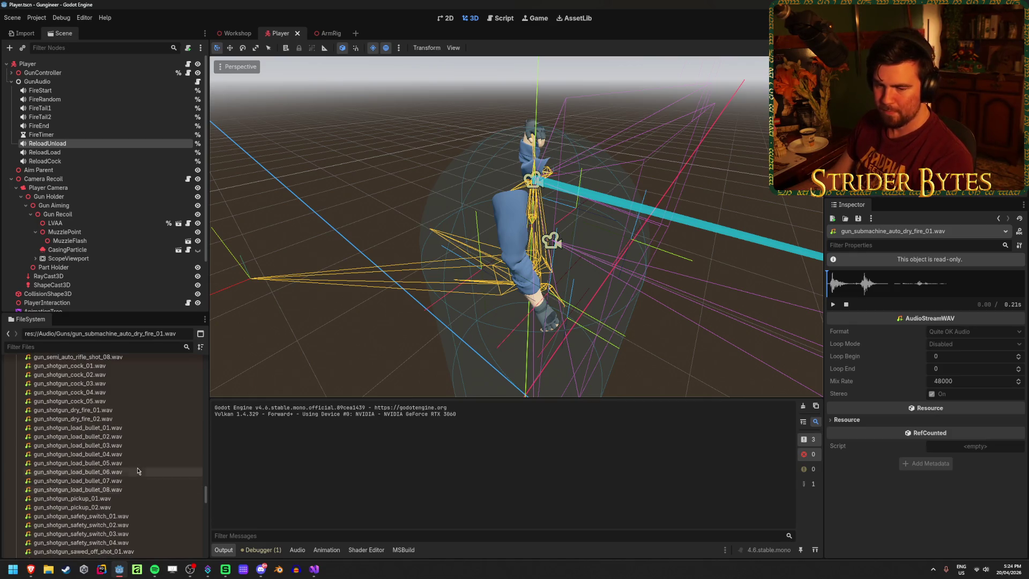
scroll(137, 471, up, 4)
scroll(136, 468, up, 4)
scroll(136, 466, up, 5)
scroll(137, 466, up, 10)
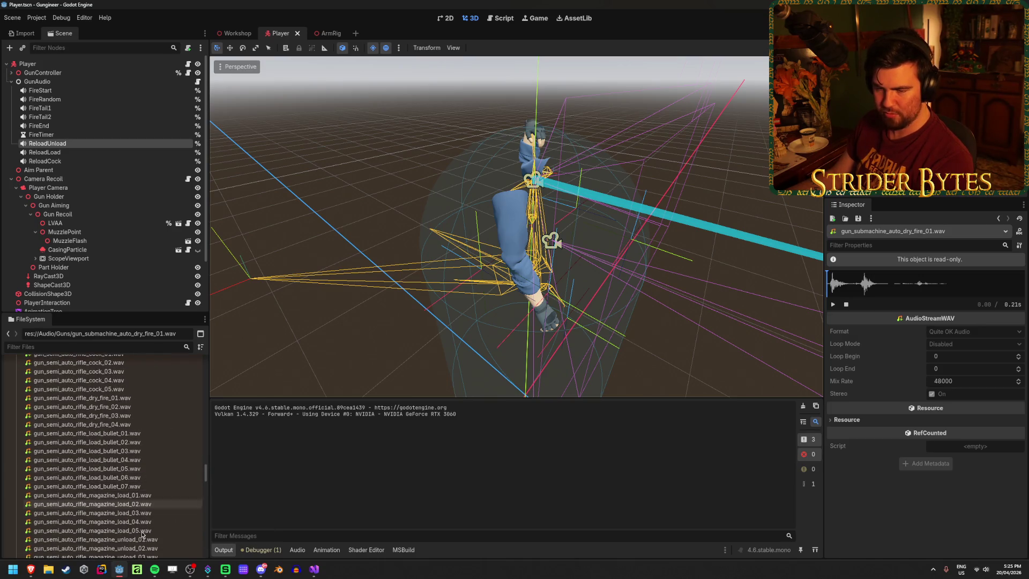
scroll(136, 465, up, 7)
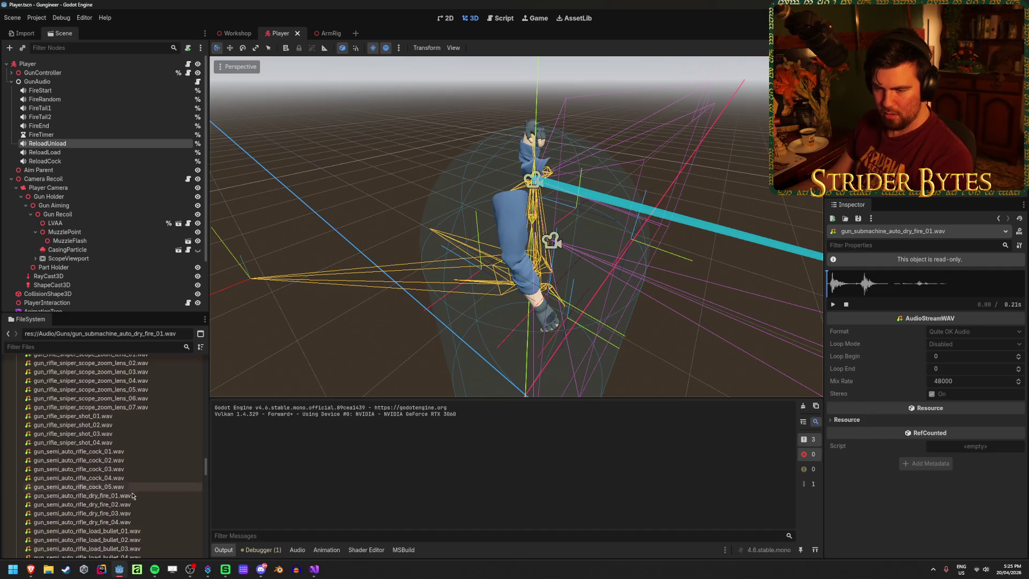
scroll(133, 497, up, 4)
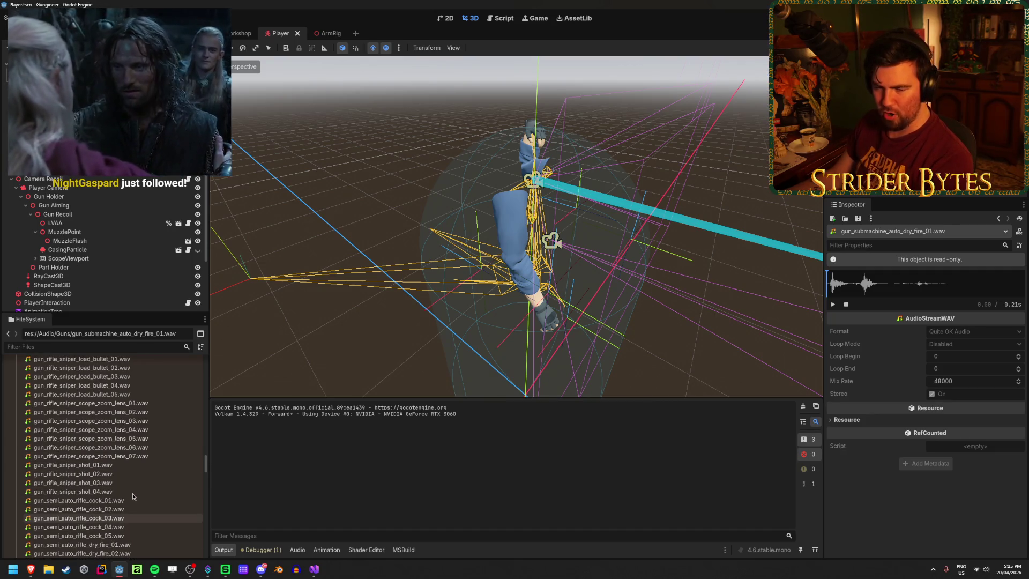
mouse_move(134, 497)
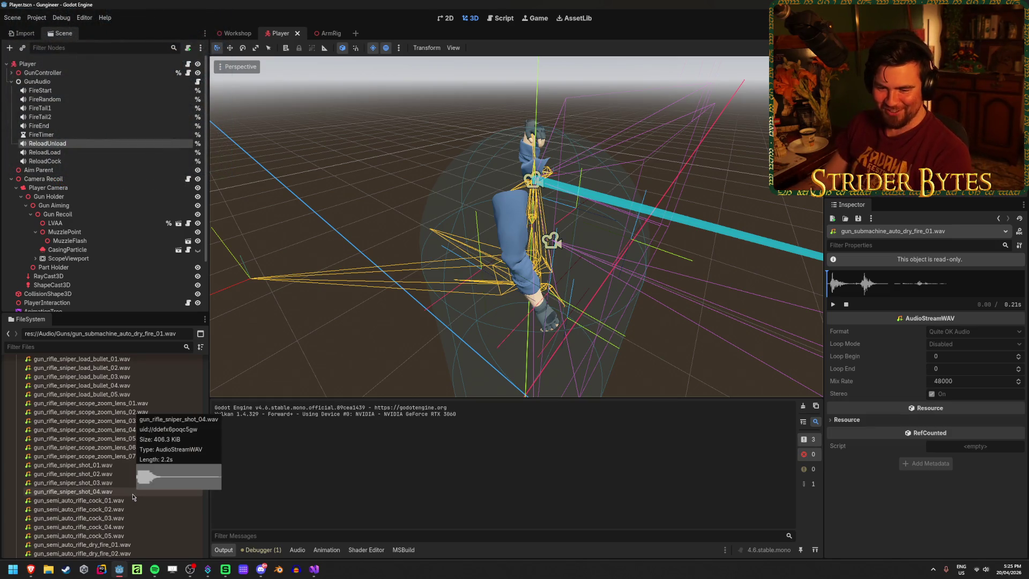
scroll(184, 456, up, 1)
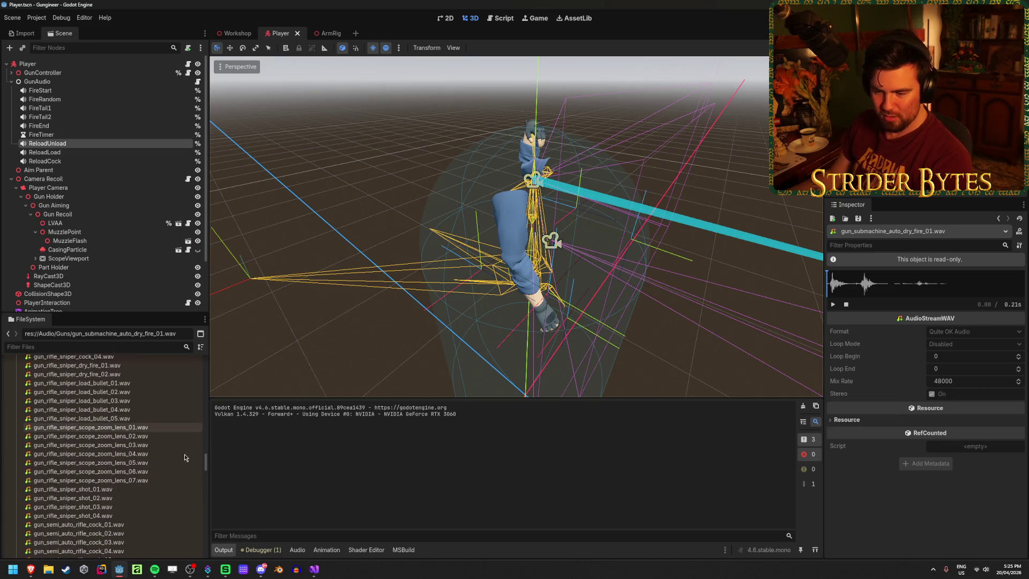
click(177, 480)
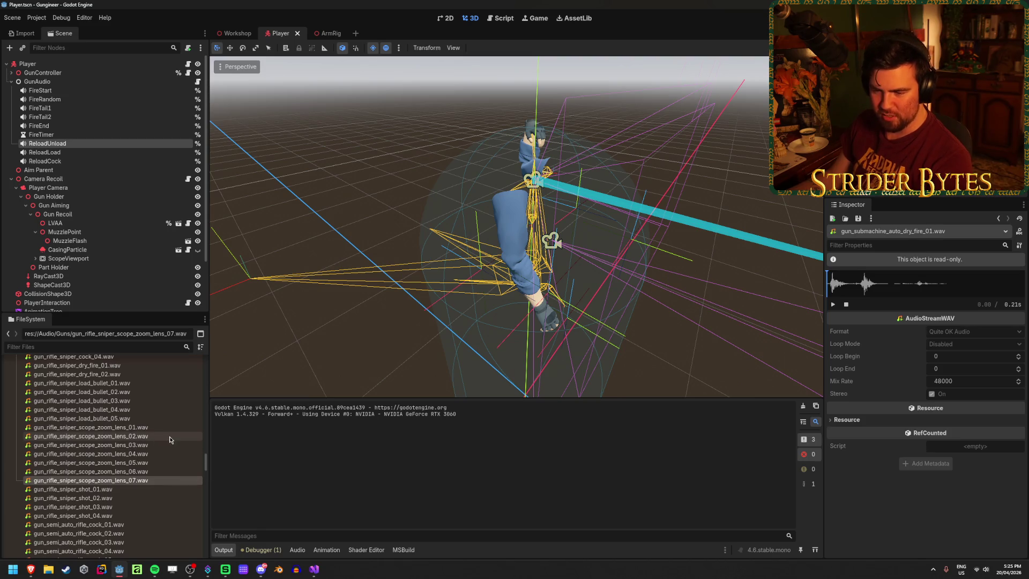
Step: Preview gun_rifle_shot_01, the rifle magazine unload 05 clip, then gun_rifle_grab_pickup_01.wav
scroll(169, 443, up, 1)
scroll(166, 448, up, 1)
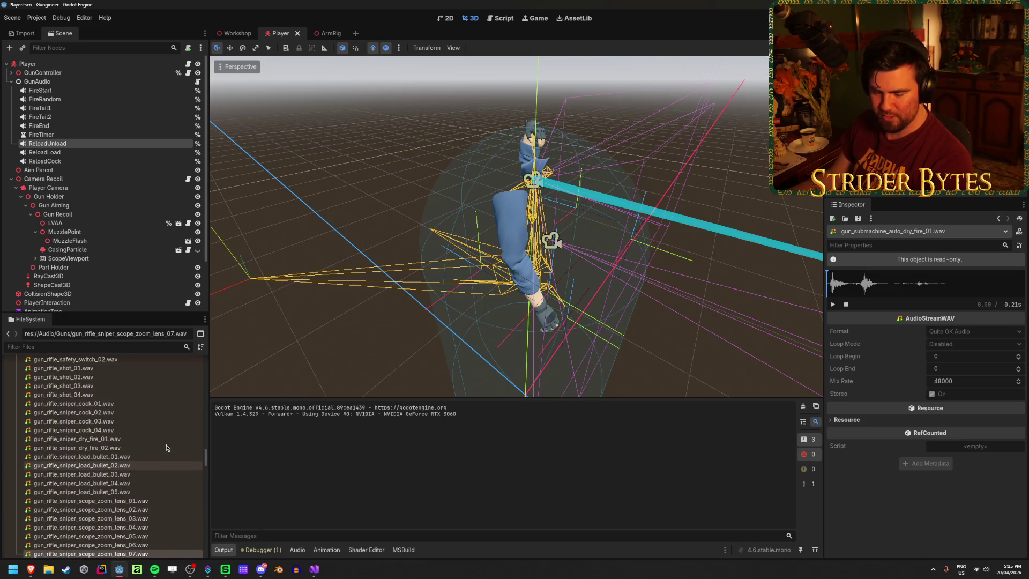
scroll(166, 448, up, 2)
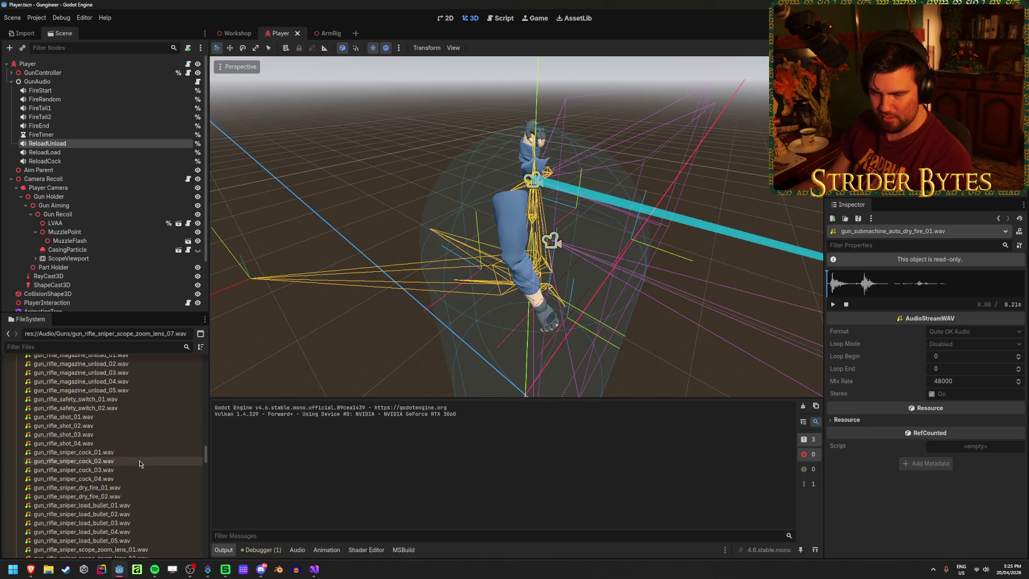
mouse_move(139, 464)
click(119, 416)
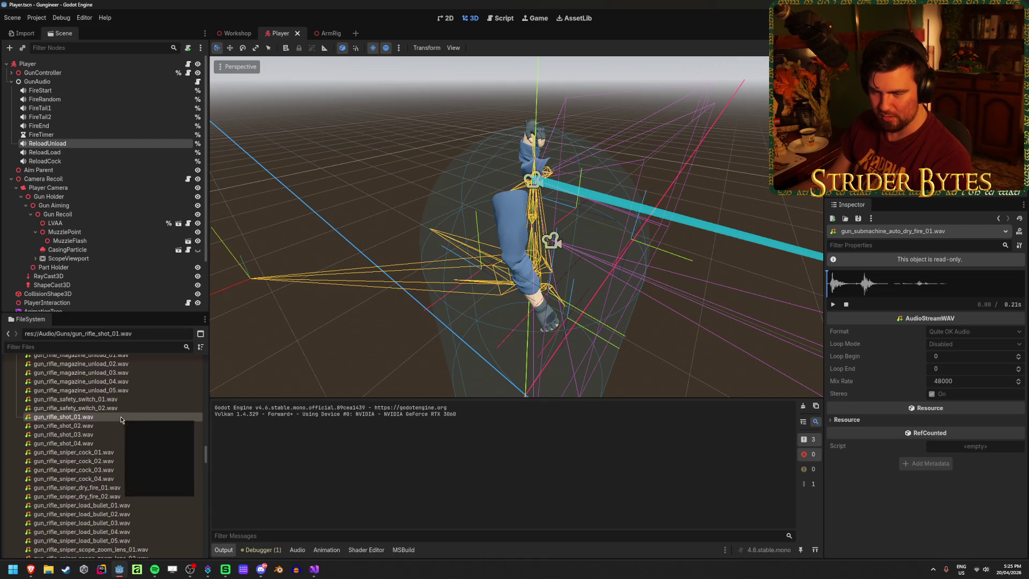
scroll(120, 418, up, 1)
mouse_move(121, 420)
click(112, 439)
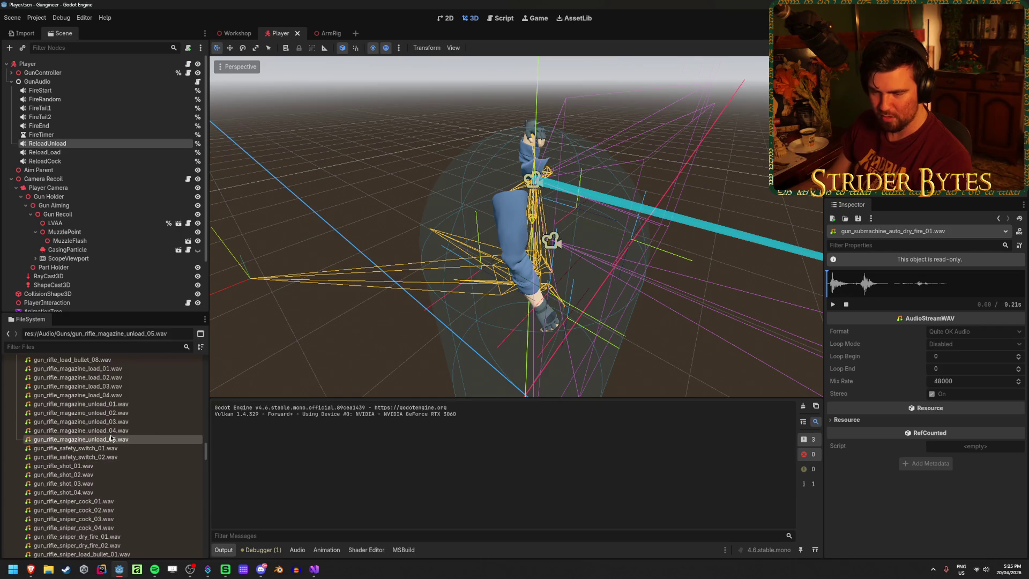
scroll(111, 437, up, 1)
mouse_move(122, 425)
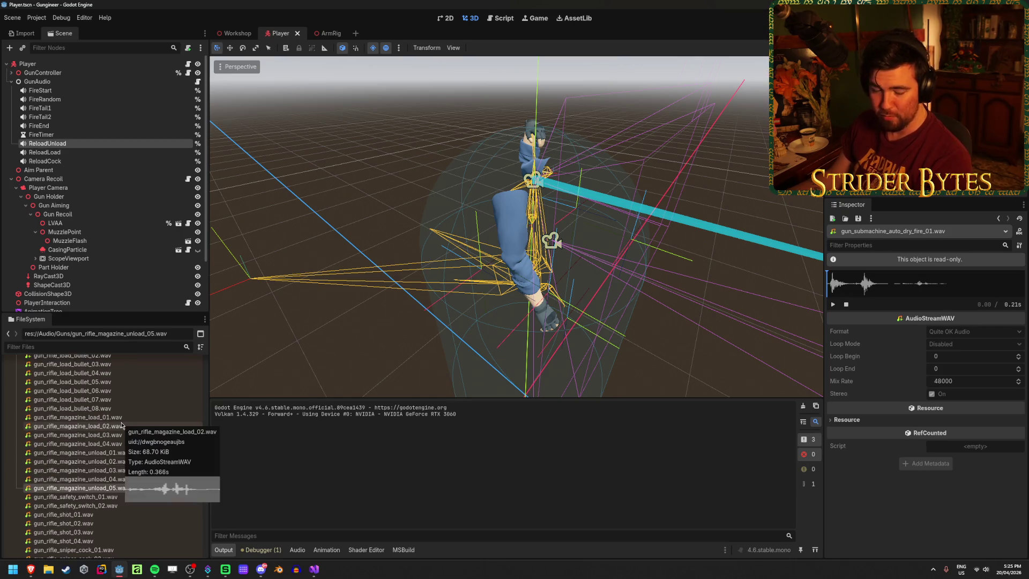
scroll(121, 426, up, 1)
scroll(122, 436, up, 1)
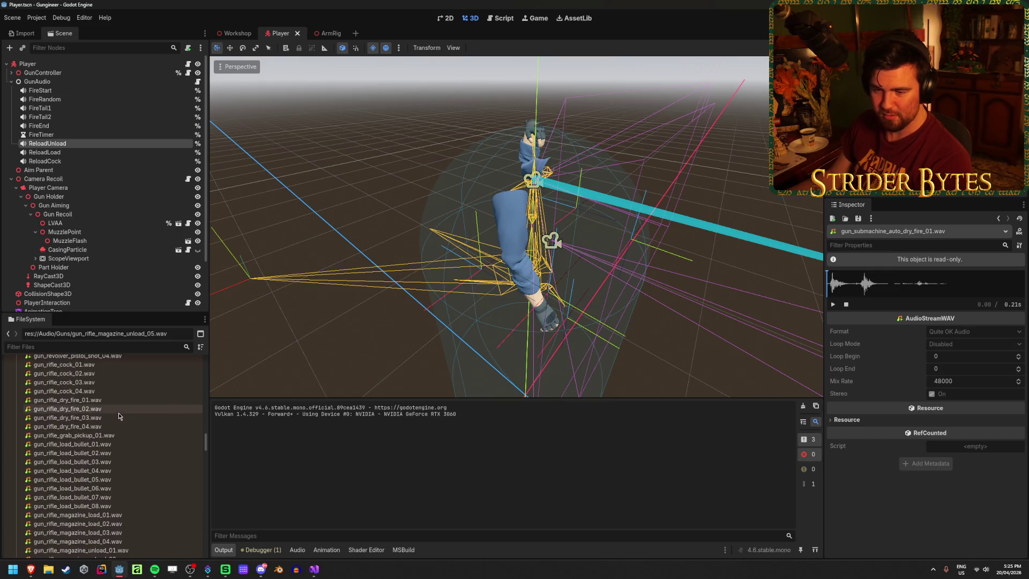
click(122, 438)
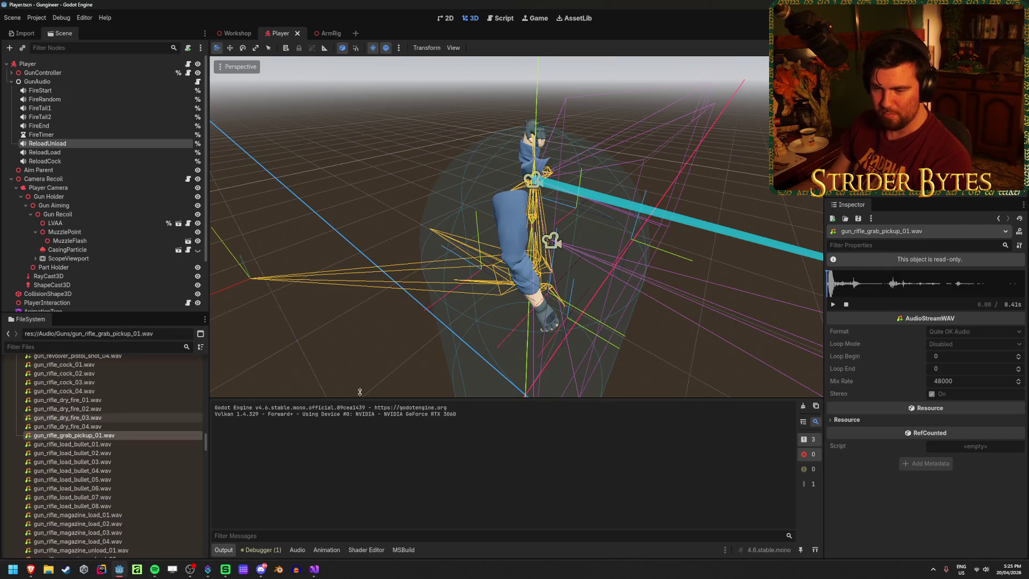
Step: Play the rifle grab pickup clip, then load and play gun_pistol_slide_slow_02.wav
click(834, 305)
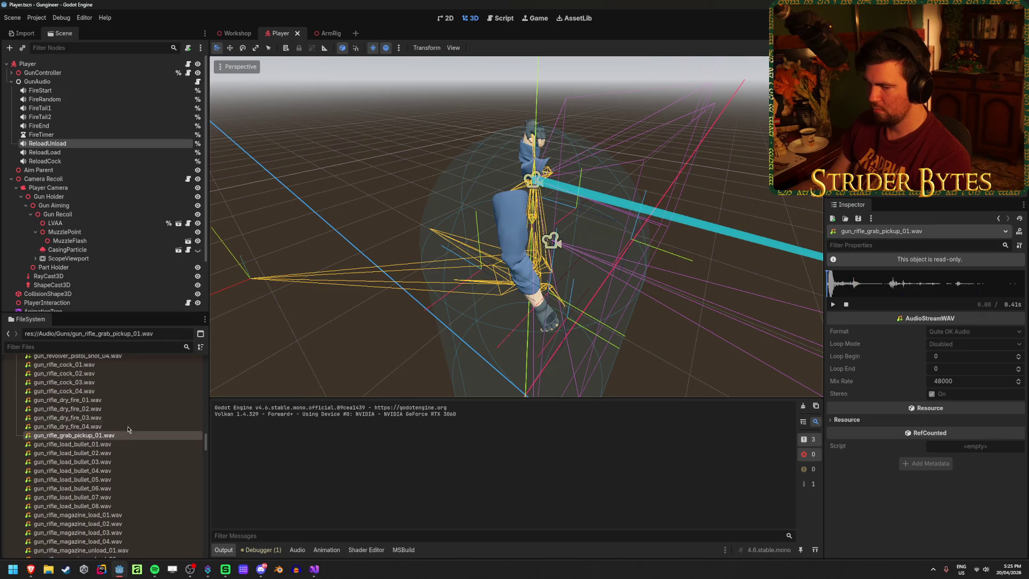
scroll(134, 424, up, 1)
scroll(143, 418, up, 1)
scroll(143, 417, up, 1)
scroll(143, 417, up, 2)
scroll(142, 423, up, 2)
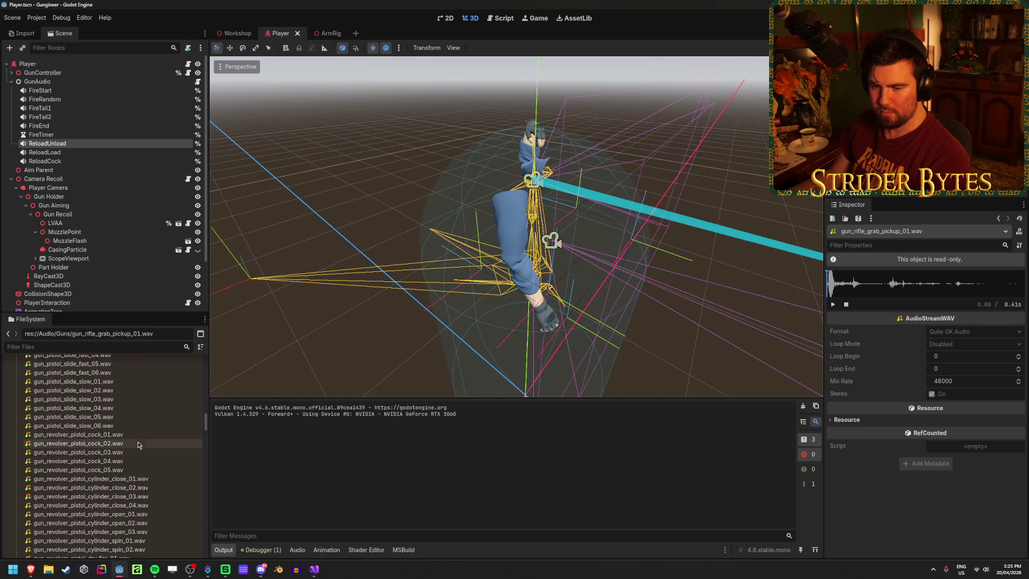
scroll(138, 445, up, 1)
click(107, 415)
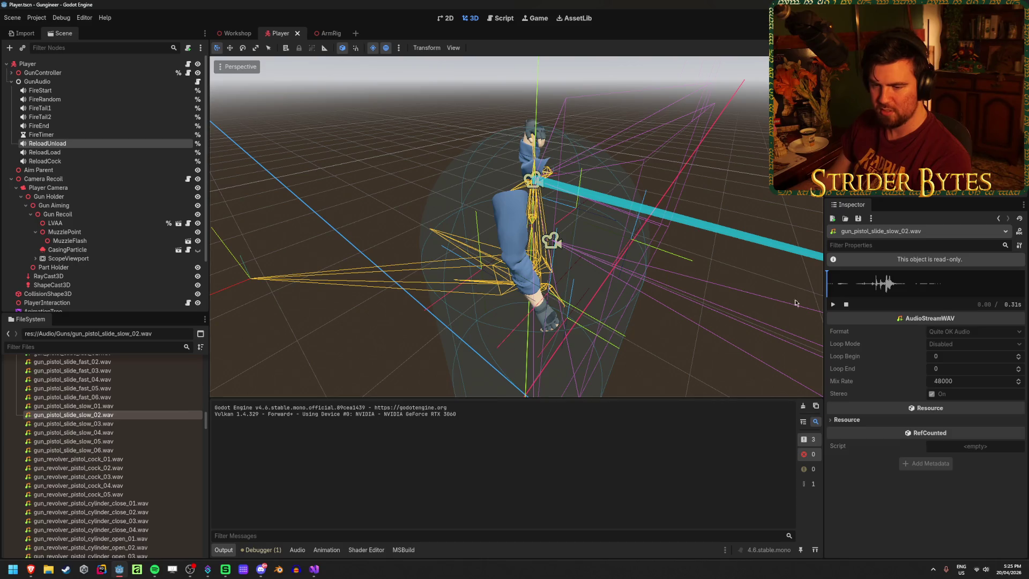
click(833, 305)
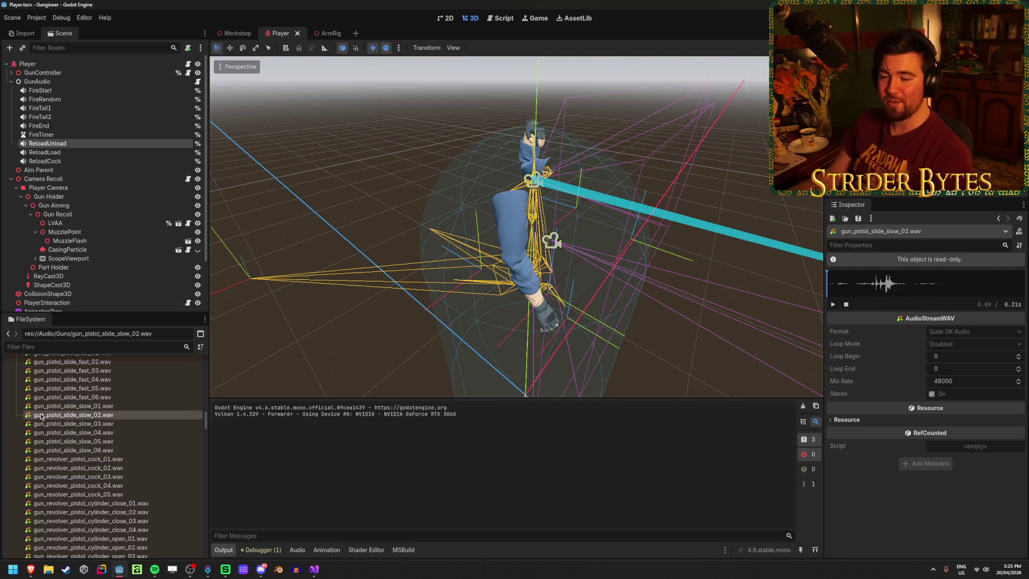
Step: Preview the silenced pistol shot 01 clip, then pistol general handling 06 and 01
scroll(129, 424, up, 3)
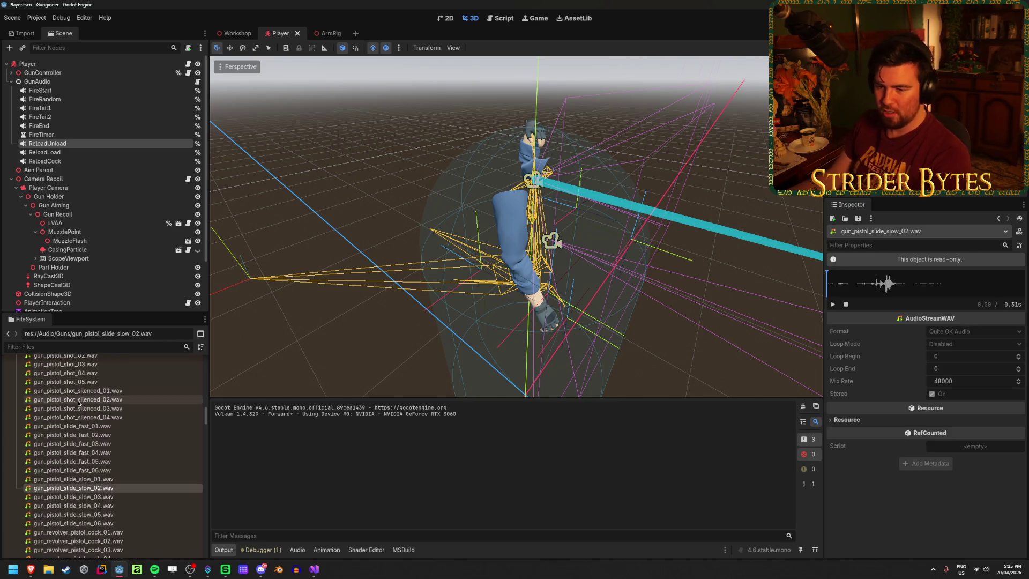
click(97, 391)
scroll(105, 407, up, 5)
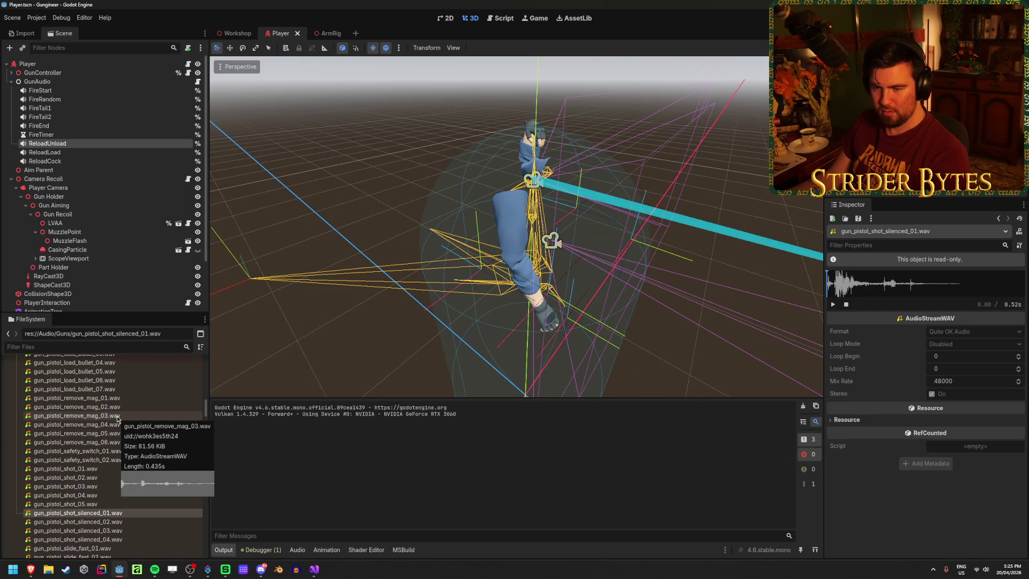
scroll(120, 452, up, 2)
scroll(120, 451, up, 2)
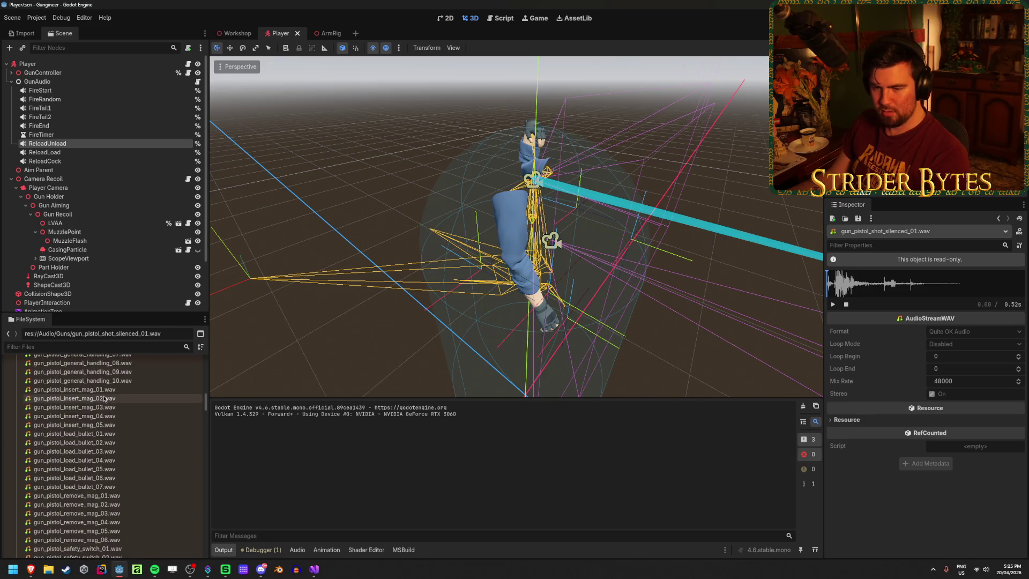
scroll(107, 445, up, 2)
click(87, 396)
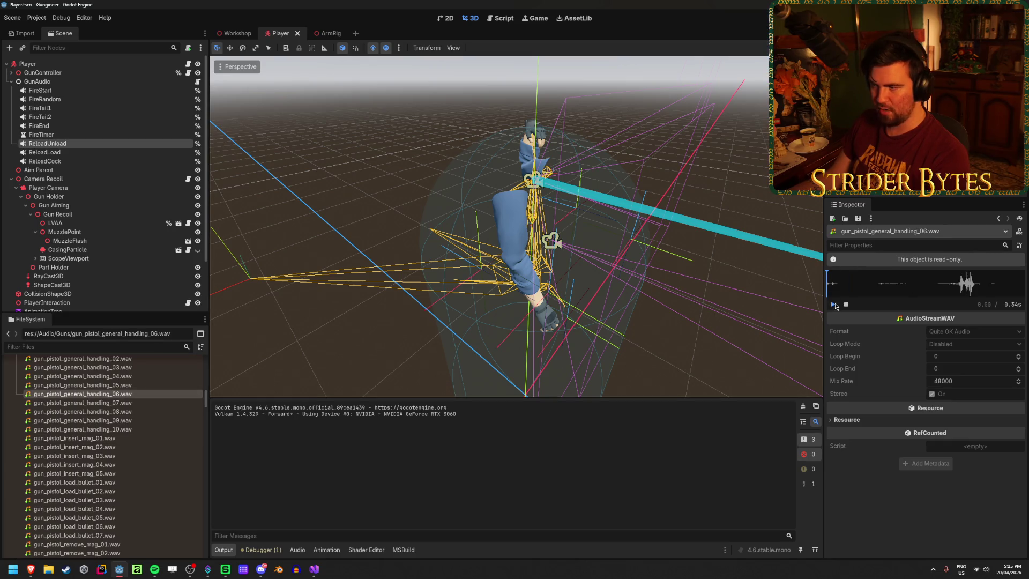
key(Up)
key(Up)
key(Up)
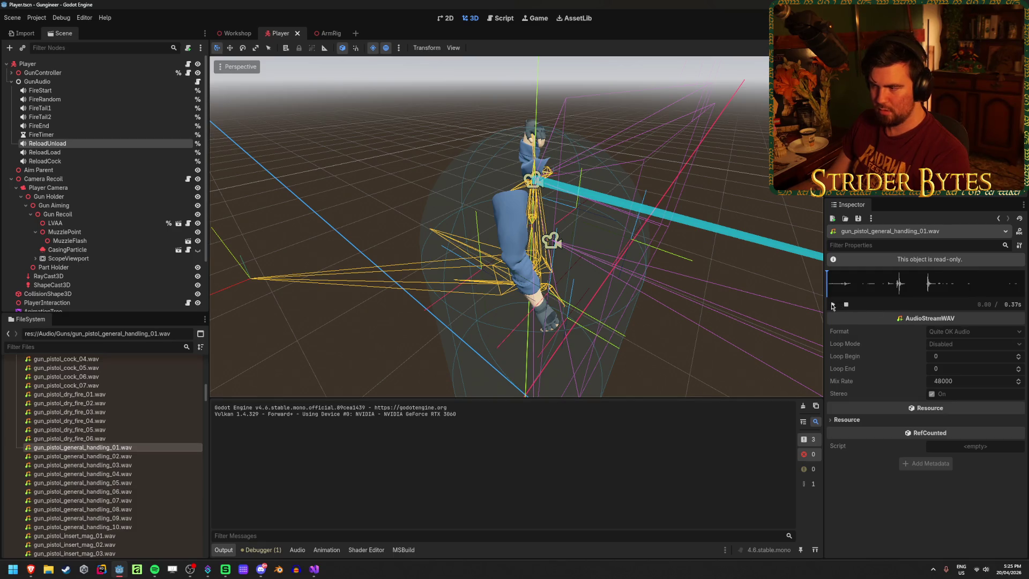
Step: Scroll through the sound list once more, then bring Visual Studio back to the front
scroll(80, 442, up, 3)
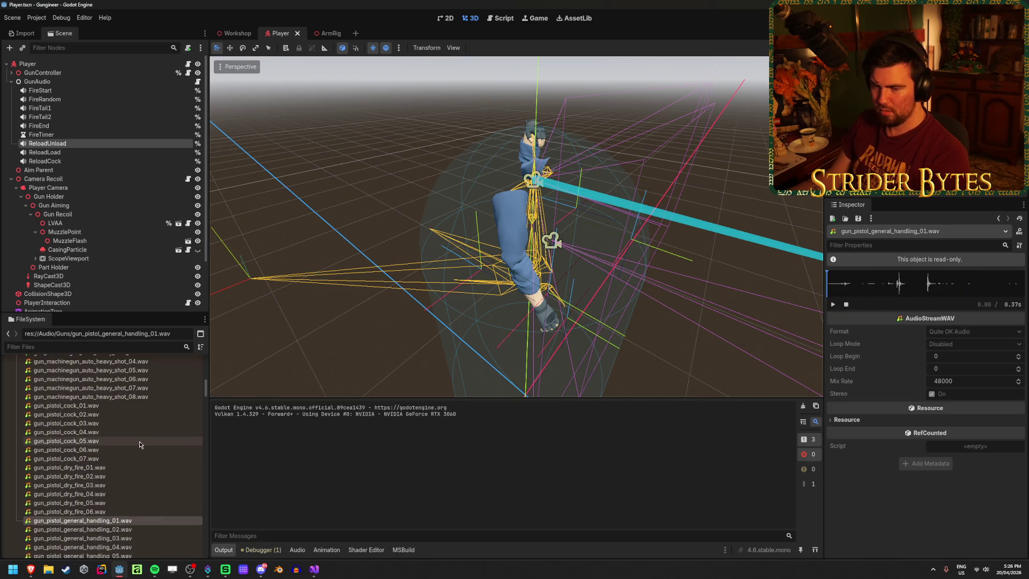
scroll(125, 410, down, 10)
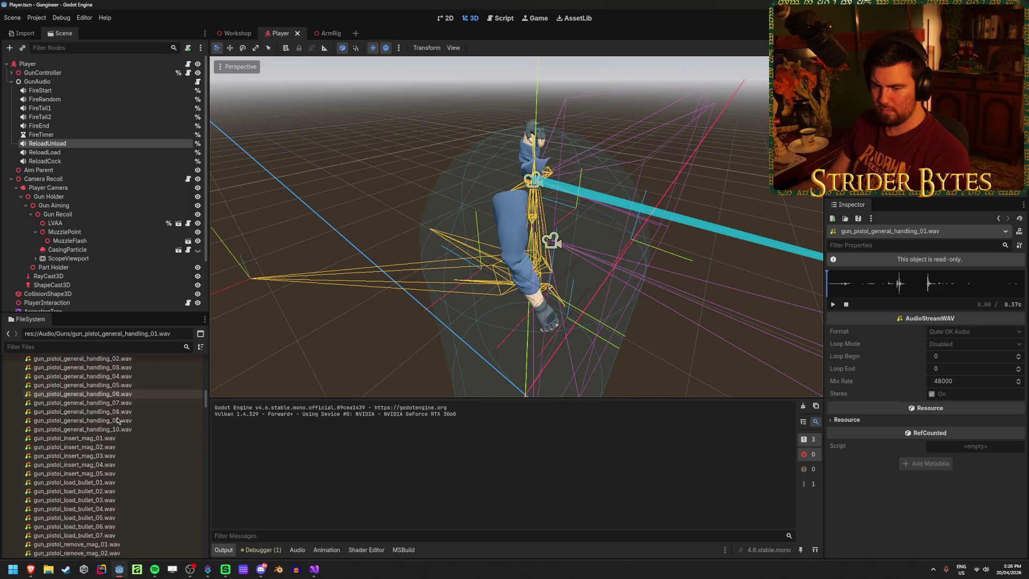
scroll(117, 421, down, 9)
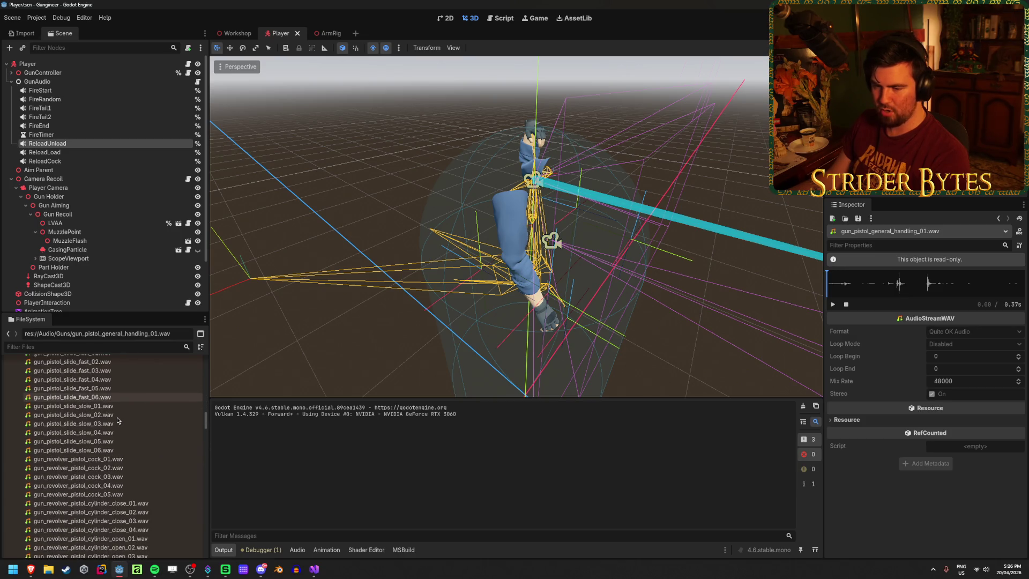
scroll(117, 503, up, 10)
scroll(117, 503, up, 8)
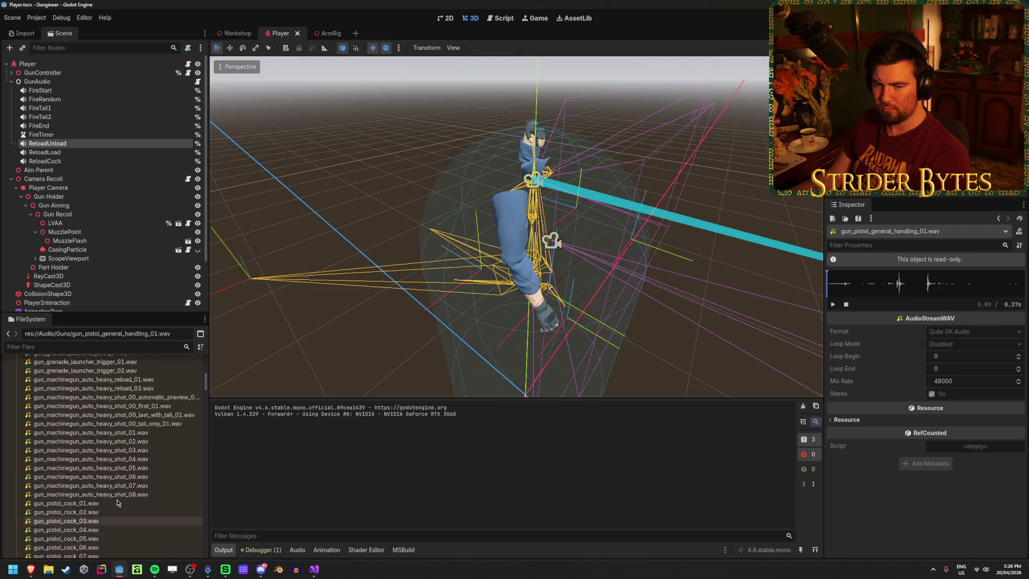
scroll(118, 503, up, 3)
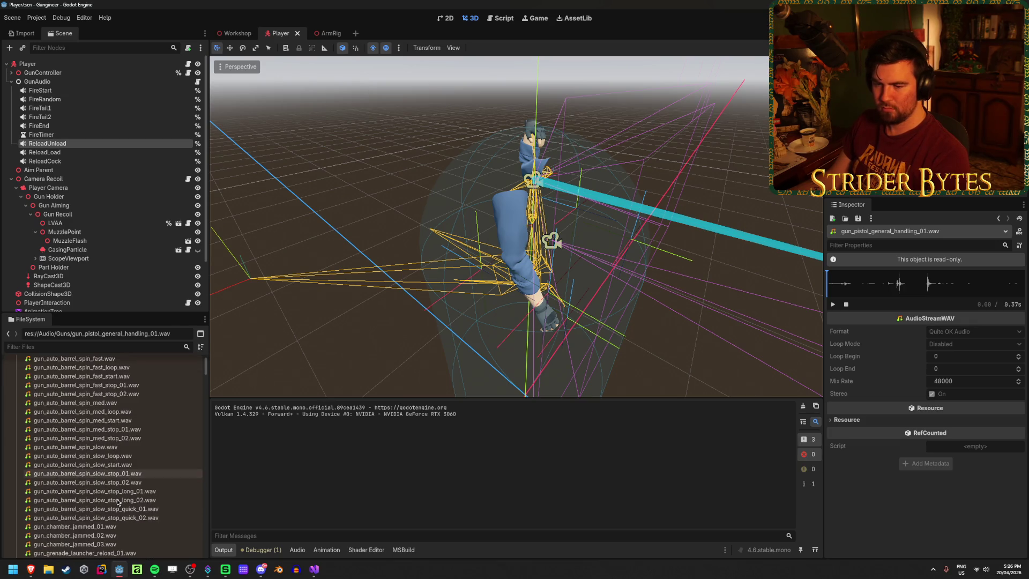
mouse_move(313, 571)
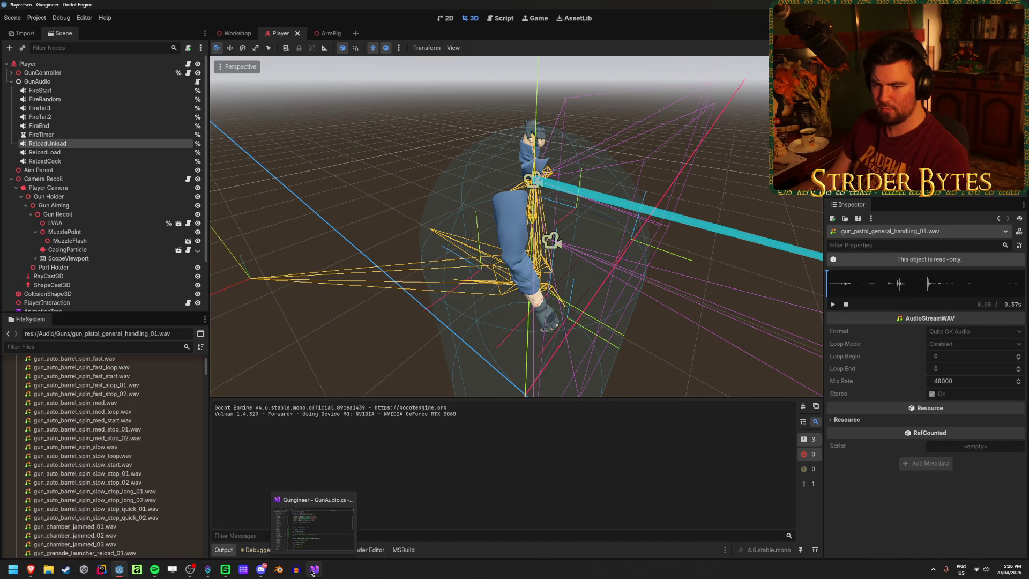
click(313, 571)
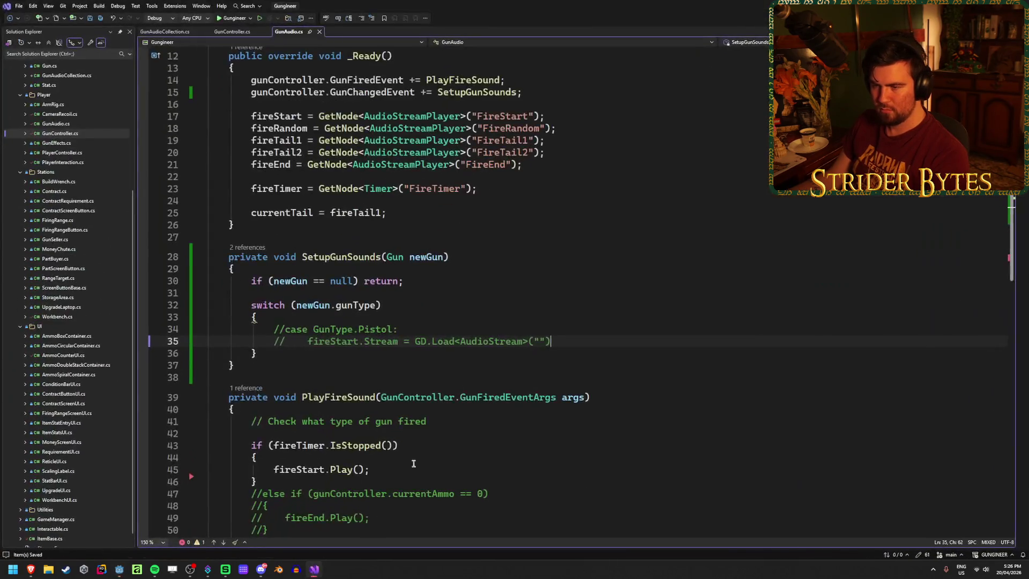
Step: In GunAudioCollection.cs, duplicate the fireEnd [Export] line four times and save
scroll(526, 290, up, 3)
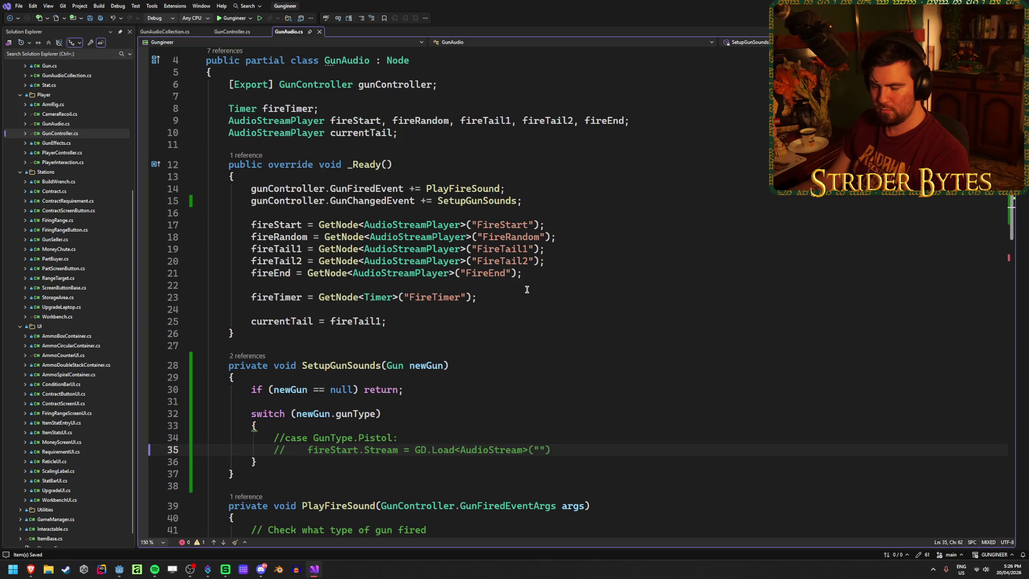
click(170, 33)
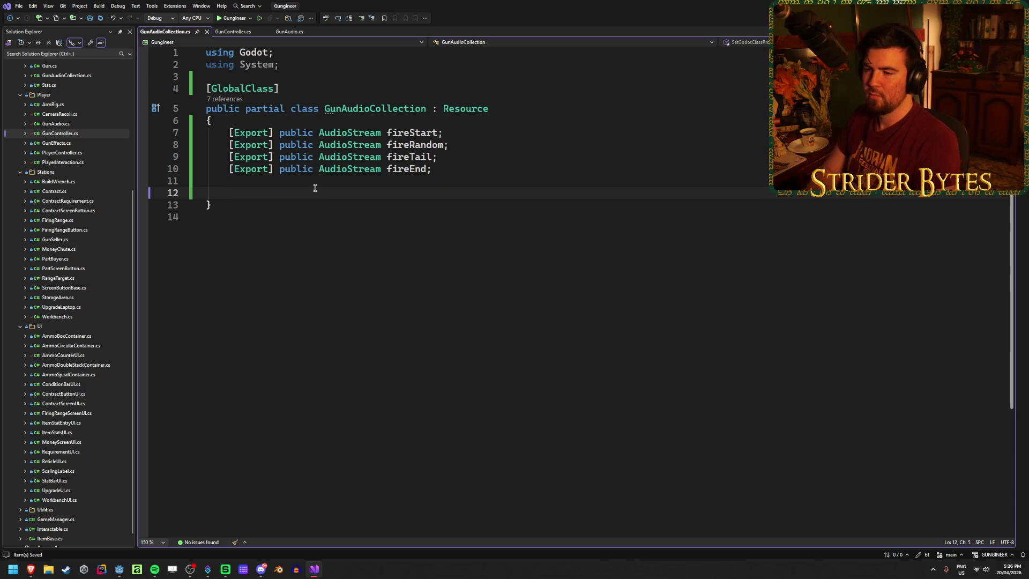
key(BackSpace)
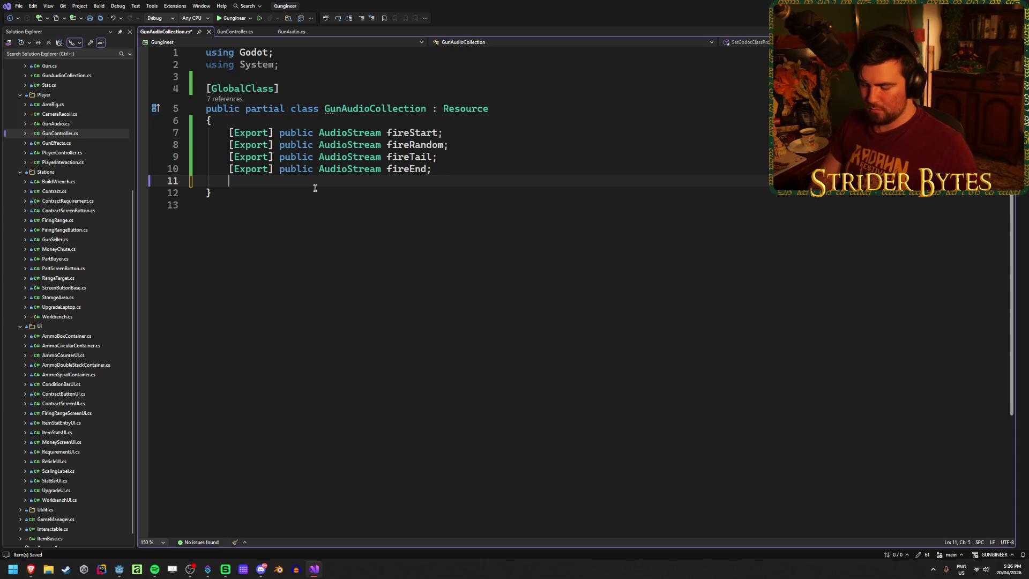
drag(433, 169, 227, 171)
key(ctrl+c)
click(237, 181)
key(ctrl+v)
key(ctrl+v)
key(ctrl+v)
key(ctrl+z)
key(ctrl+z)
key(Return)
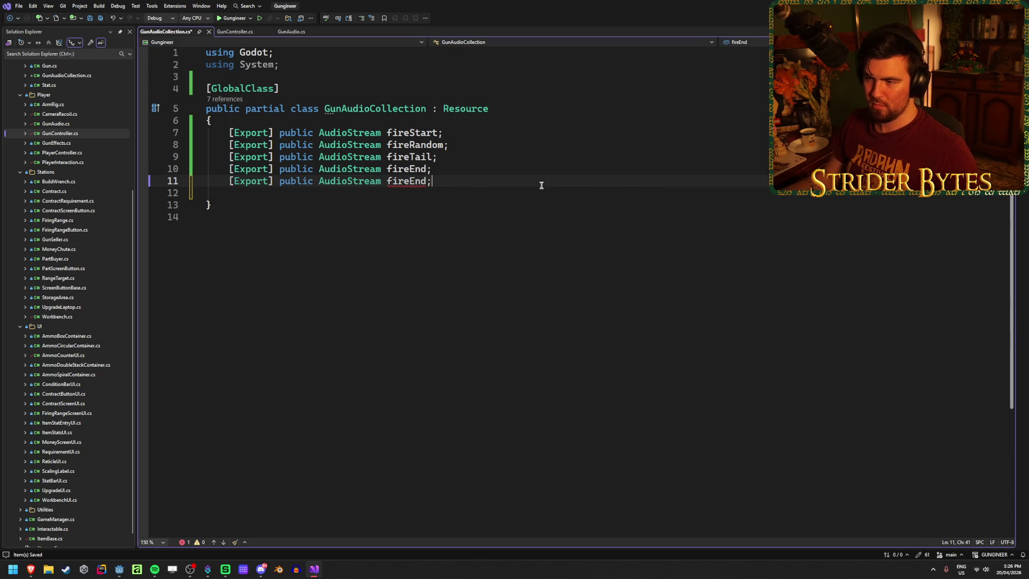
key(ctrl+v)
key(Return)
key(ctrl+v)
key(Return)
key(ctrl+v)
key(Return)
key(ctrl+s)
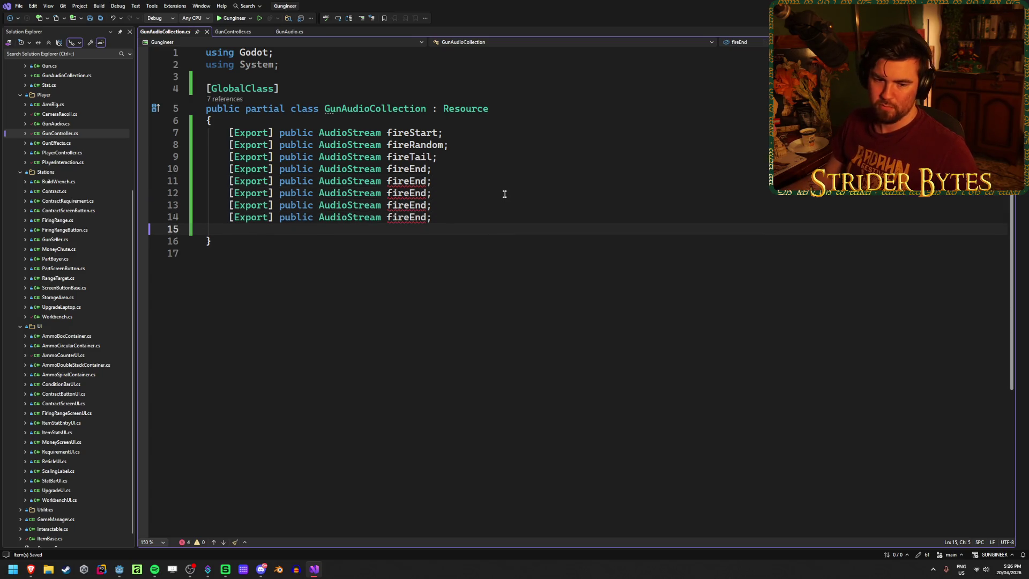
key(BackSpace)
Step: Rename the four copied fields to dryFire, unload, load and cock
double_click(398, 181)
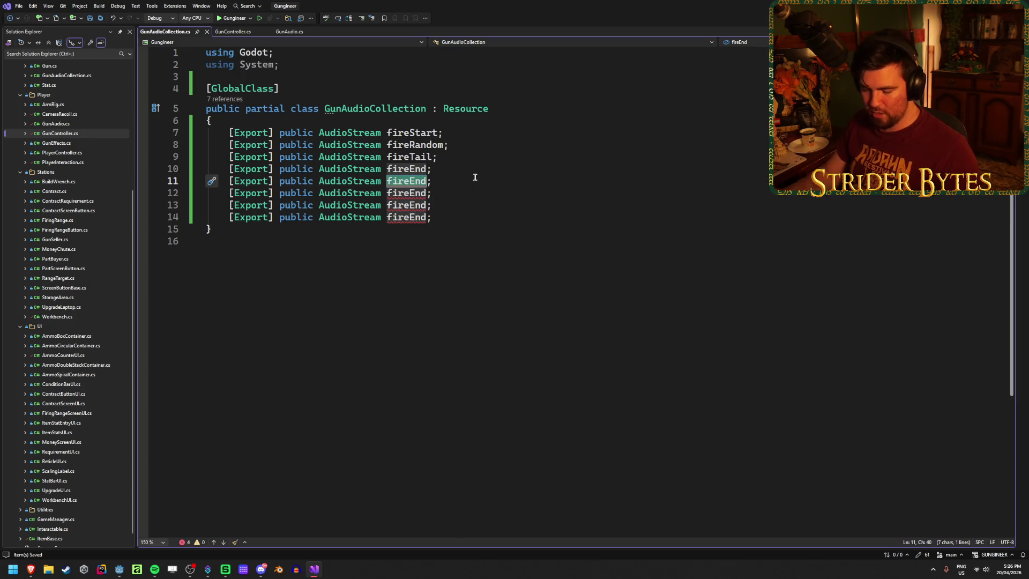
text(dry)
text(ire)
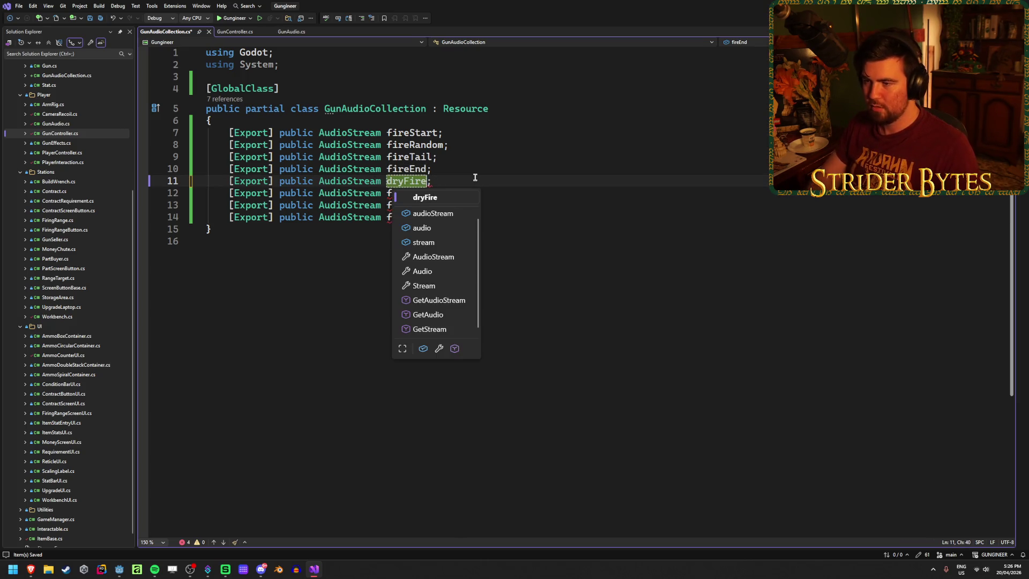
key(Return)
double_click(416, 191)
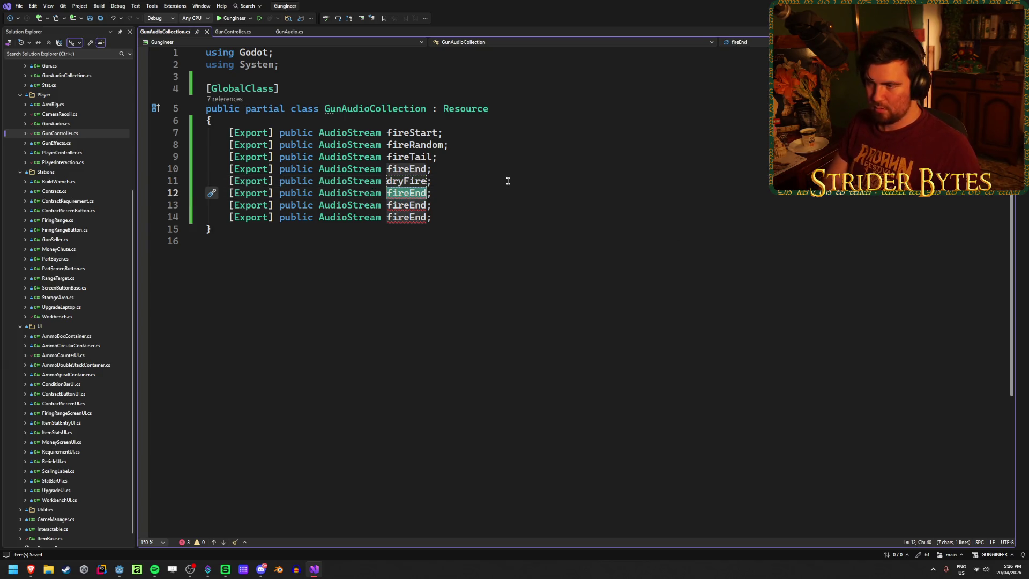
text(un)
key(Return)
double_click(412, 205)
text(laod)
key(BackSpace)
key(BackSpace)
key(BackSpace)
double_click(406, 217)
text(cock)
key(Escape)
click(511, 215)
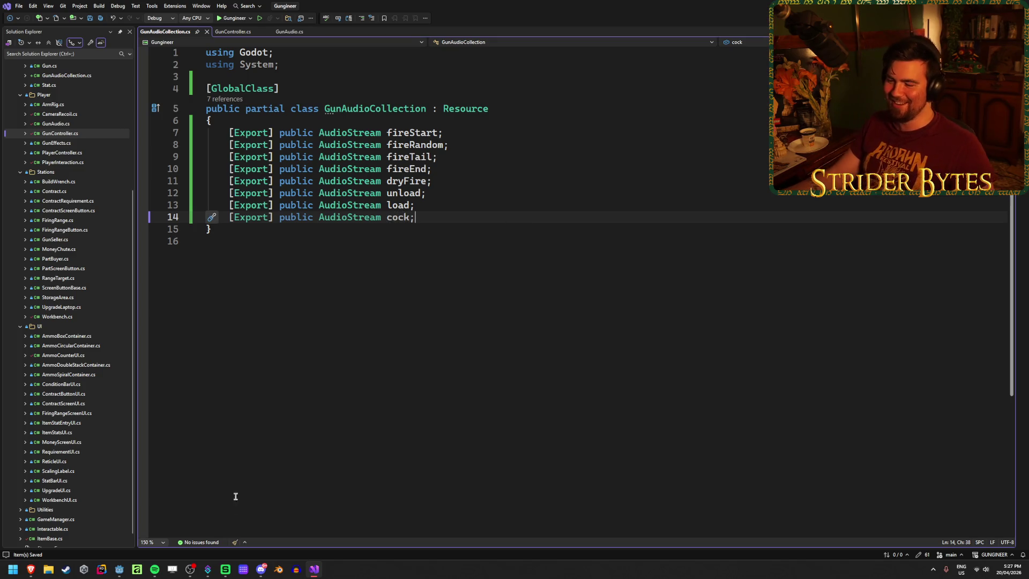
Step: Rename the reload fields to reloadUnload, reloadLoad and reloadCock, save, and return to Godot
click(118, 574)
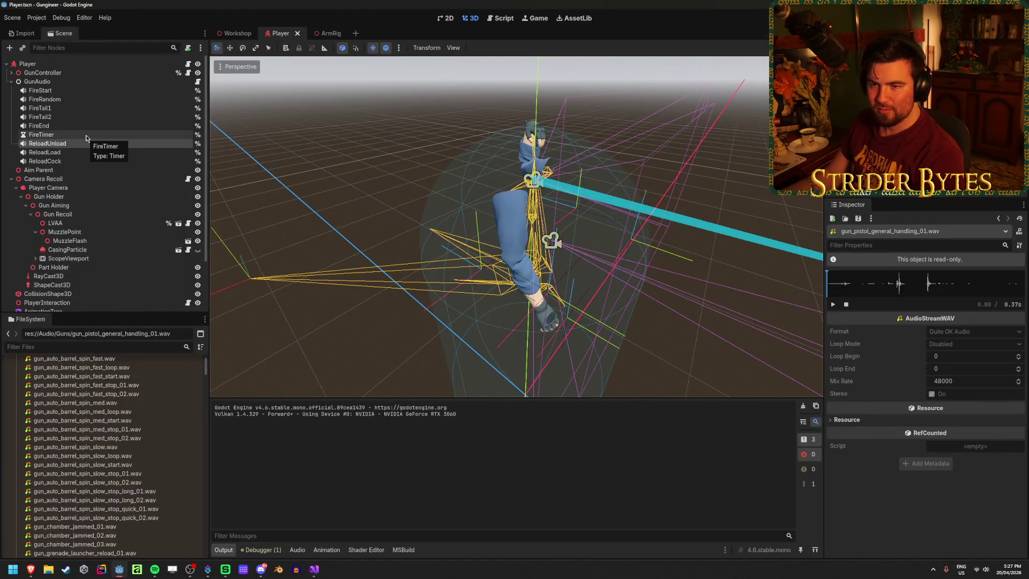
click(314, 571)
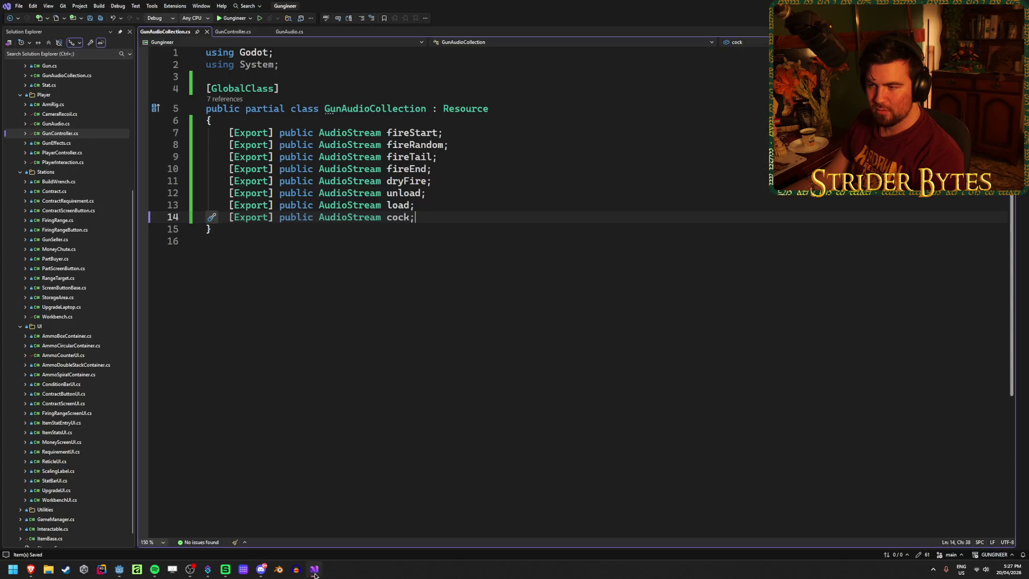
click(386, 193)
text(reload)
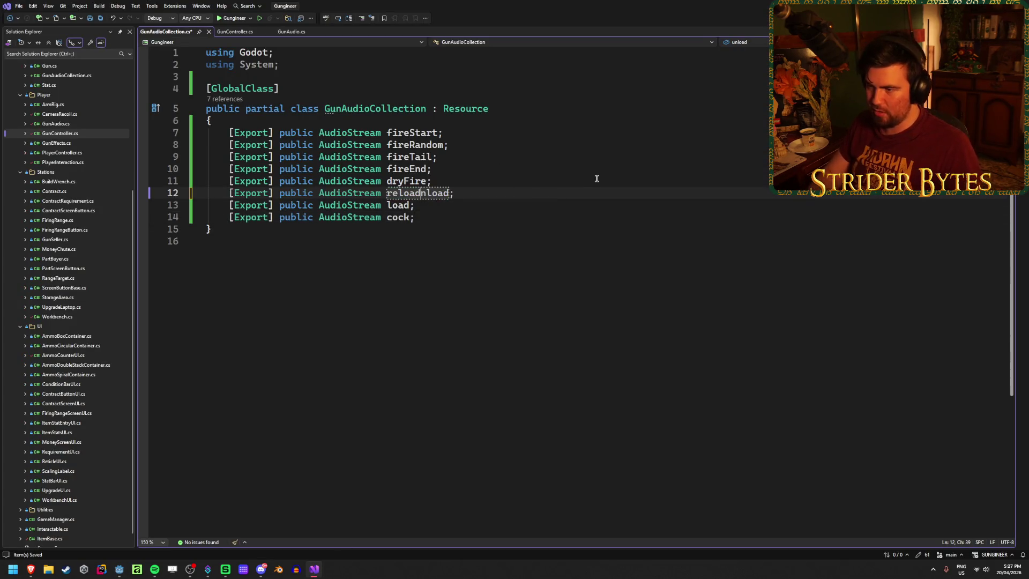
text(U)
click(394, 205)
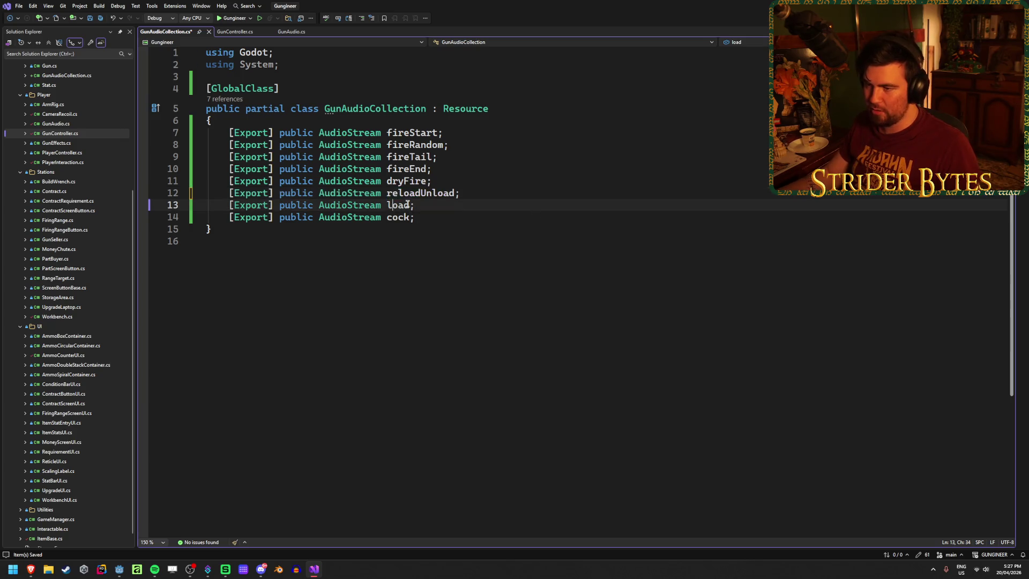
text(Load)
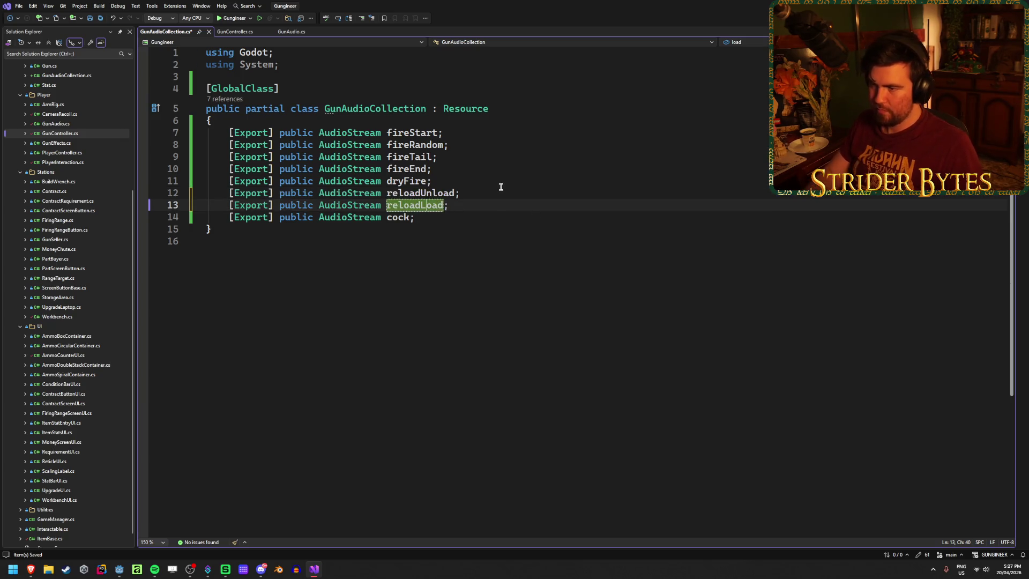
key(Down)
key(ctrl+Left)
key(ctrl+Left)
text(reload)
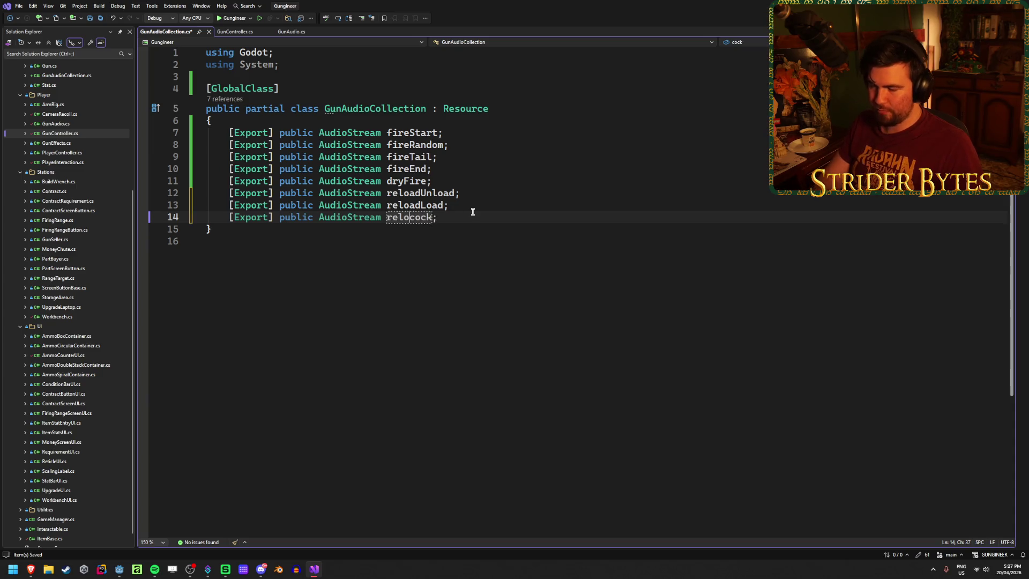
key(Delete)
text(C)
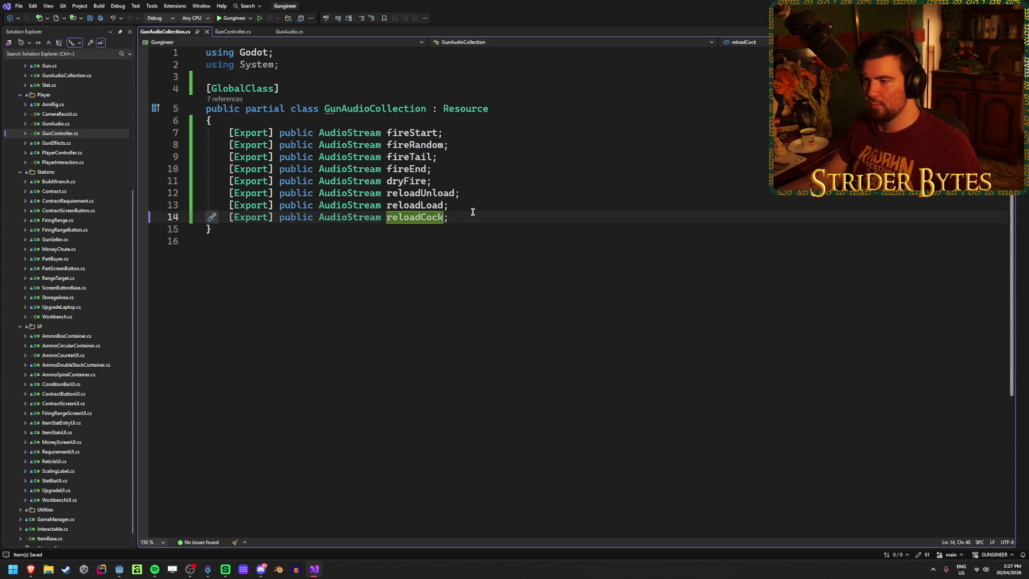
key(Return)
key(End)
key(ctrl+s)
click(485, 193)
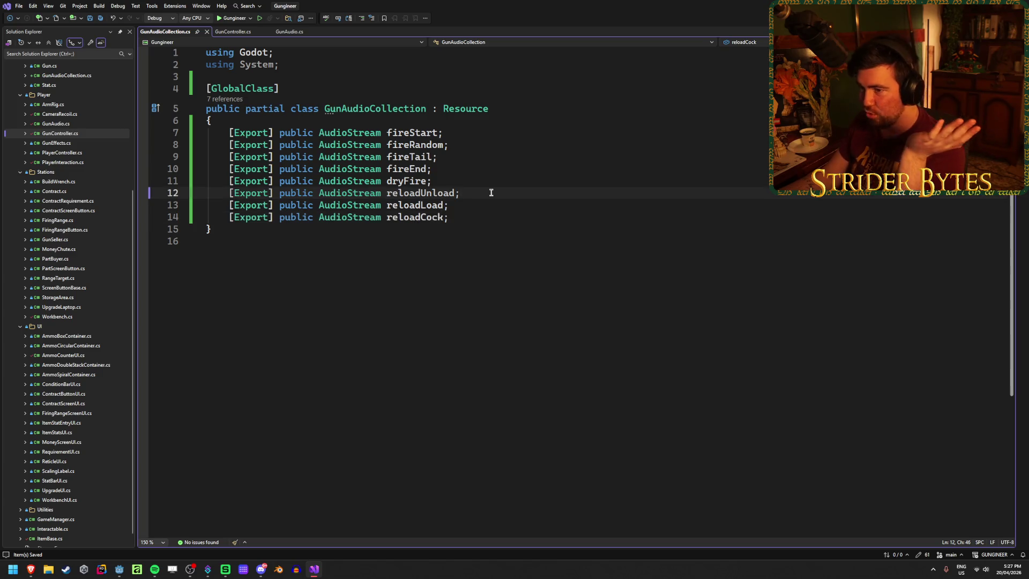
key(alt+Tab)
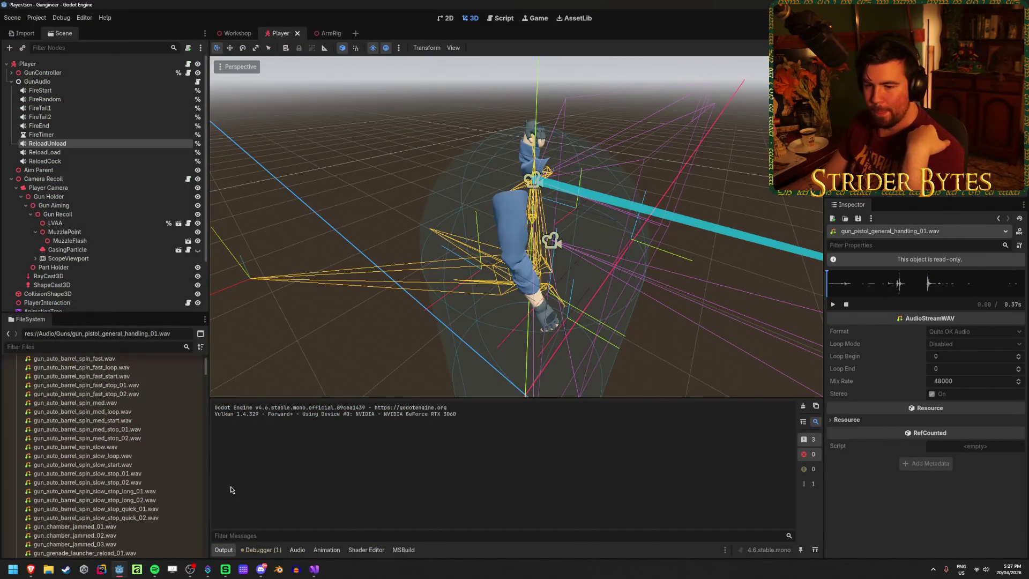
Step: Reload the current project so Godot picks up the updated script fields
scroll(108, 467, up, 3)
click(16, 398)
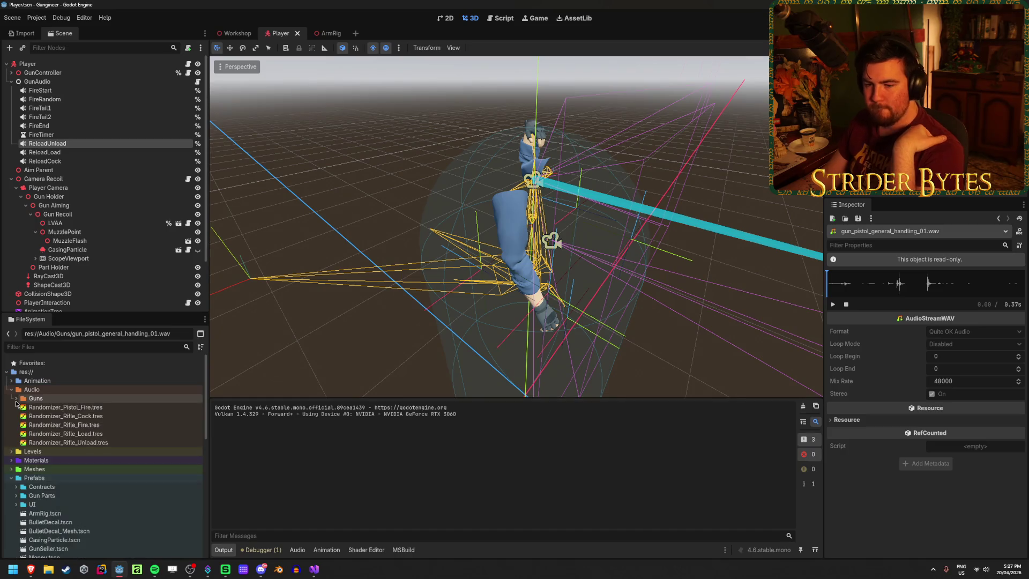
click(46, 399)
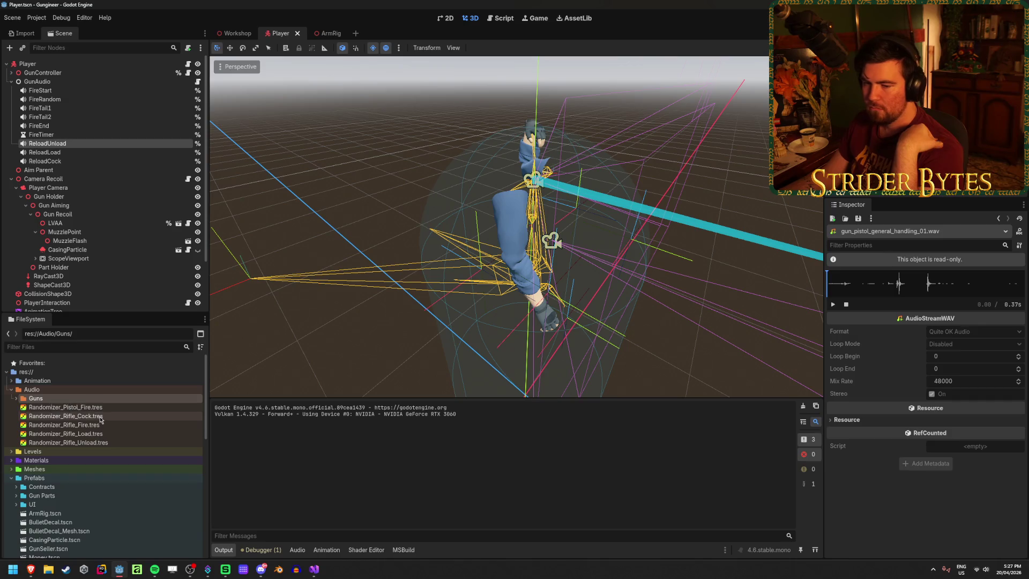
mouse_move(100, 419)
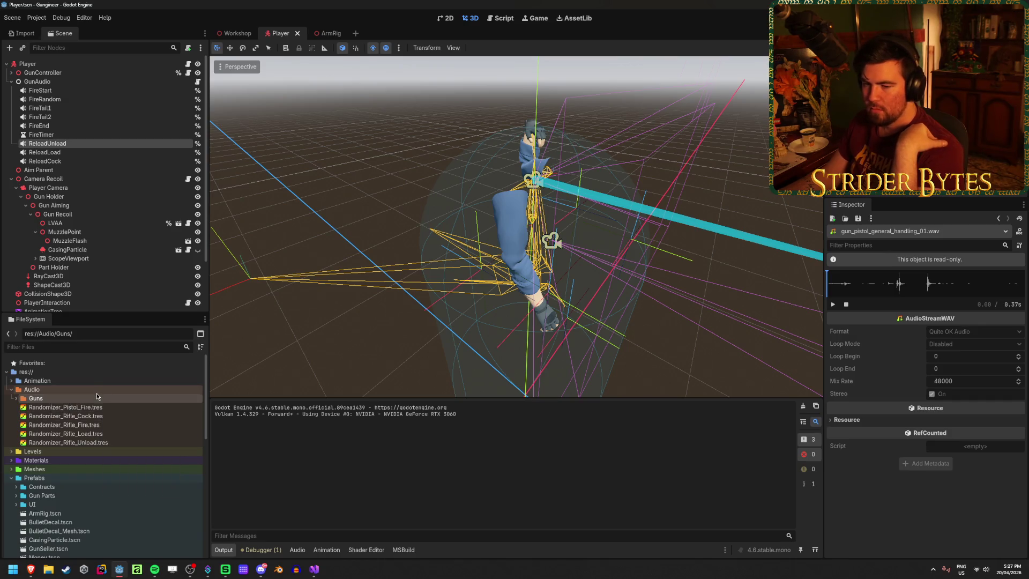
key(Left)
click(84, 400)
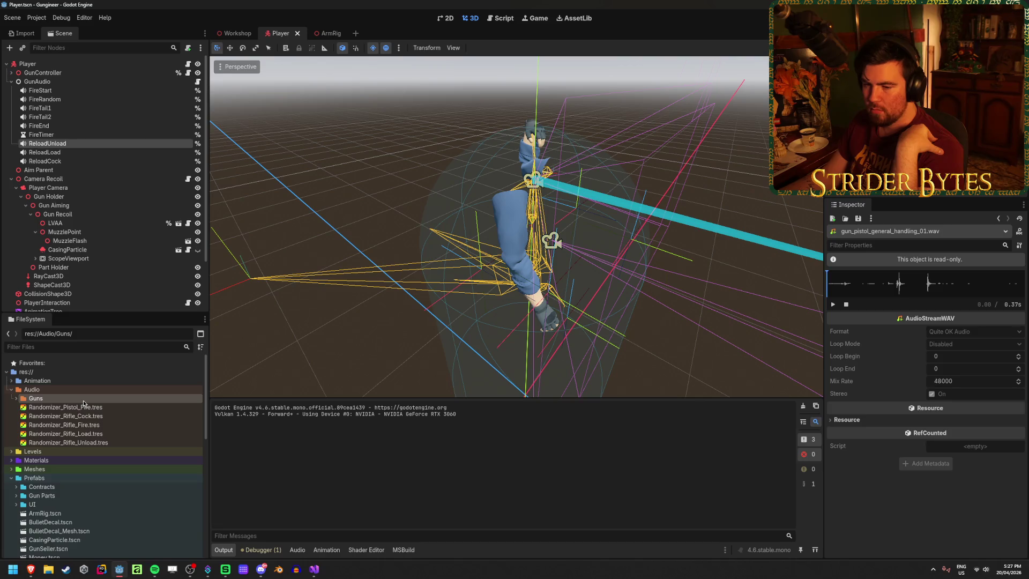
right_click(85, 390)
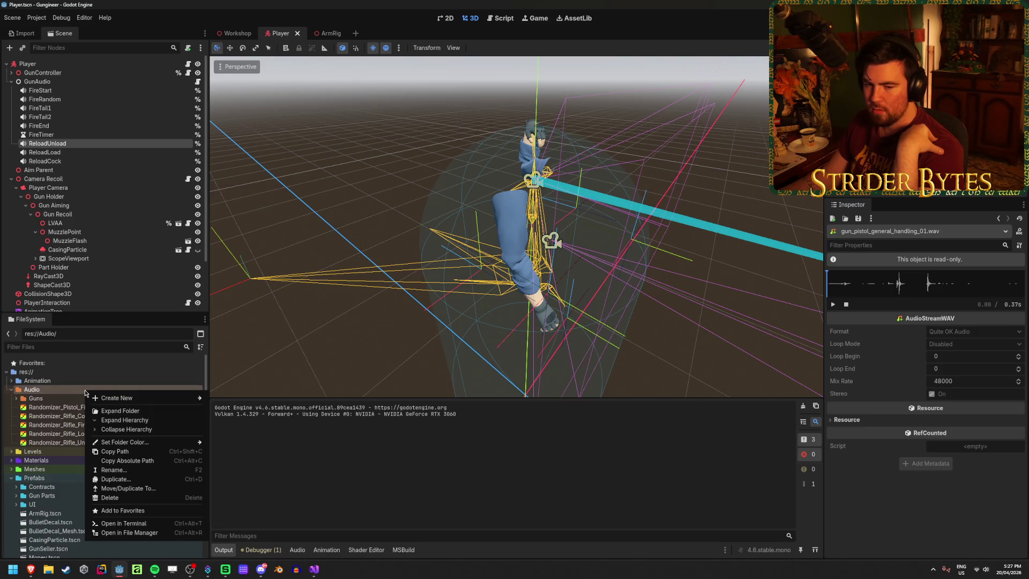
key(Escape)
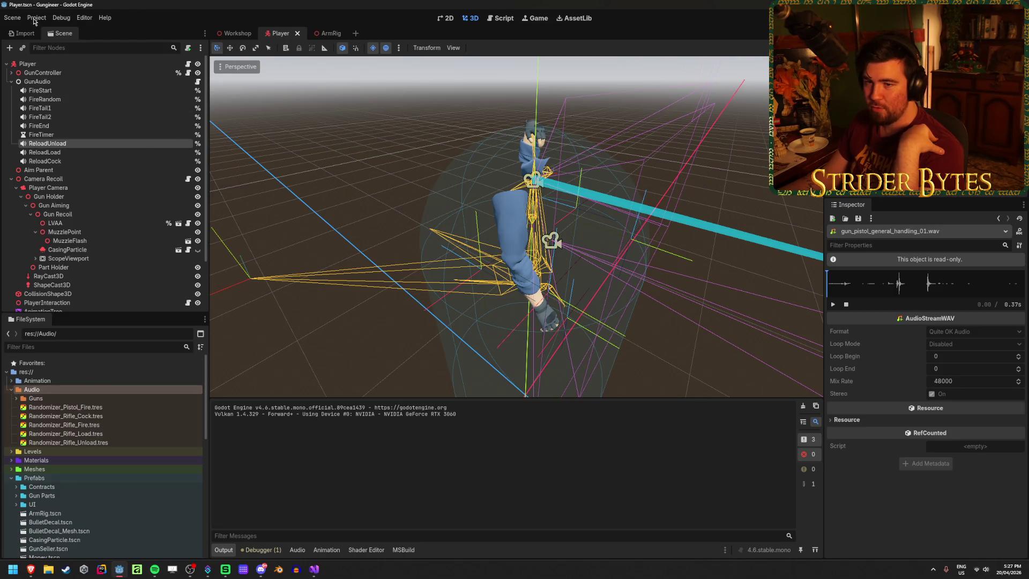
click(37, 18)
click(76, 120)
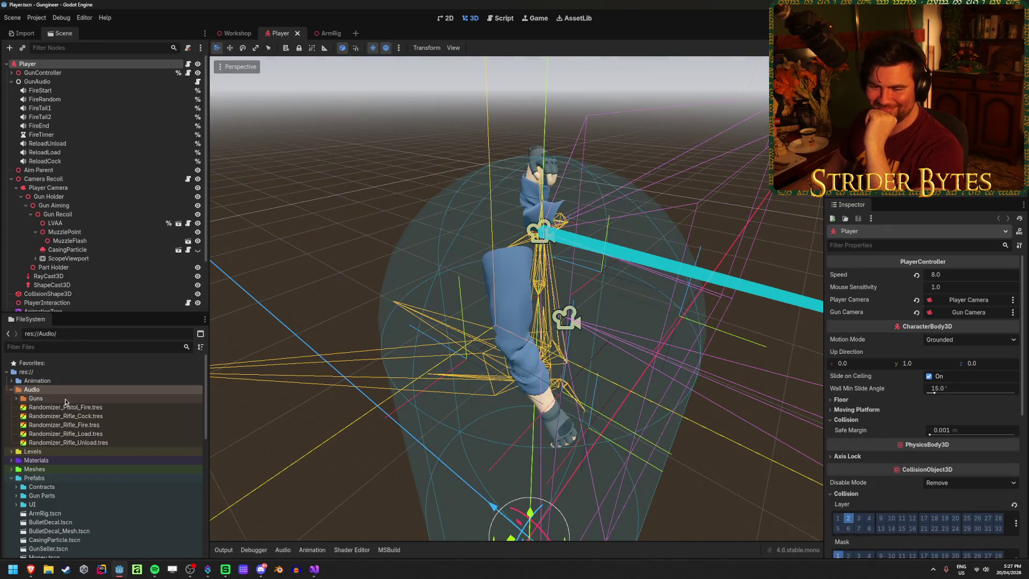
Step: Create a GunAudioCollection resource saved as Audio_AR.tres in Audio, then build the .NET project
right_click(75, 391)
mouse_move(176, 398)
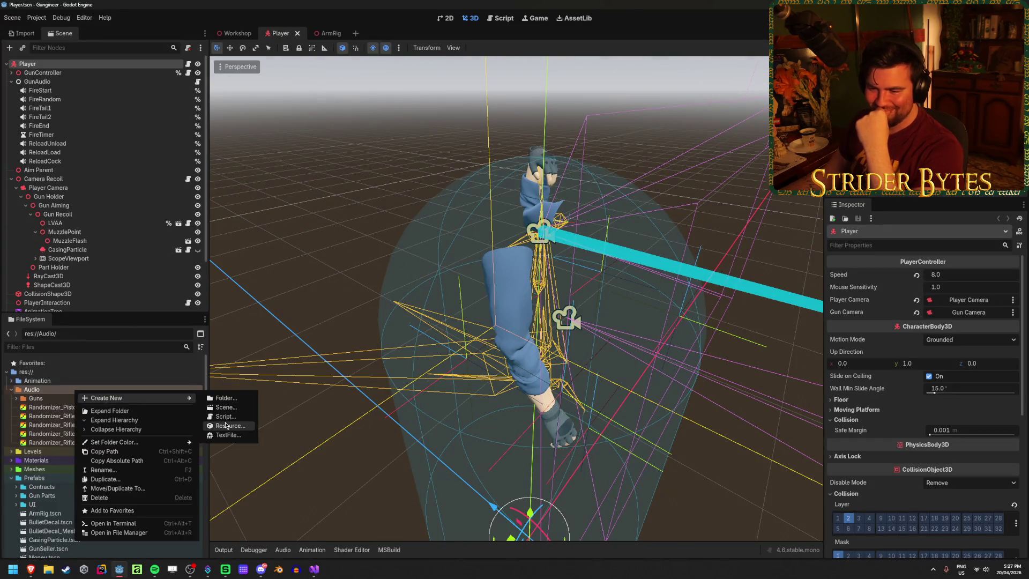
click(225, 426)
text(gunaudio)
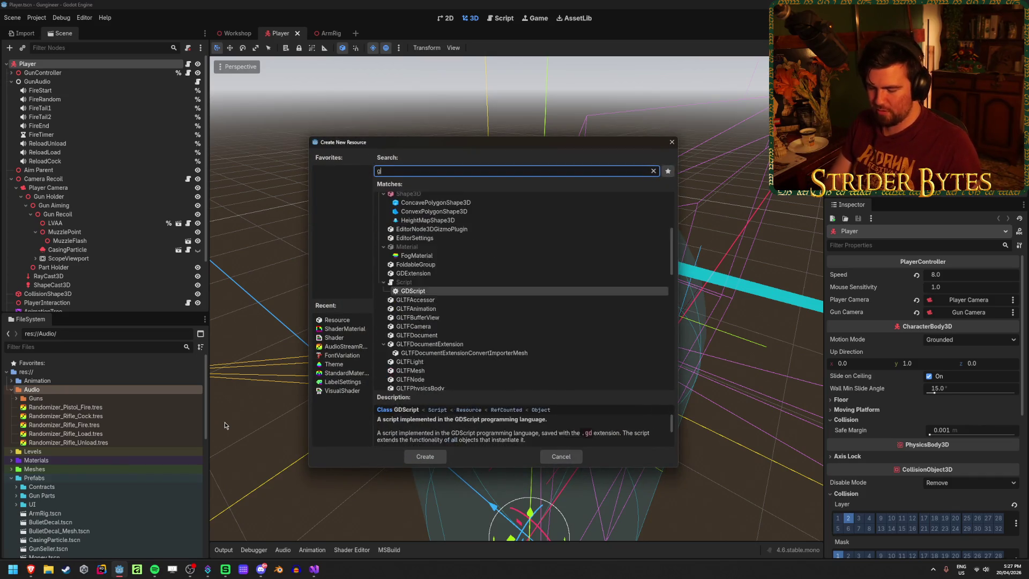
key(Return)
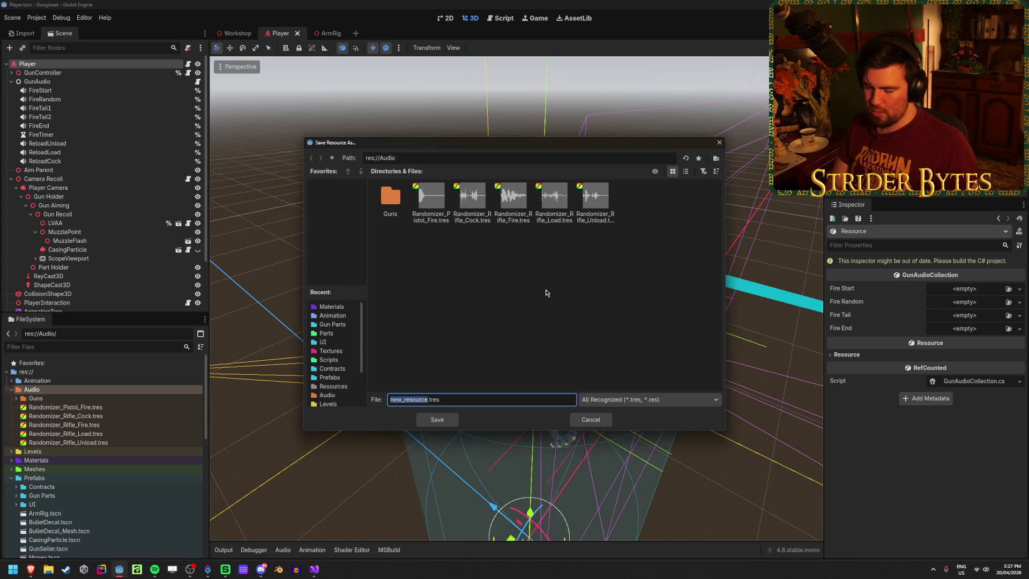
text(Audio_AR)
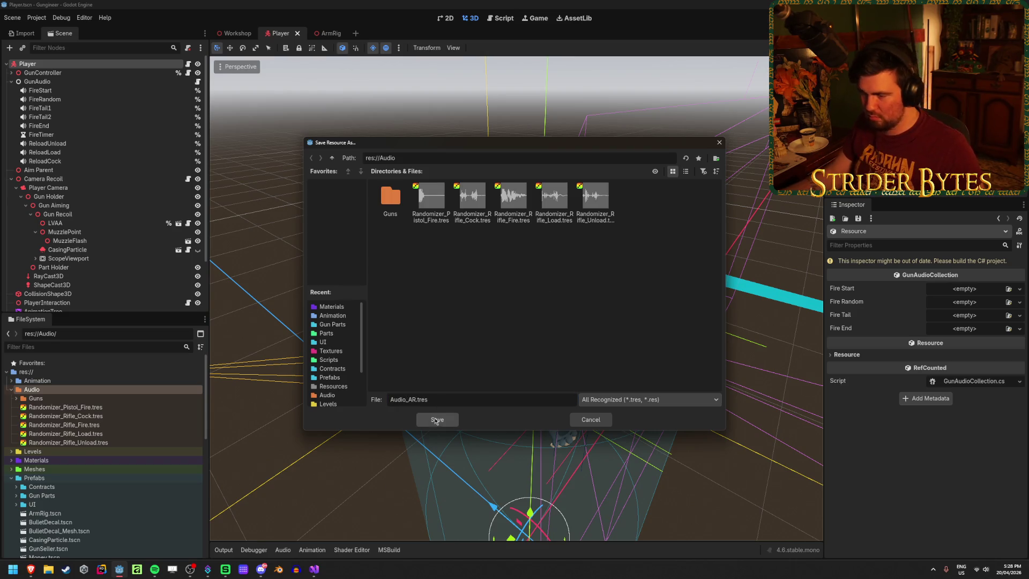
click(437, 420)
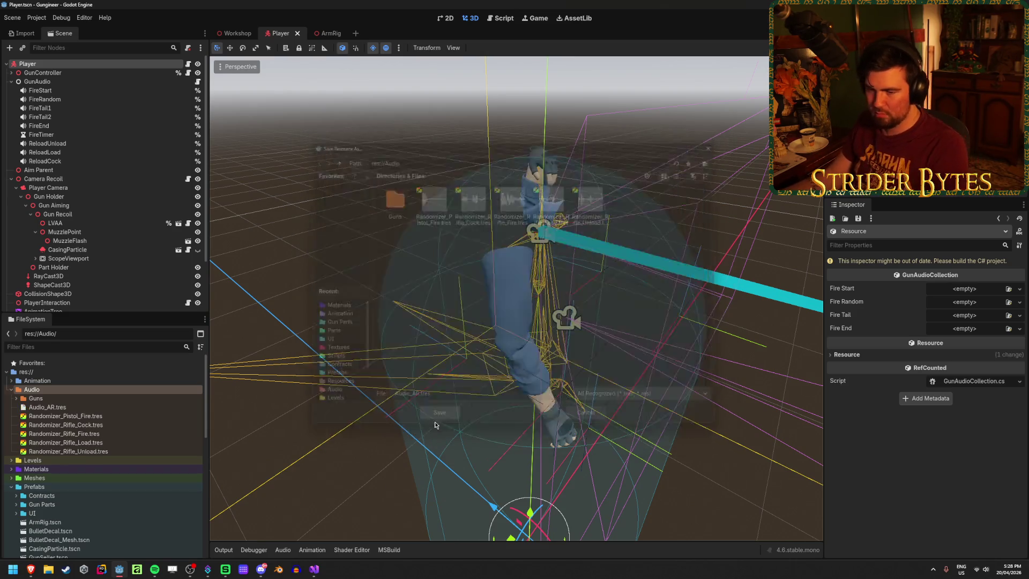
click(89, 410)
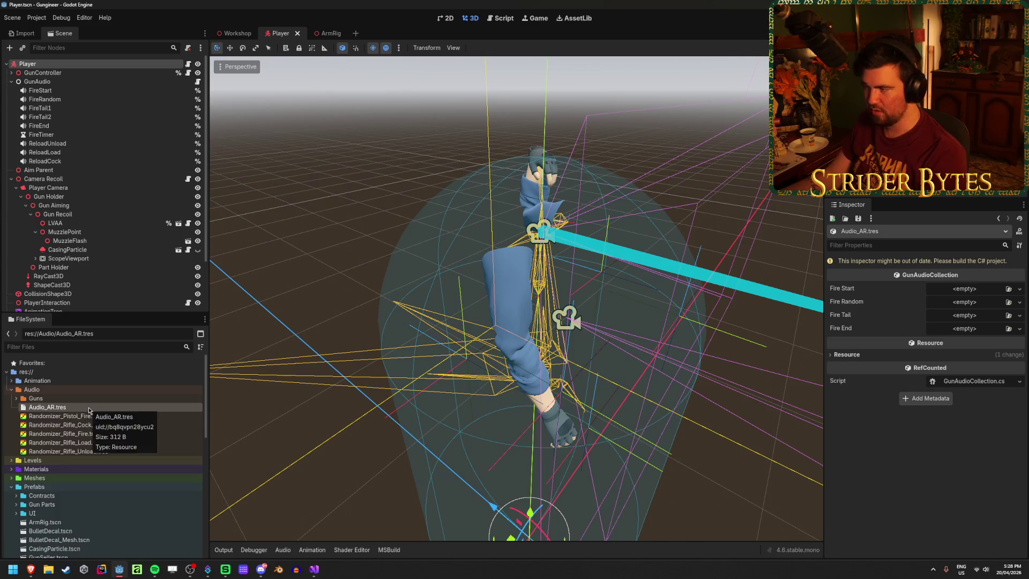
key(alt+b)
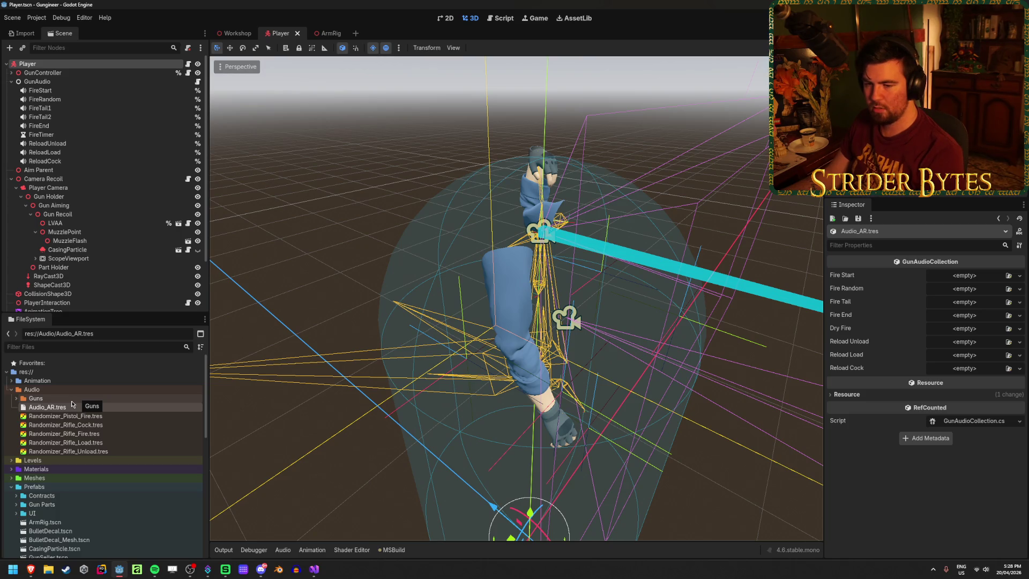
Step: Expand the Guns audio folder and locate the Randomizer_Rifle Cock, Load and Unload resources
click(16, 403)
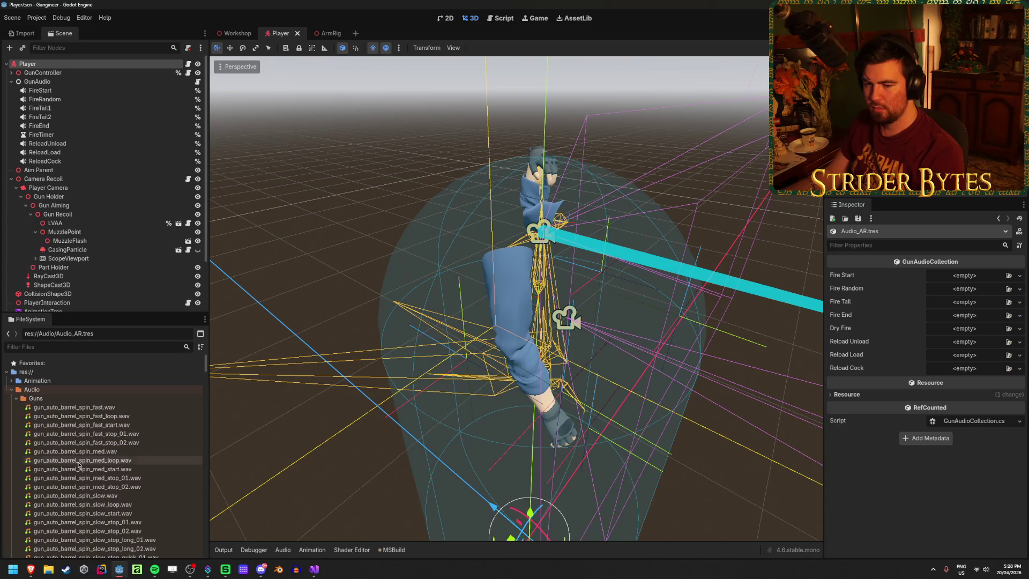
scroll(97, 477, down, 5)
scroll(96, 477, down, 15)
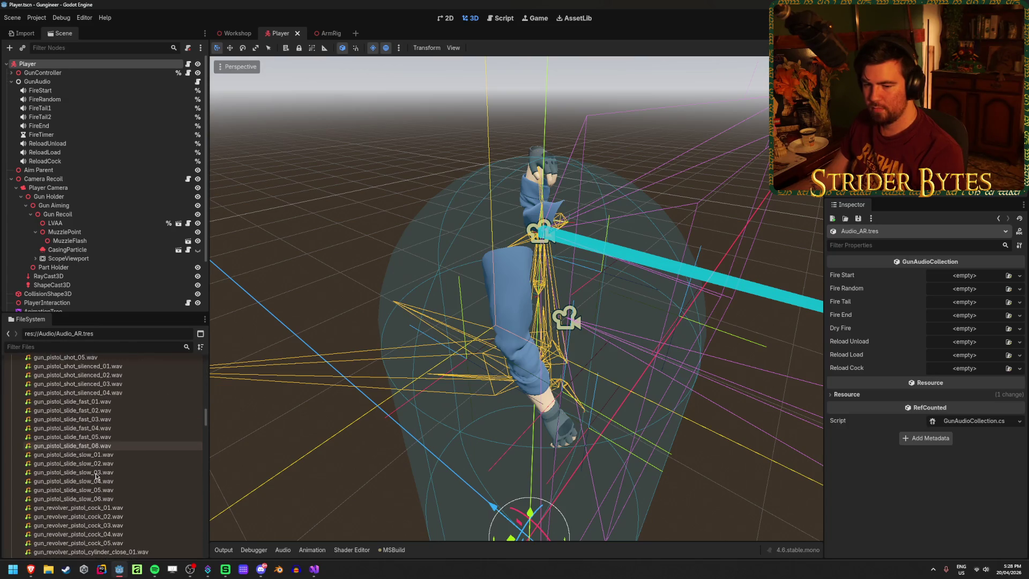
scroll(96, 477, down, 15)
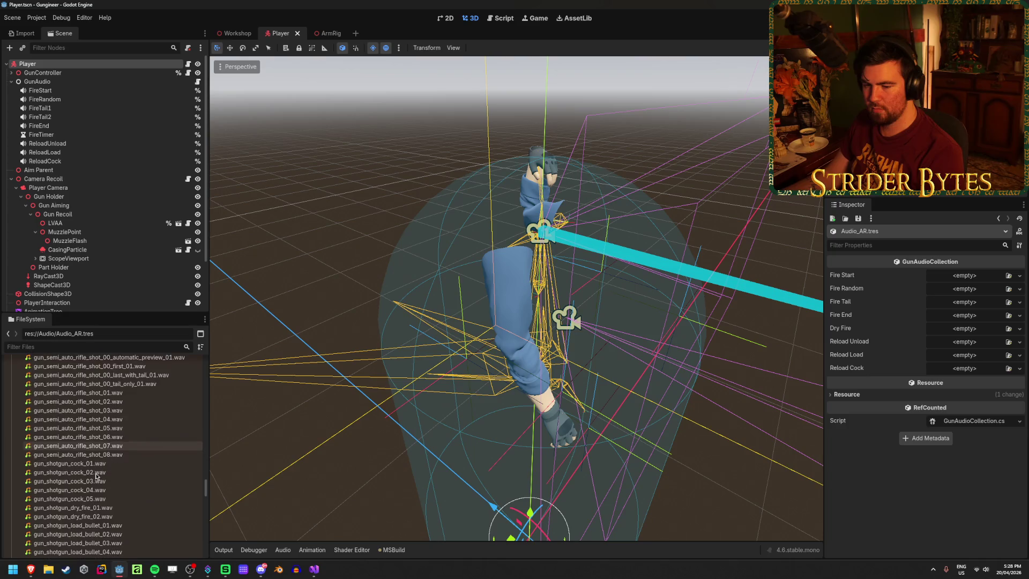
scroll(97, 477, down, 8)
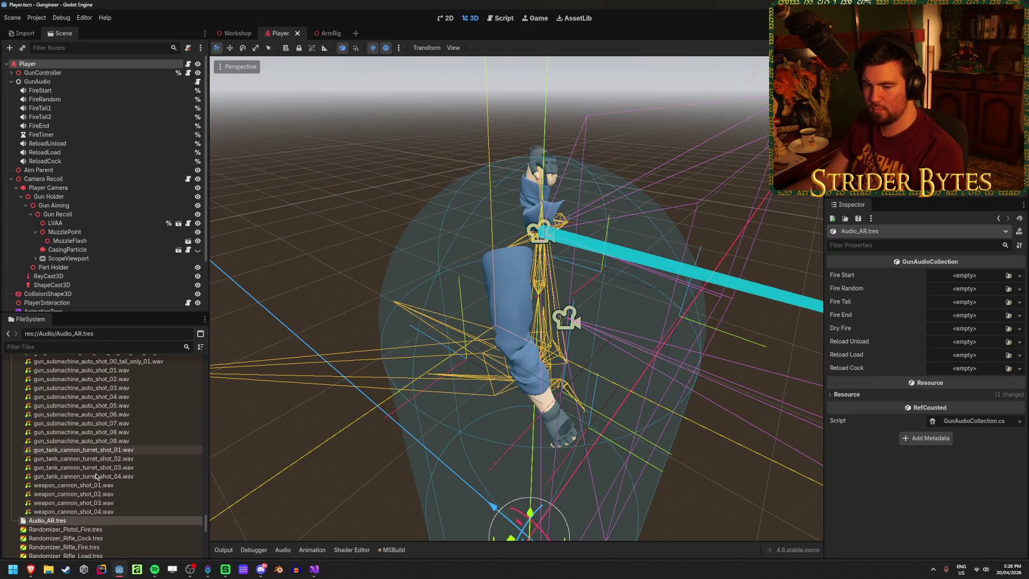
scroll(96, 476, up, 10)
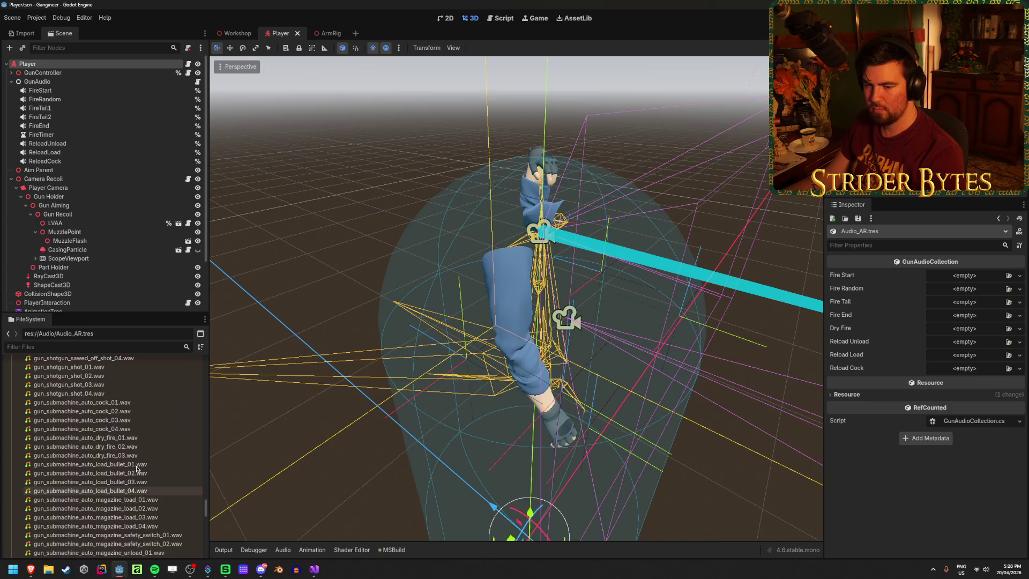
scroll(136, 470, up, 10)
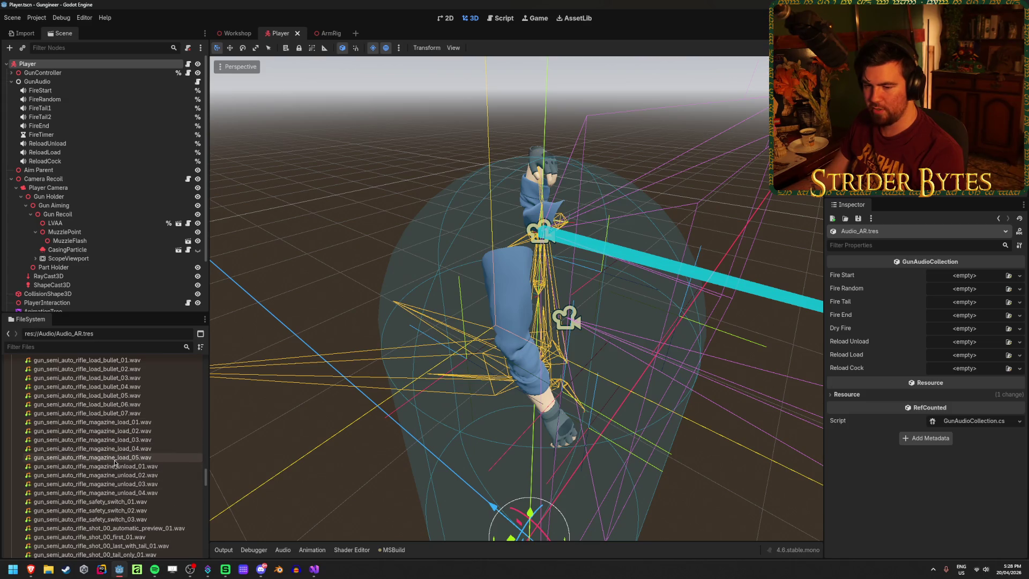
scroll(113, 464, down, 15)
scroll(113, 466, up, 2)
click(117, 451)
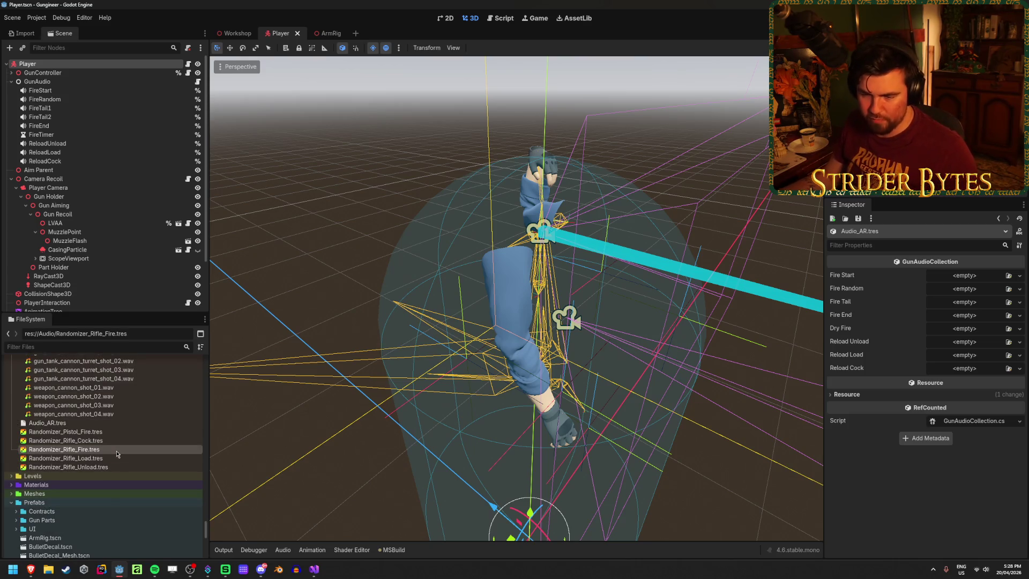
click(117, 440)
scroll(143, 455, up, 10)
scroll(143, 455, down, 5)
scroll(143, 449, down, 10)
Step: Assign the Randomizer_Rifle Cock, Load and Unload resources to the matching Reload slots, then save
mouse_move(65, 416)
mouse_down()
mouse_move(822, 386)
mouse_move(959, 368)
mouse_up()
mouse_move(65, 435)
mouse_down()
mouse_move(837, 402)
mouse_move(965, 355)
mouse_up()
drag(64, 443, 968, 345)
key(ctrl+s)
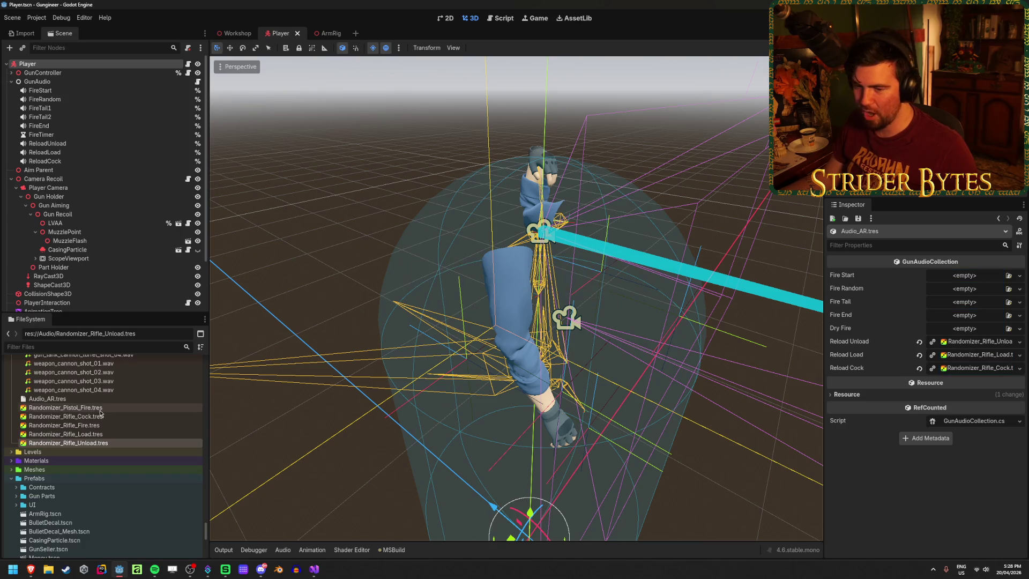
Step: Duplicate Randomizer_Rifle_Fire as Randomizer_Rifle_DryFire and rename the original to Randomizer_Rifle_FireRandom
click(103, 425)
key(ctrl+d)
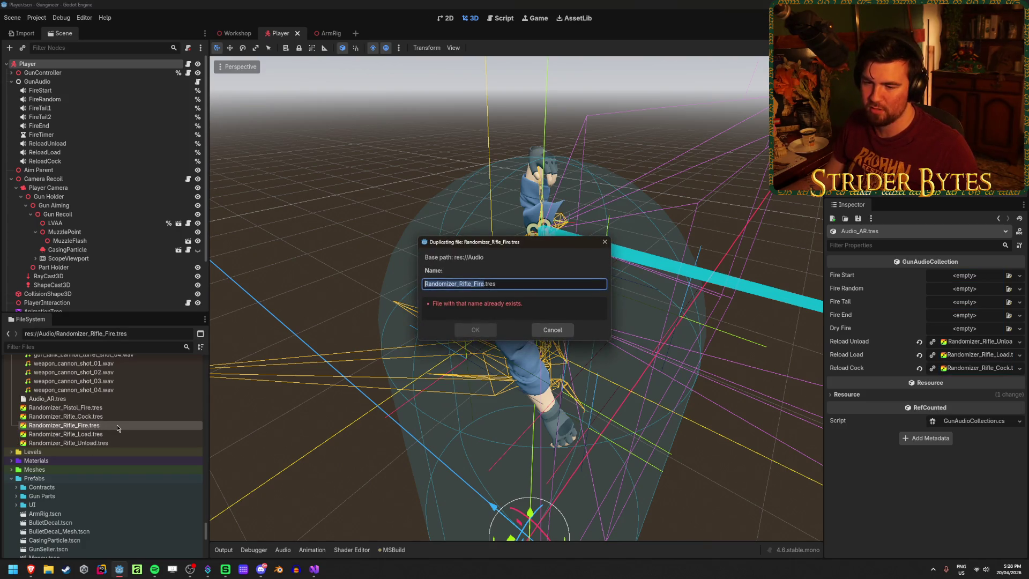
click(473, 282)
text(Dry)
click(476, 331)
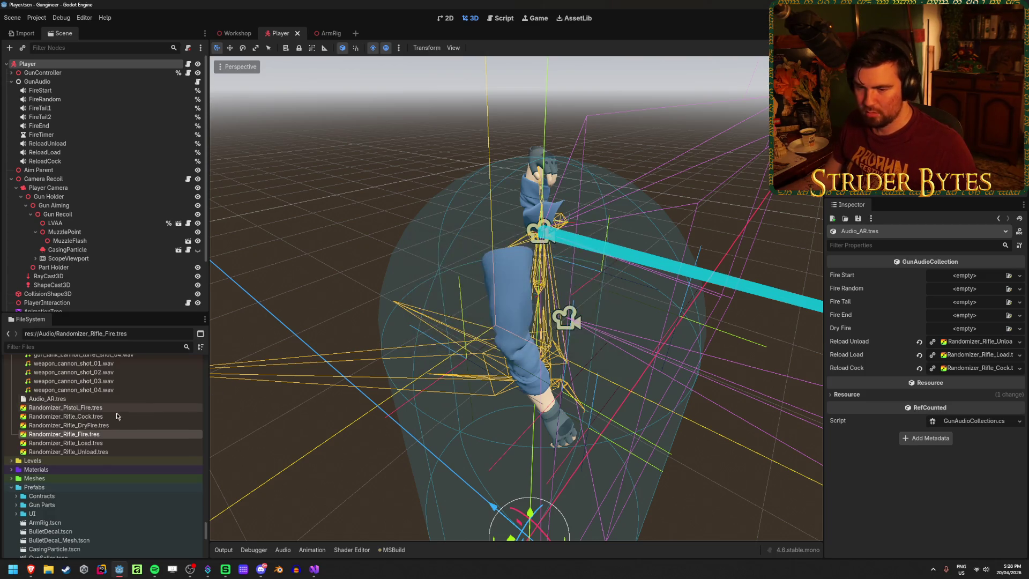
click(89, 433)
click(89, 434)
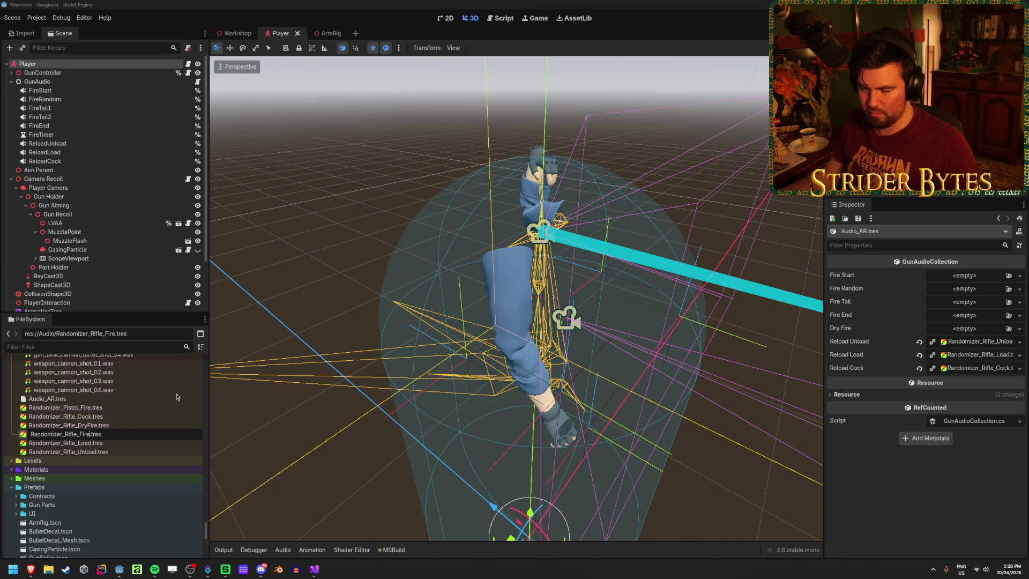
text(Random)
key(Return)
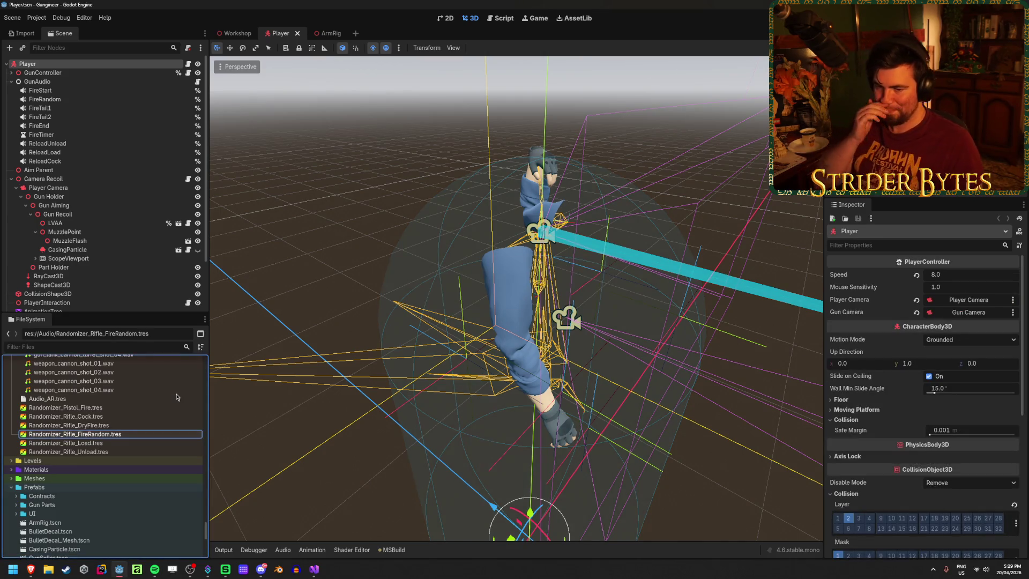
Step: Fill Randomizer_Rifle_DryFire's streams with dry_fire_01–04.wav, remove the fifth stream, and save
click(69, 425)
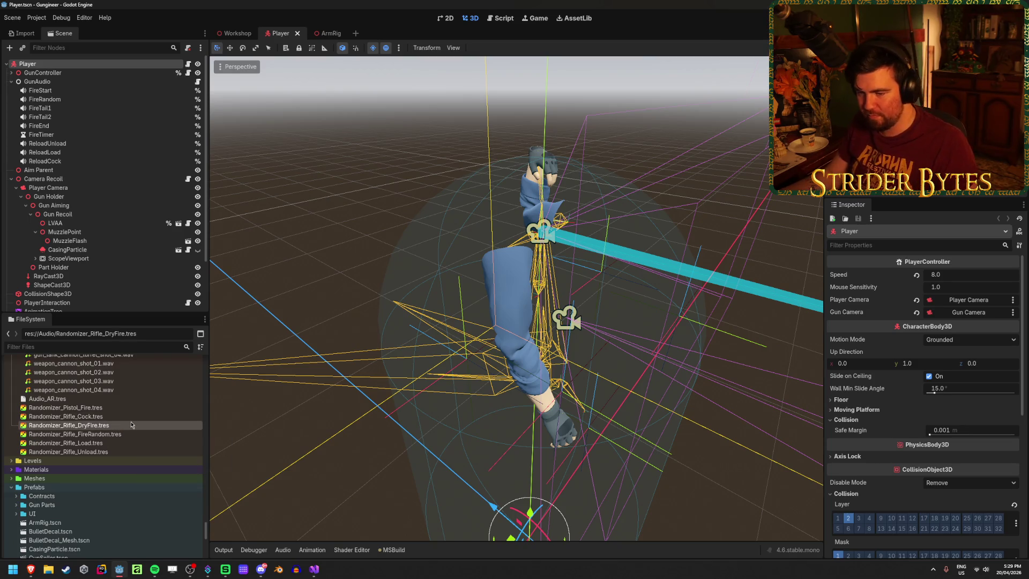
double_click(130, 426)
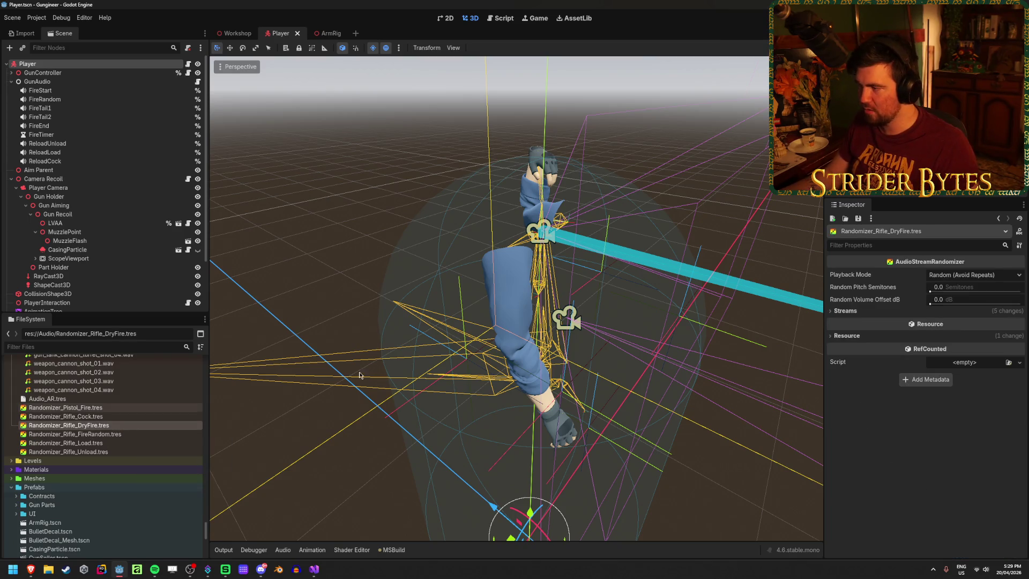
click(858, 310)
scroll(147, 439, up, 15)
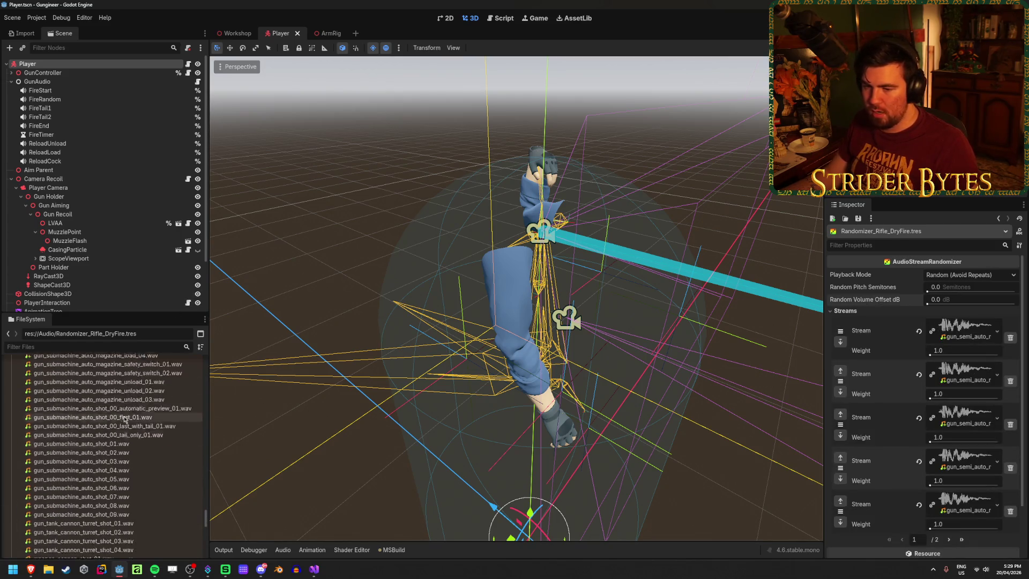
scroll(146, 439, up, 10)
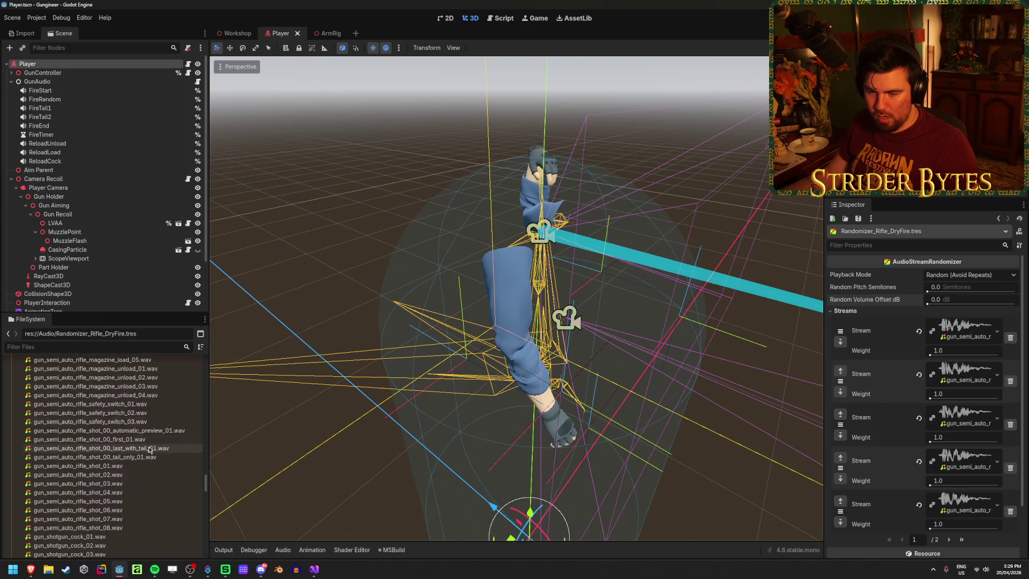
scroll(131, 512, up, 10)
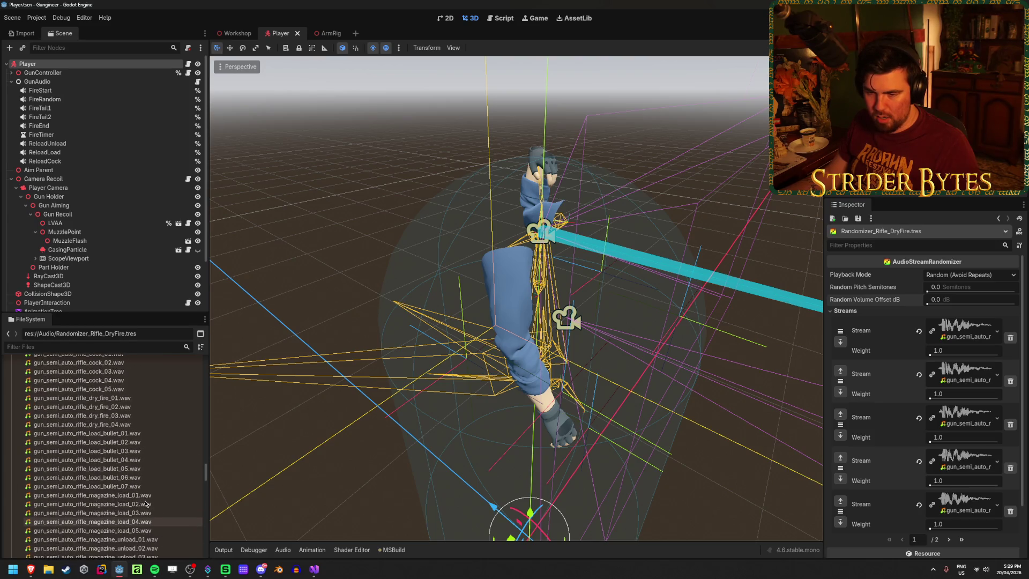
mouse_move(107, 422)
mouse_down()
mouse_move(964, 397)
mouse_move(965, 332)
mouse_up()
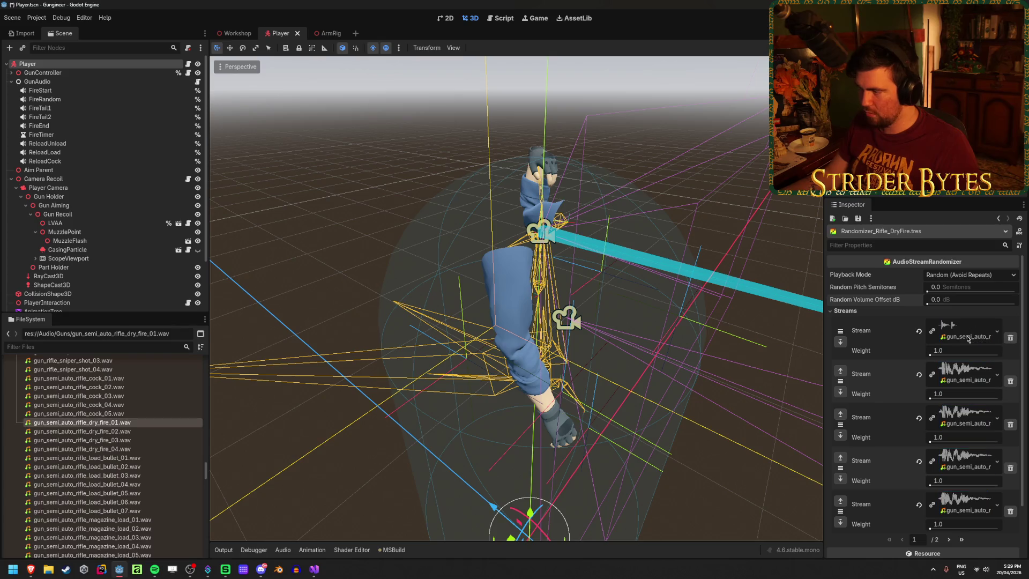
drag(161, 431, 965, 375)
drag(107, 440, 965, 420)
drag(80, 449, 964, 467)
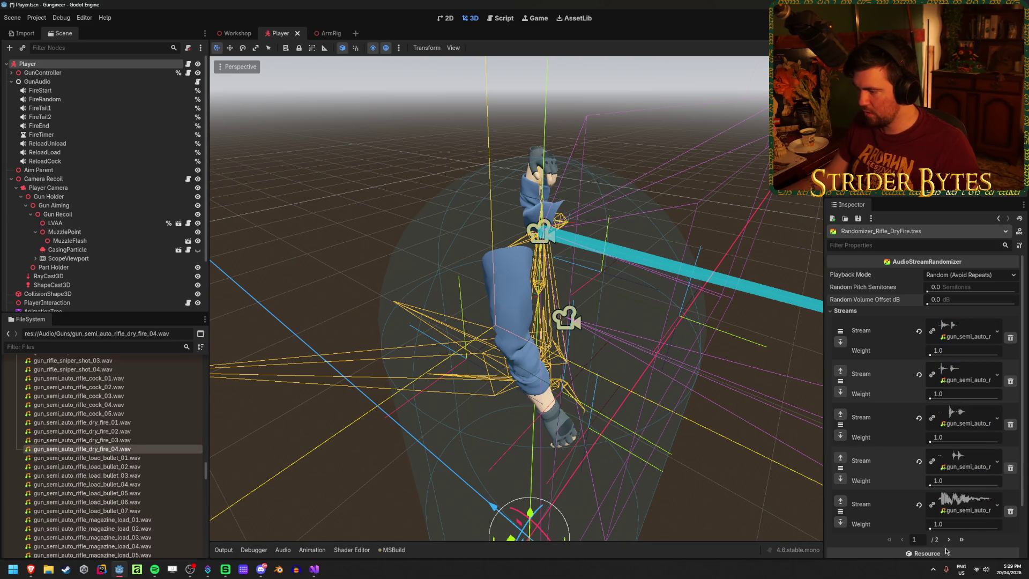
click(1011, 512)
key(ctrl+s)
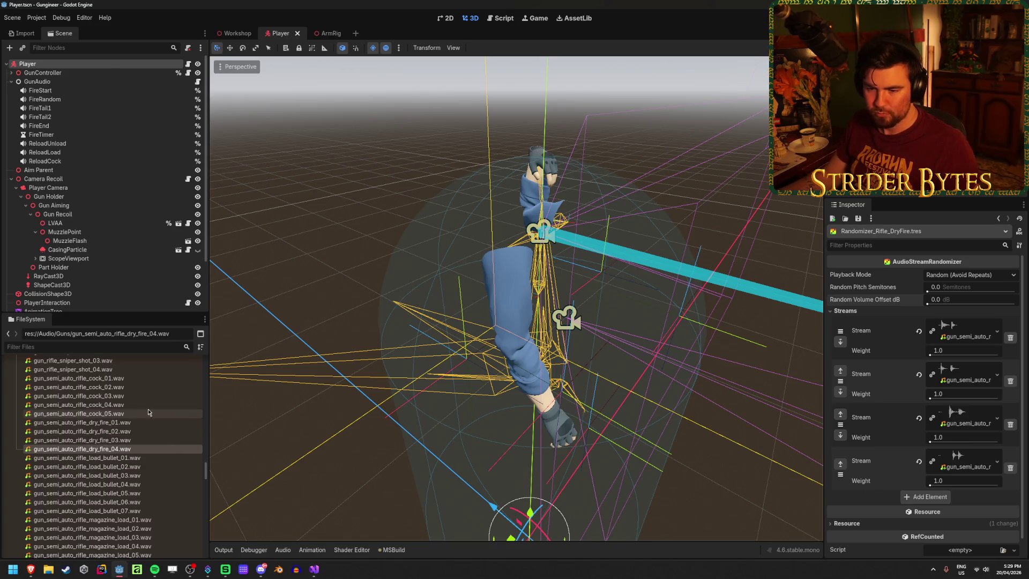
scroll(146, 410, up, 3)
scroll(145, 409, down, 15)
scroll(146, 410, down, 5)
click(61, 424)
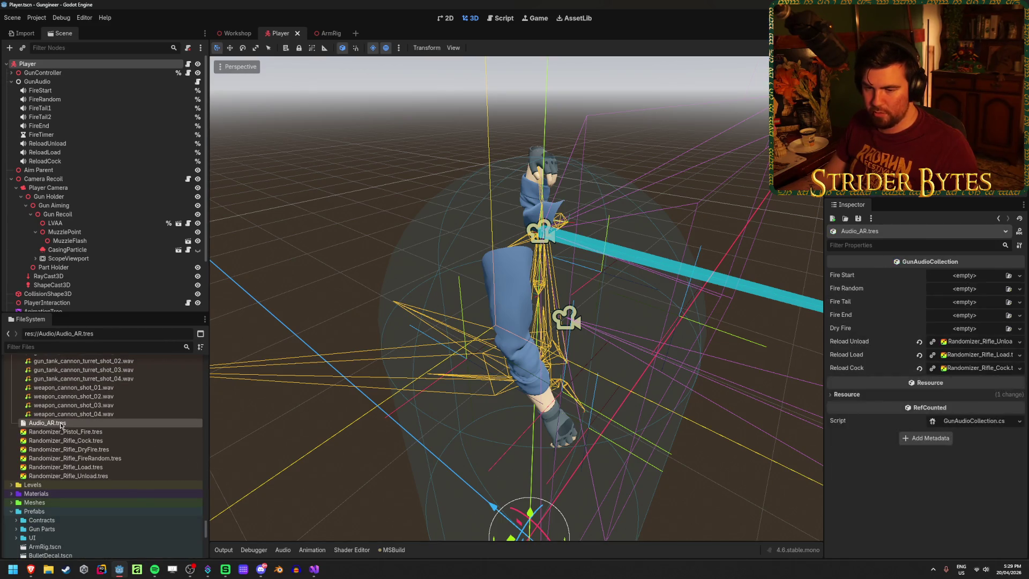
Step: Assign Randomizer_Rifle_DryFire to Audio_AR's Dry Fire slot and save
scroll(61, 424, up, 2)
mouse_move(70, 499)
mouse_down()
mouse_move(745, 417)
mouse_move(971, 343)
mouse_move(969, 334)
mouse_up()
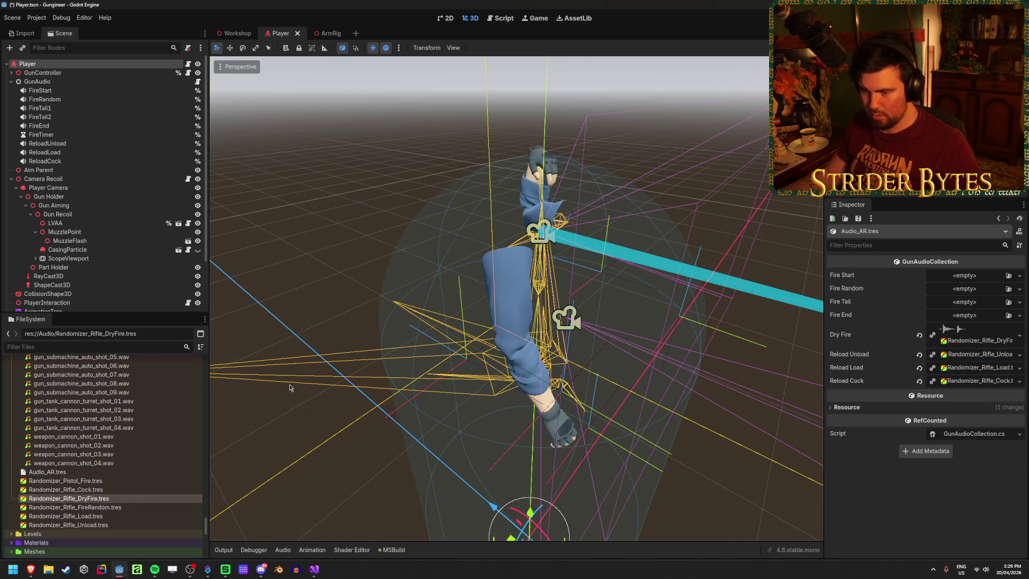
click(984, 333)
click(983, 333)
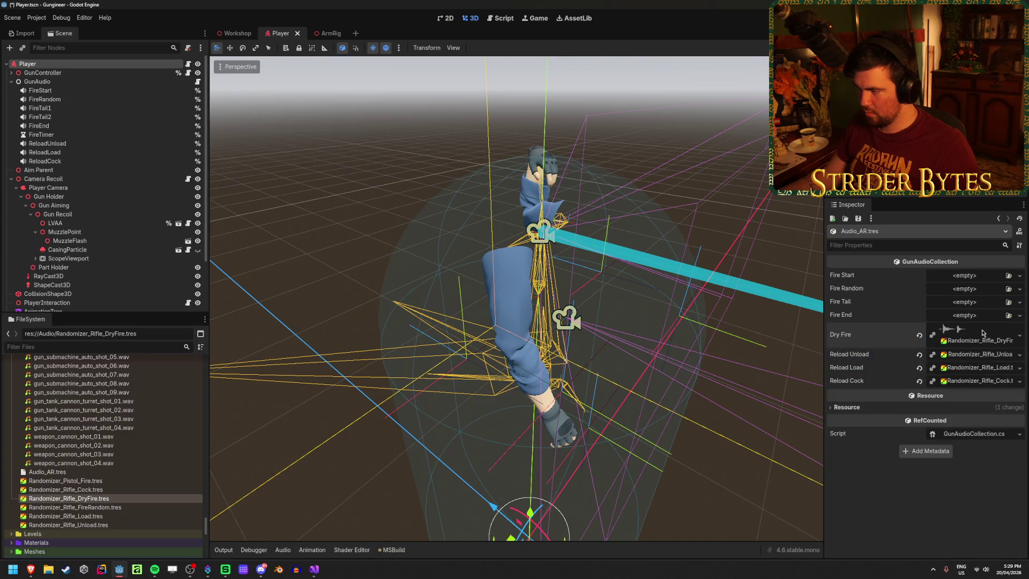
click(984, 355)
click(985, 355)
key(ctrl+s)
Step: Review the rifle randomizers' streams, then assign Randomizer_Rifle_FireRandom to Audio_AR's Fire Random slot
double_click(126, 499)
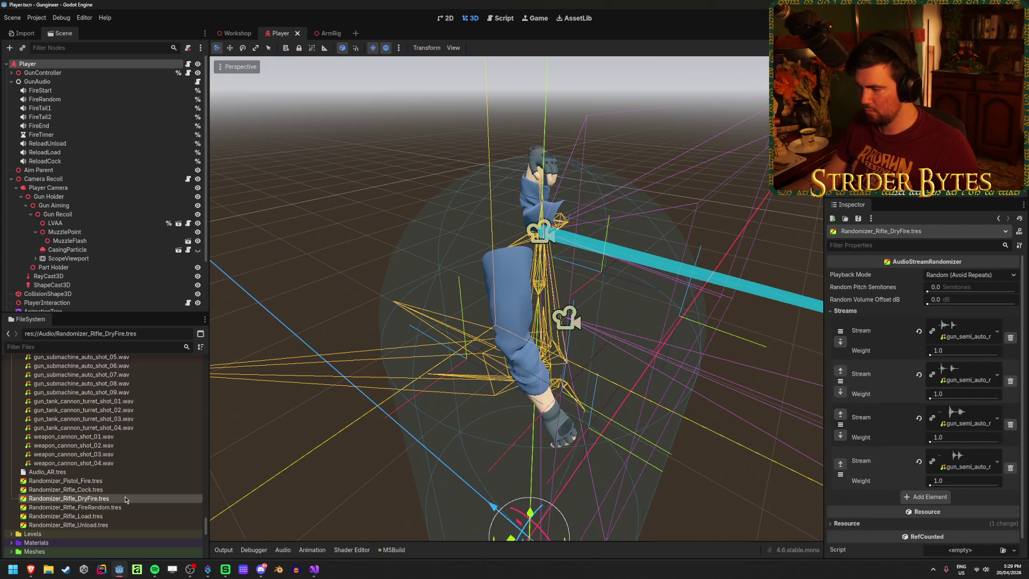
click(110, 507)
click(100, 516)
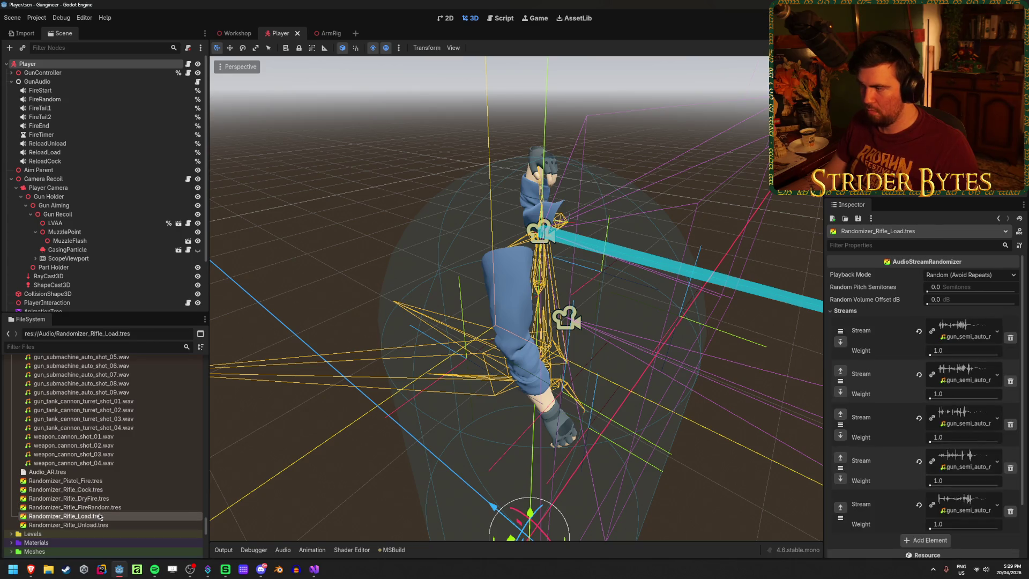
key(Up)
key(Up)
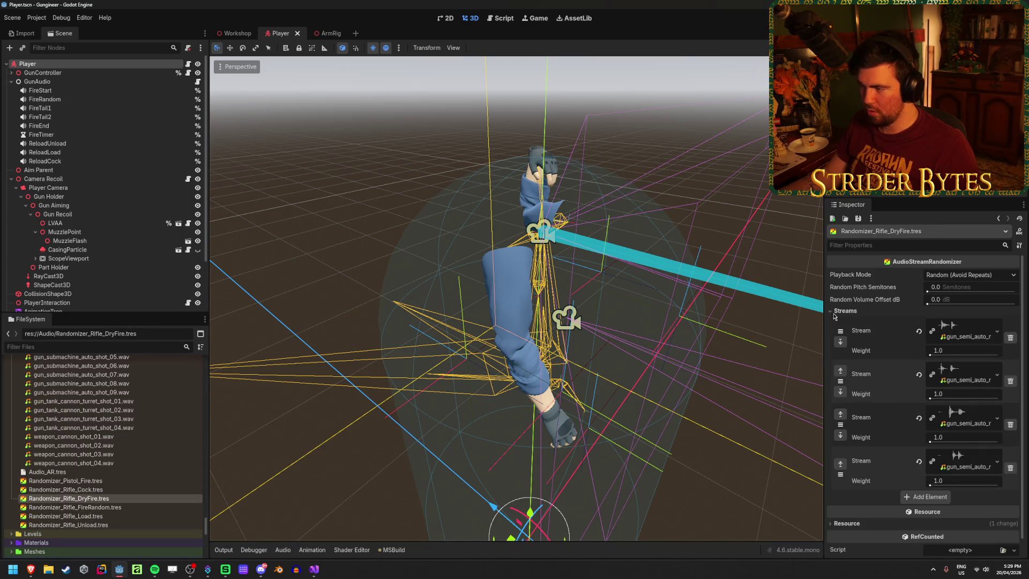
click(834, 316)
click(84, 474)
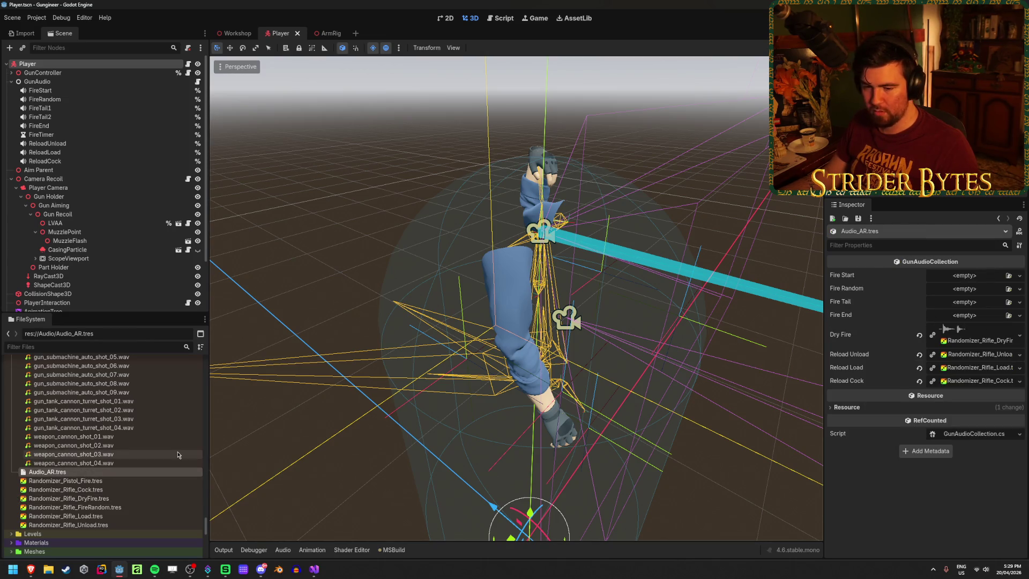
mouse_move(113, 506)
mouse_down()
mouse_move(811, 396)
mouse_move(964, 289)
mouse_up()
Step: Preview the semi-auto rifle shot_00 tail_only_01.wav sound in the FileSystem
scroll(139, 466, up, 8)
scroll(141, 475, up, 5)
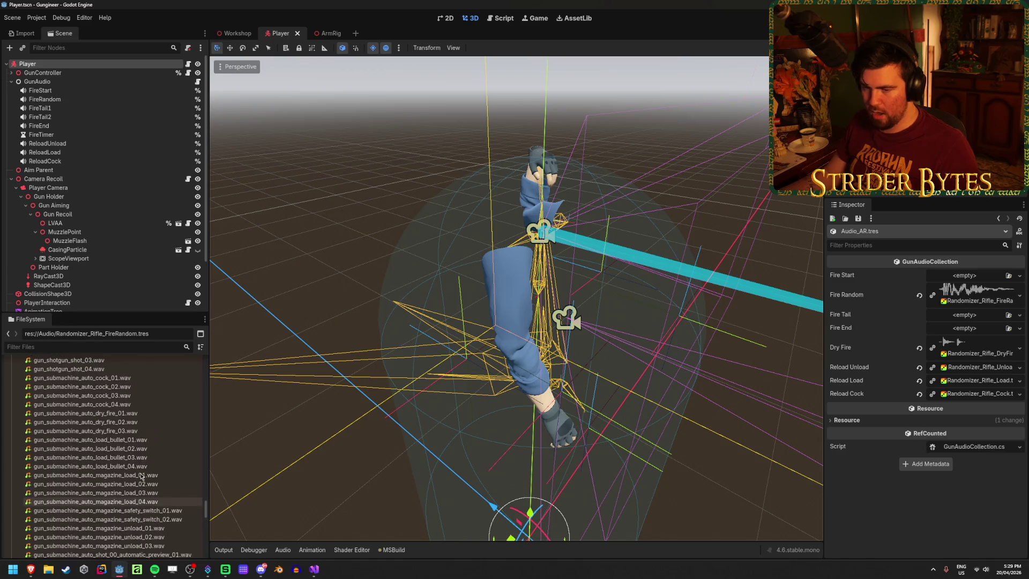
scroll(119, 497, up, 10)
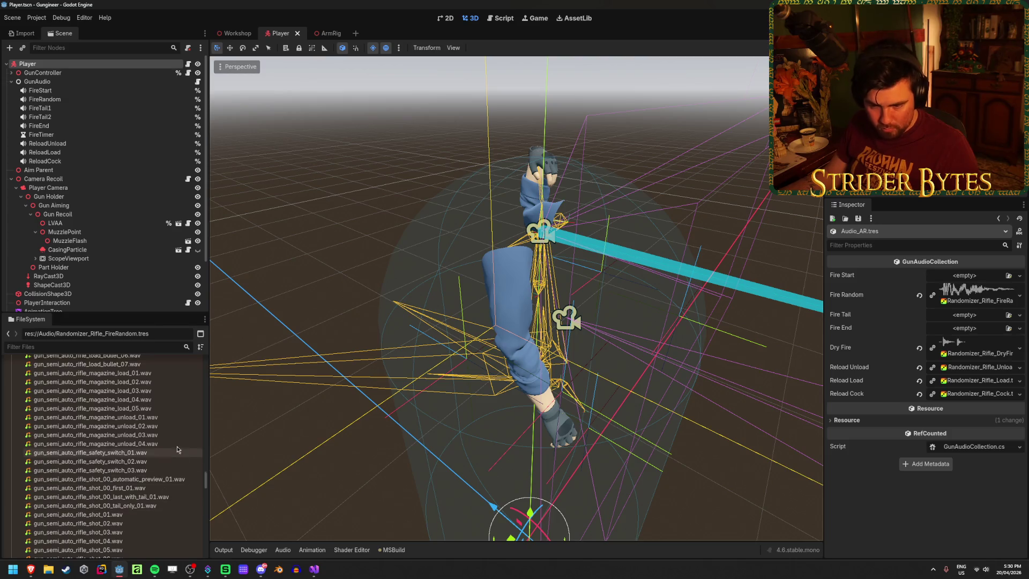
scroll(155, 450, down, 2)
mouse_move(164, 440)
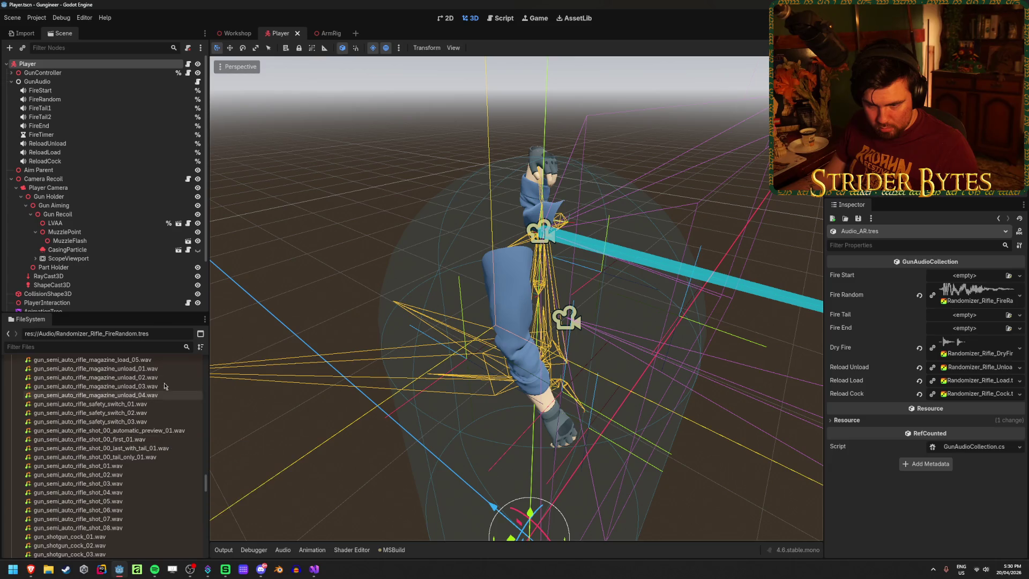
click(146, 432)
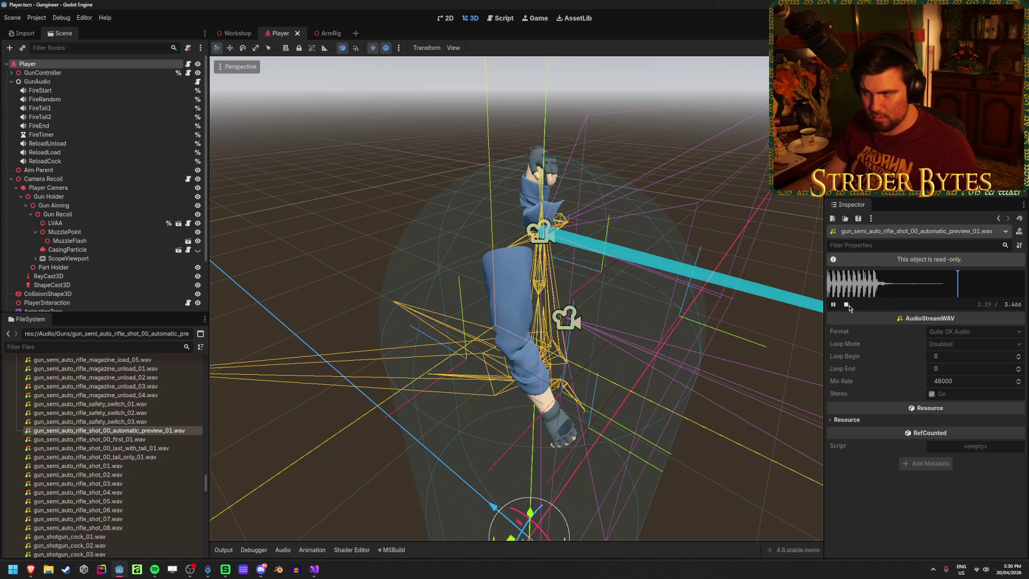
click(95, 456)
click(833, 304)
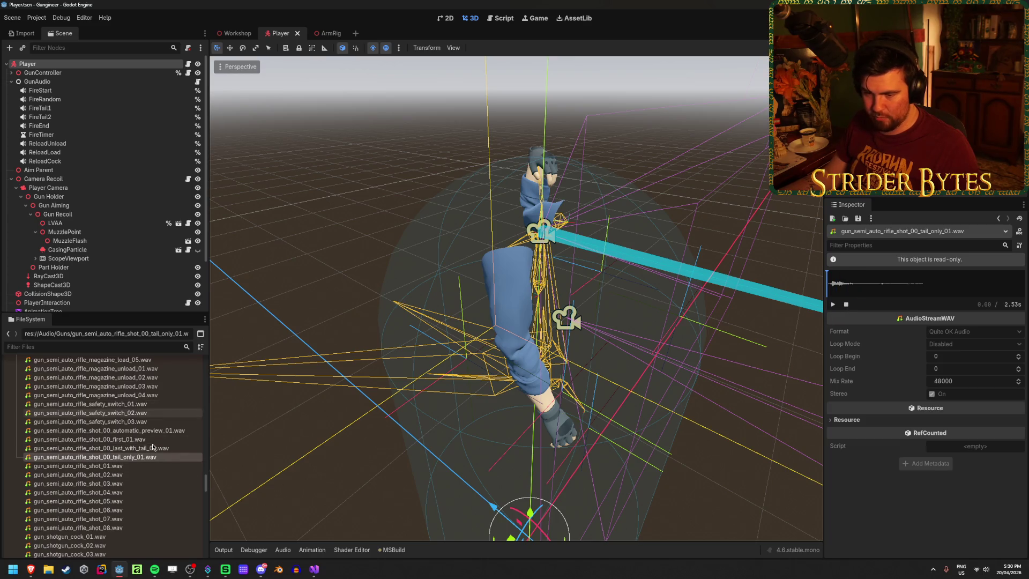
Step: In Audio_AR, assign tail_only_01 to Fire Tail, last_with_tail_01 to Fire End, and first_01 to Fire Start
scroll(77, 494, down, 10)
scroll(76, 494, down, 10)
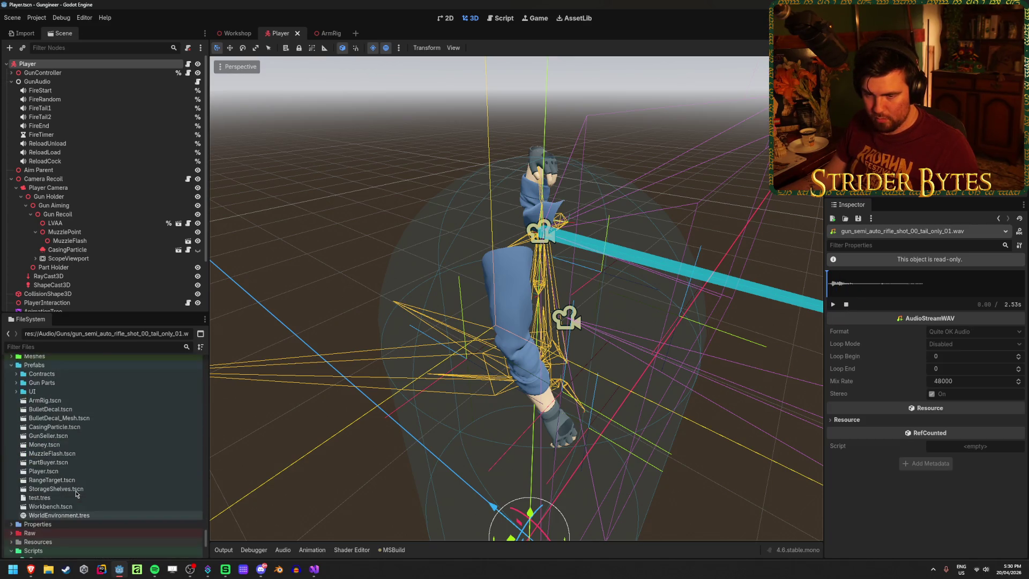
click(60, 448)
scroll(124, 484, up, 15)
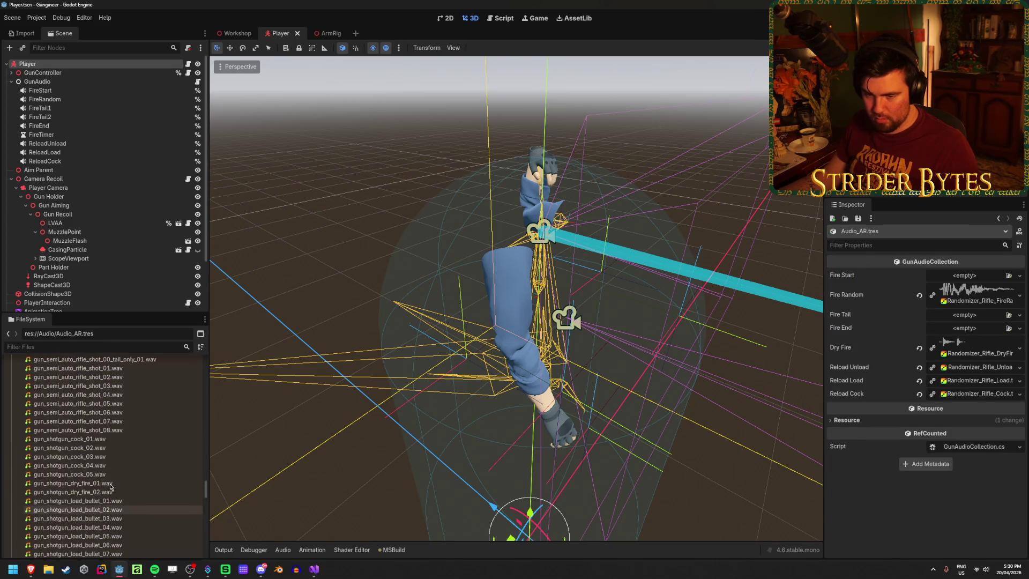
scroll(124, 484, up, 10)
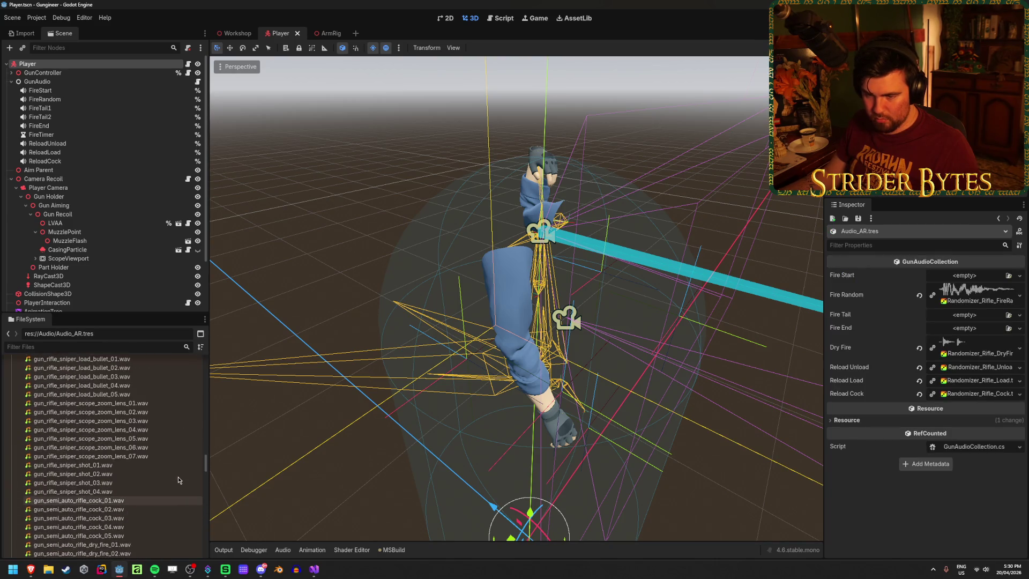
scroll(127, 374, down, 8)
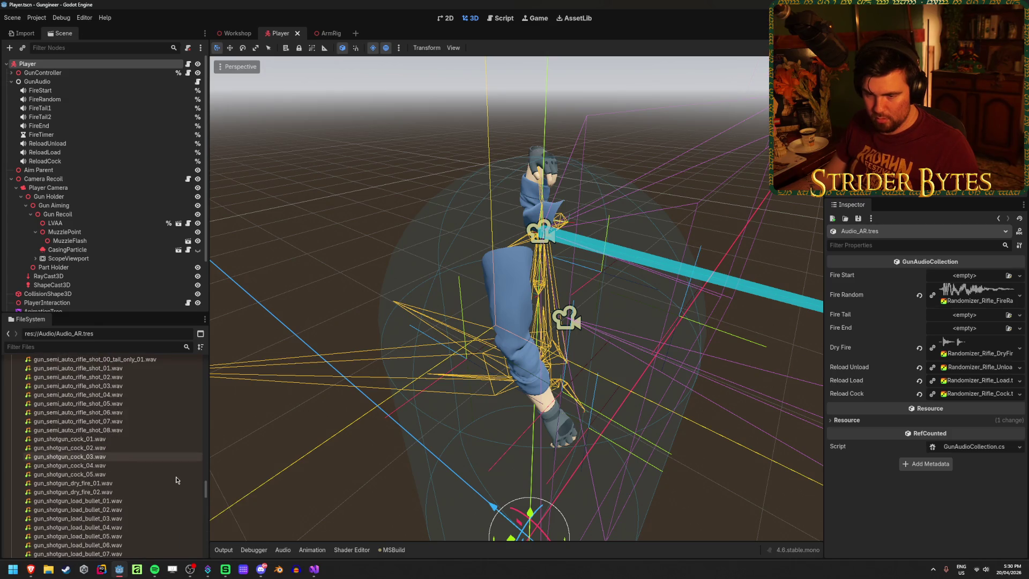
scroll(127, 375, down, 1)
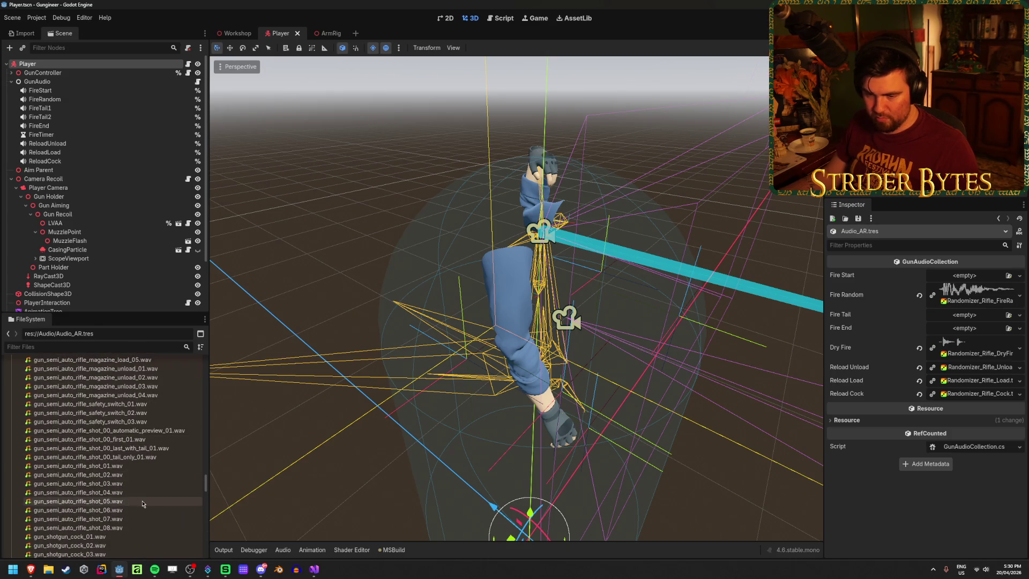
mouse_move(125, 457)
mouse_down()
mouse_move(589, 454)
mouse_move(851, 351)
mouse_move(967, 320)
mouse_up()
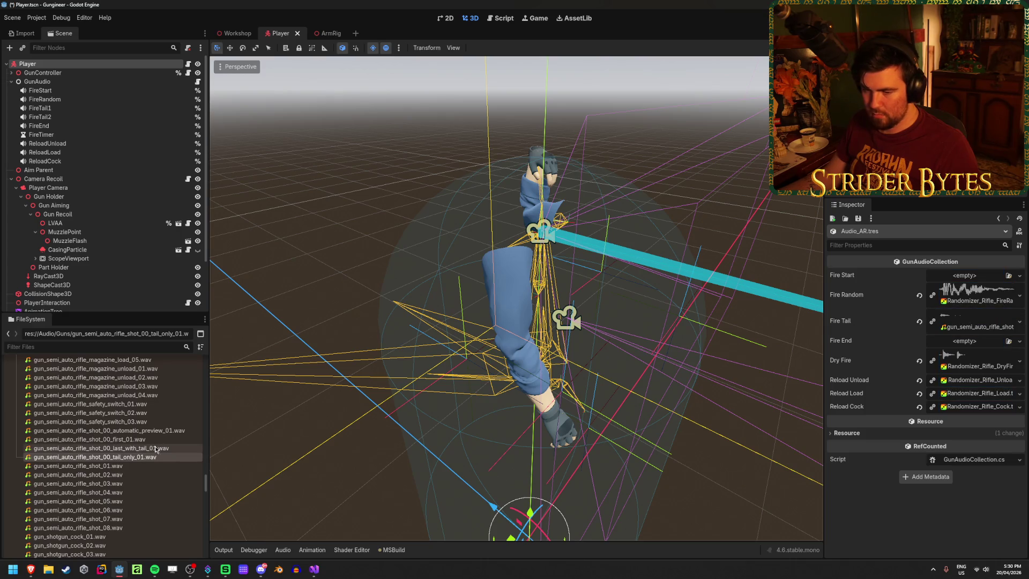
mouse_move(132, 448)
mouse_down()
mouse_move(376, 482)
mouse_move(948, 344)
mouse_up()
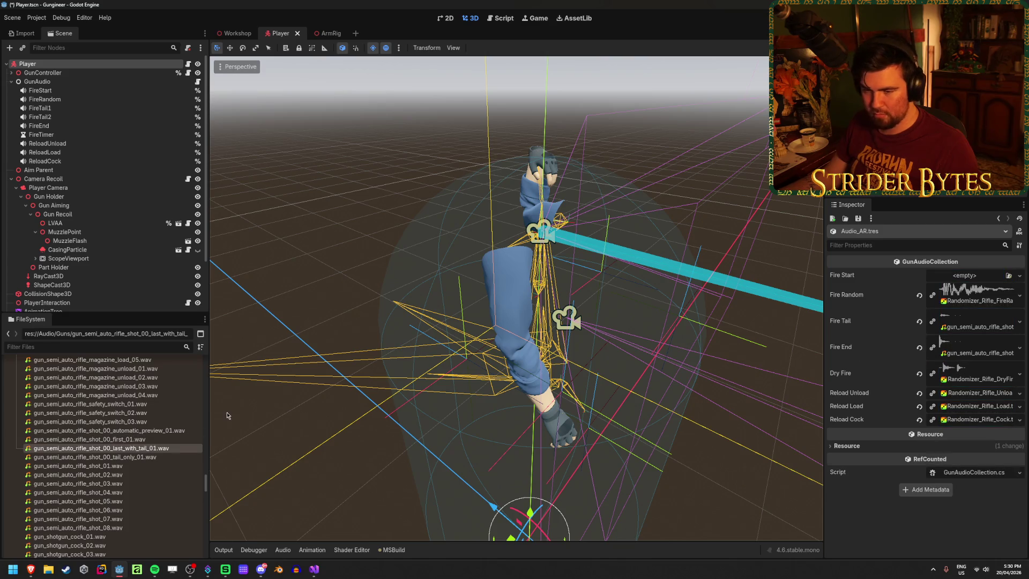
mouse_move(89, 439)
mouse_down()
mouse_move(759, 341)
mouse_move(913, 270)
mouse_up()
Step: Save the project and switch over to Visual Studio
key(ctrl+s)
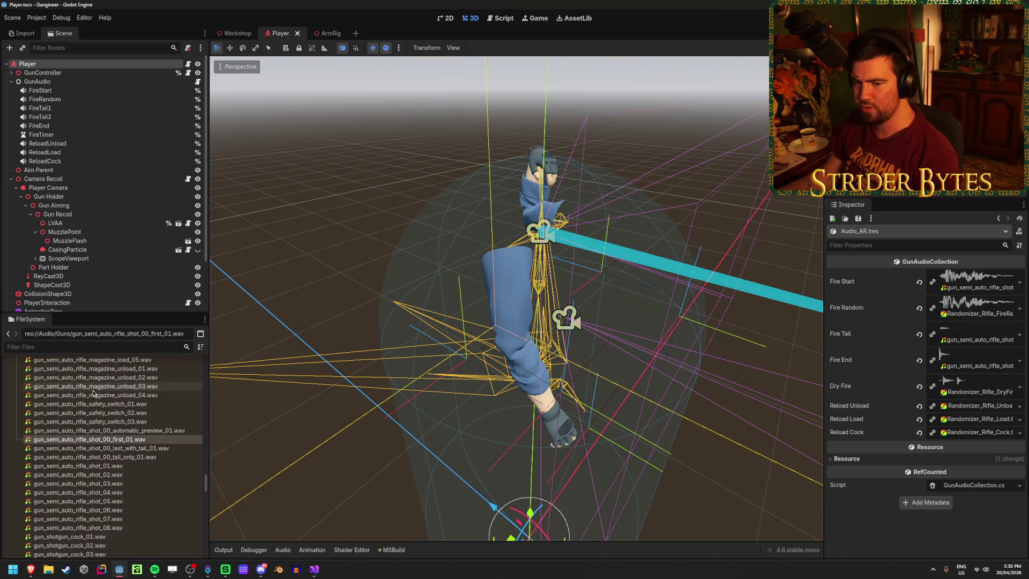
scroll(94, 393, down, 15)
click(77, 448)
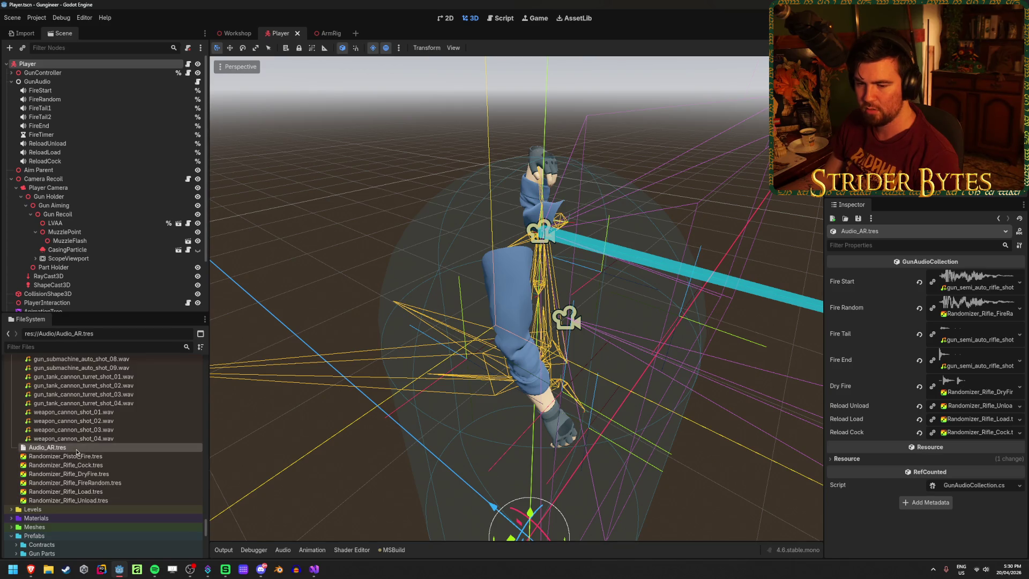
click(314, 569)
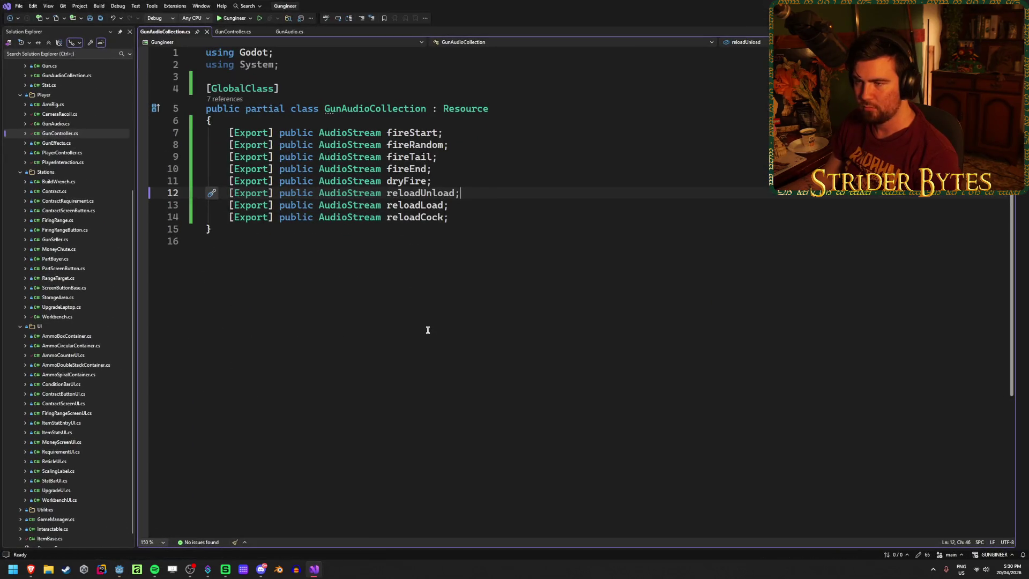
Step: In GunAudio.cs, place the cursor at the end of the SetupGunSounds method
click(289, 32)
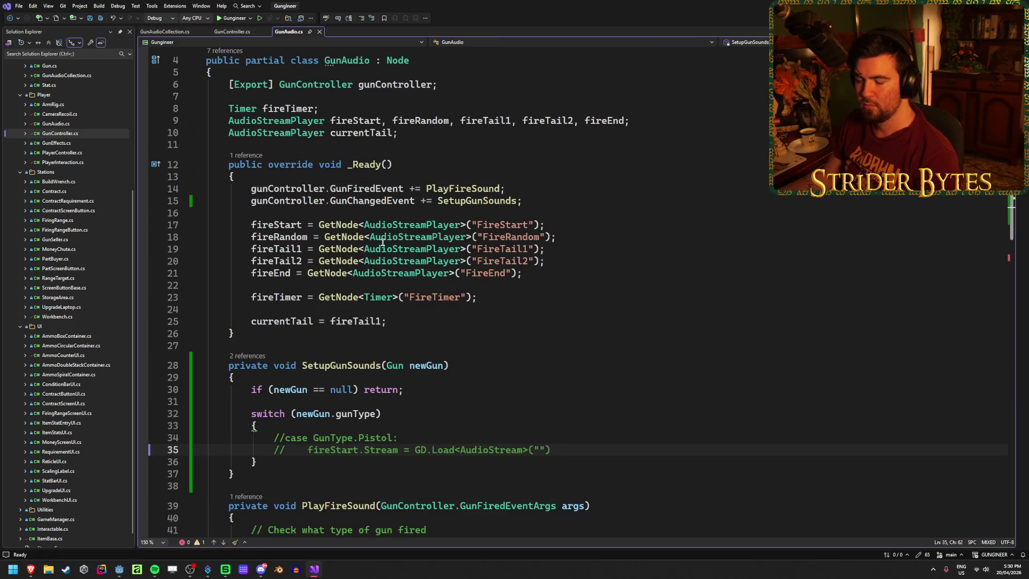
mouse_move(410, 267)
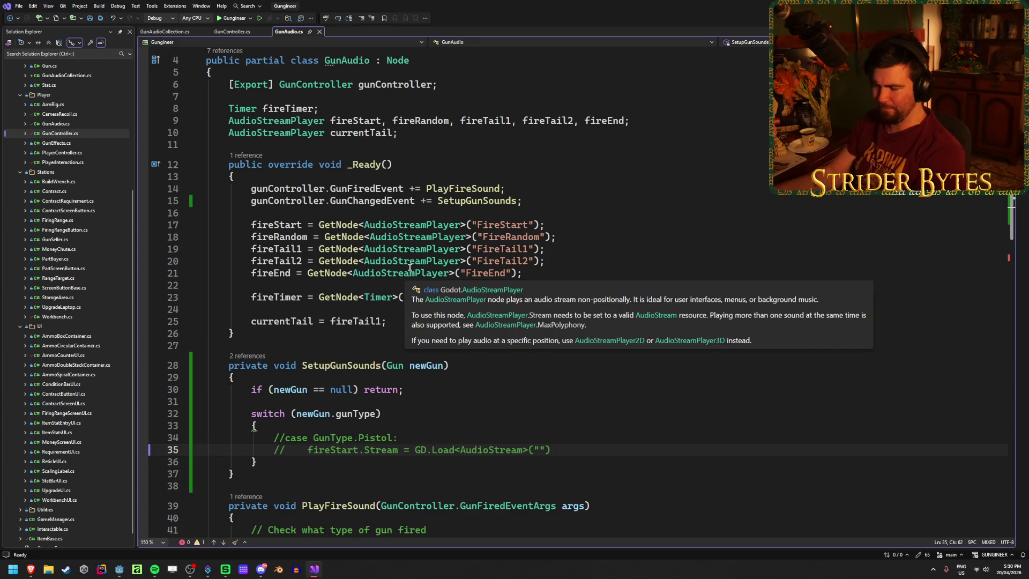
scroll(410, 266, down, 2)
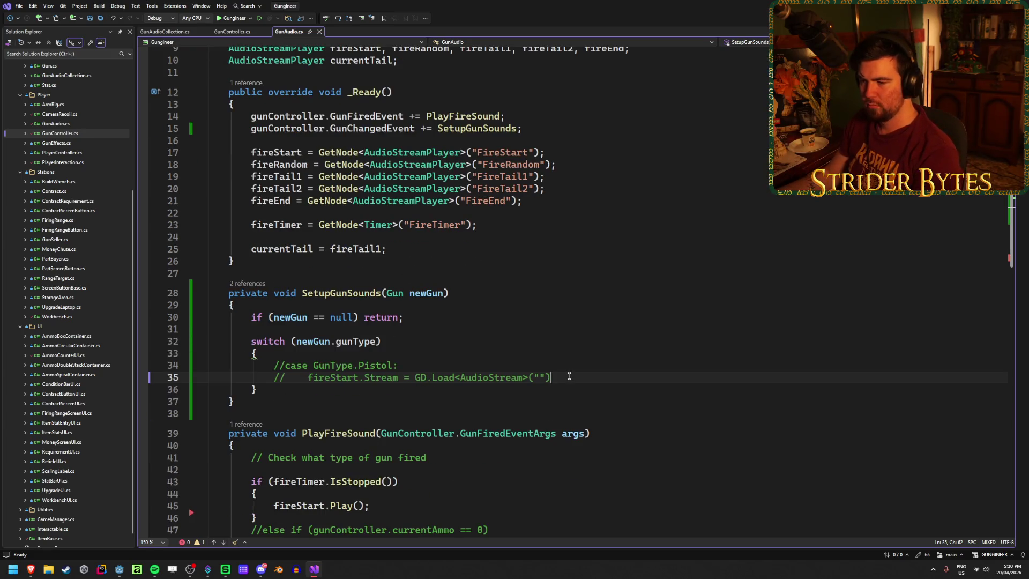
click(494, 128)
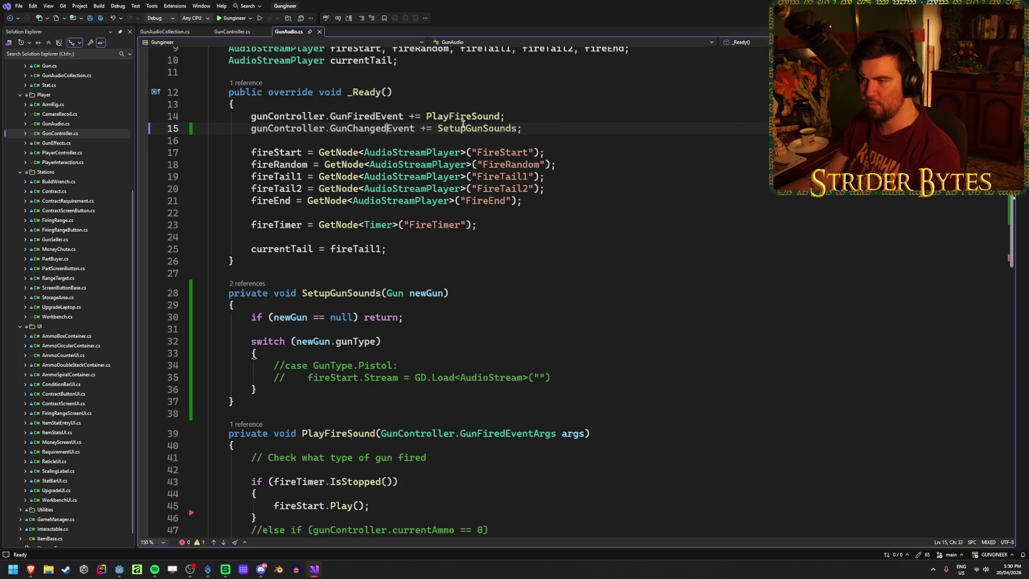
key(End)
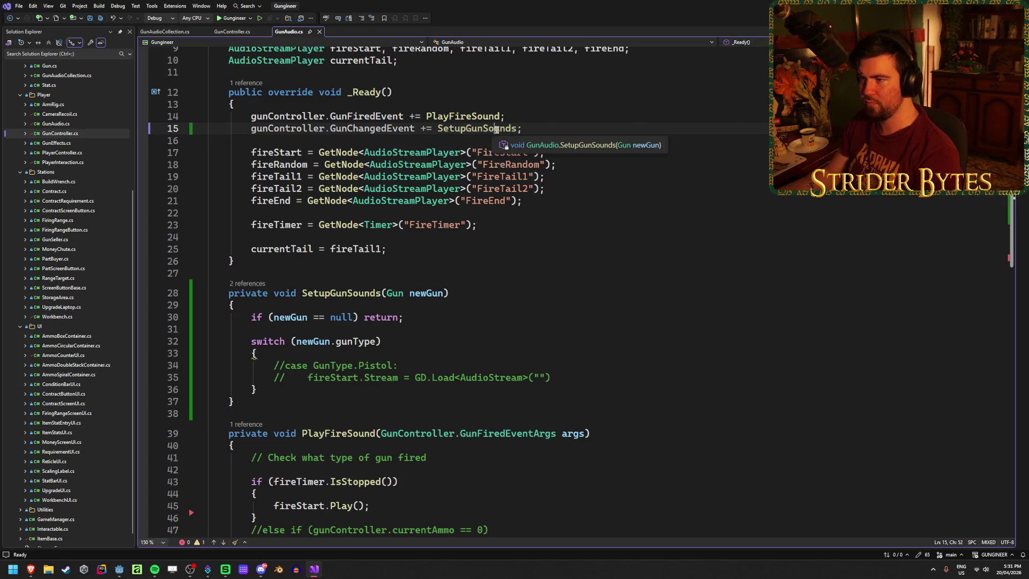
click(250, 403)
scroll(531, 339, down, 1)
scroll(531, 338, up, 1)
Step: Add an empty private void LoadAudioCollection(GunAudioCollection collection) method and save the file
key(Return)
key(Return)
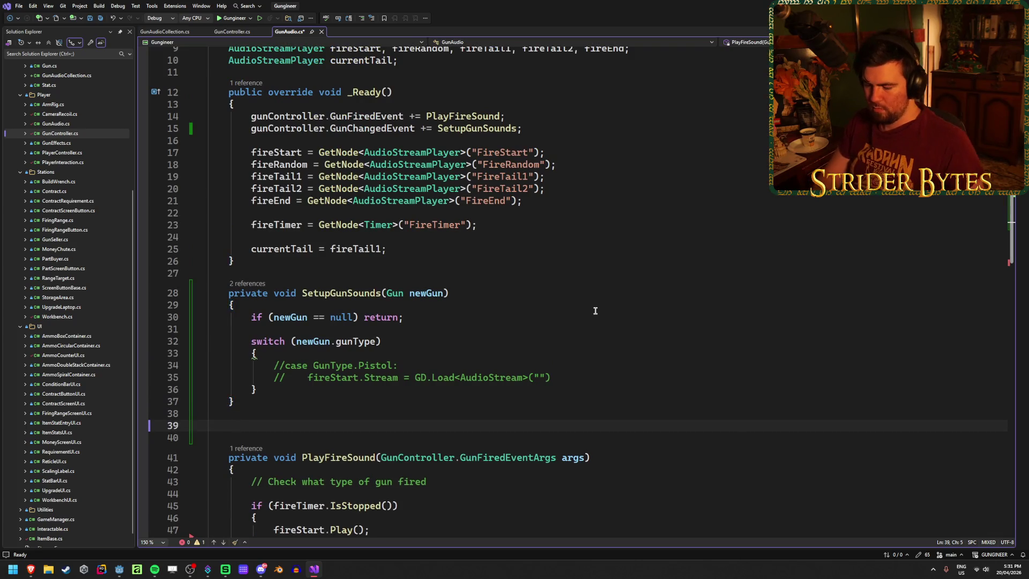
text(private)
text( l)
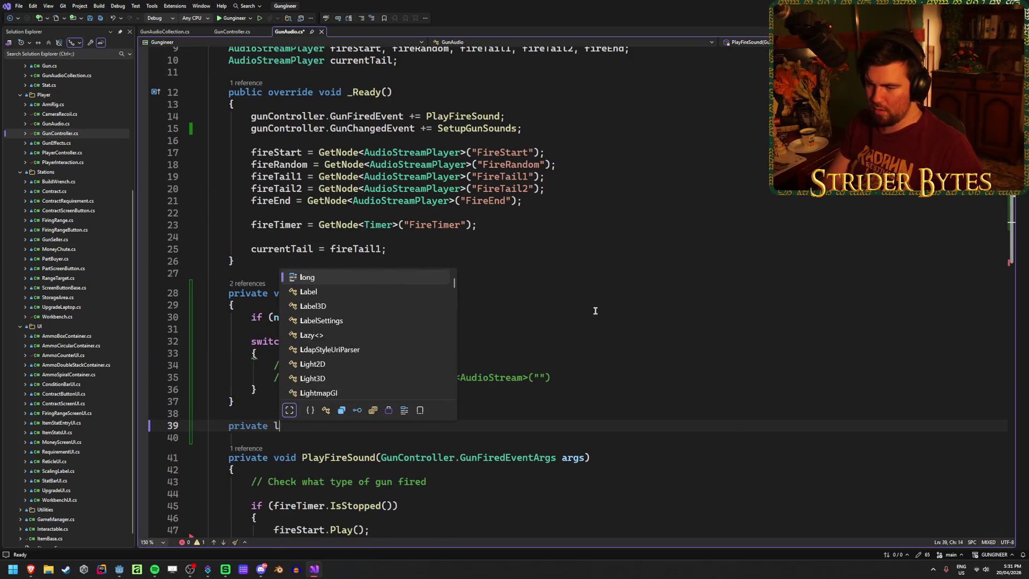
key(BackSpace)
text(void Load)
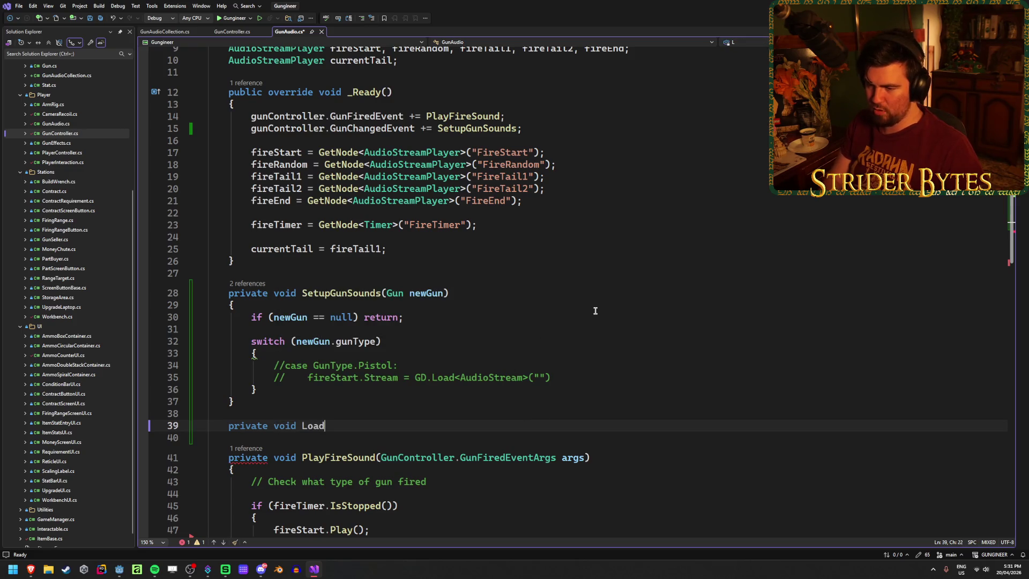
text(AudioColle)
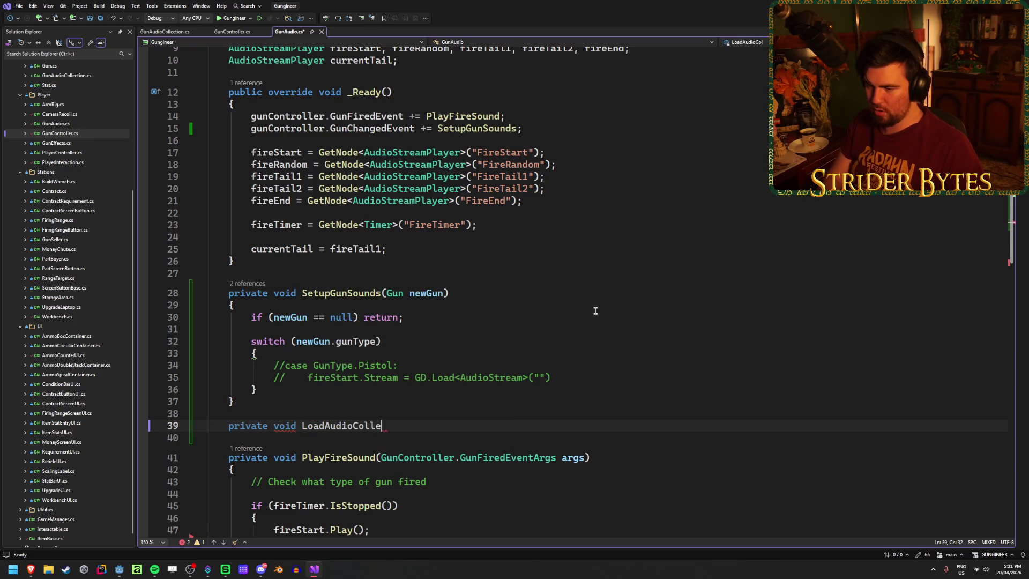
text(ction()
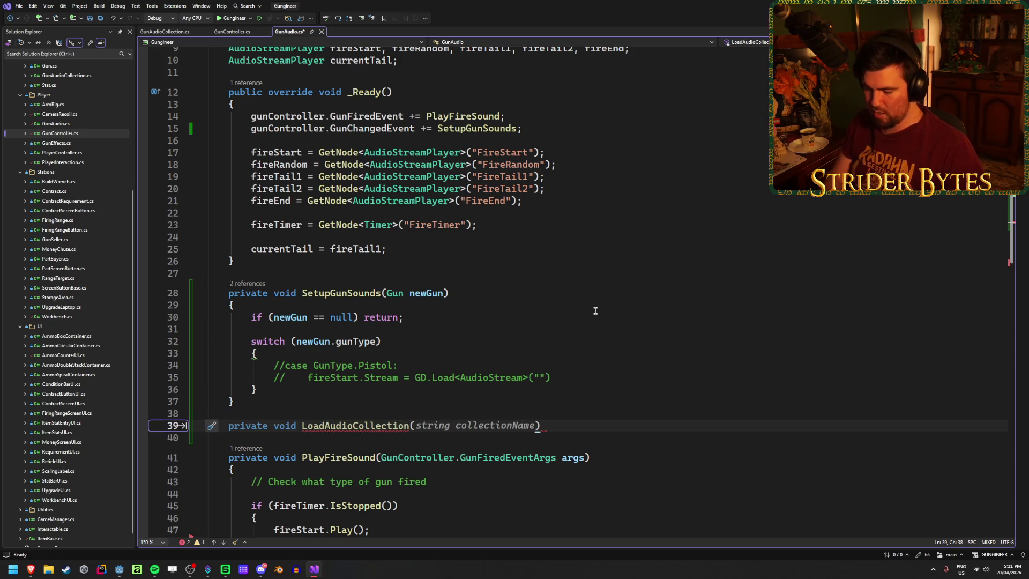
text(GunAudioCollection)
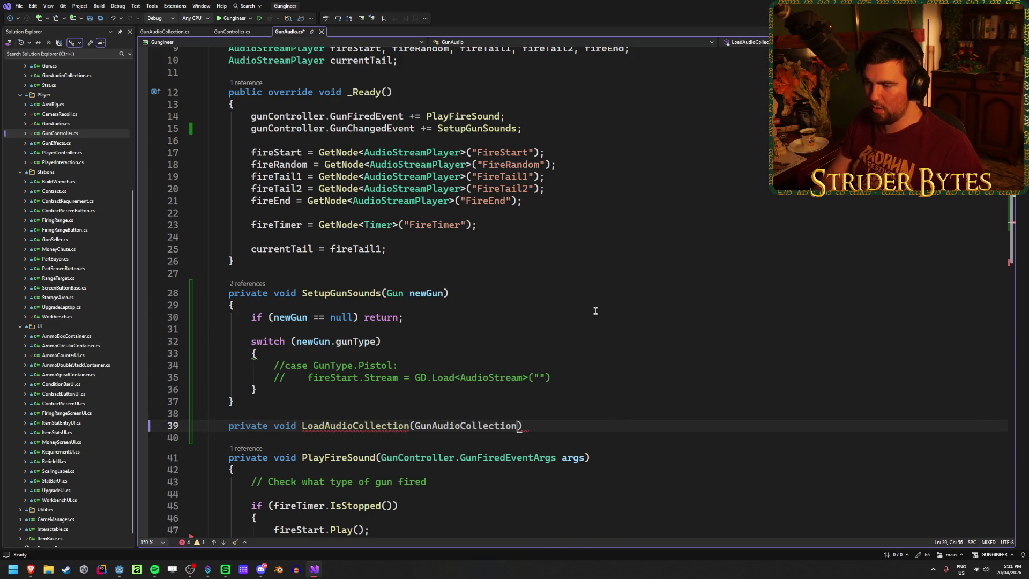
text( collection)
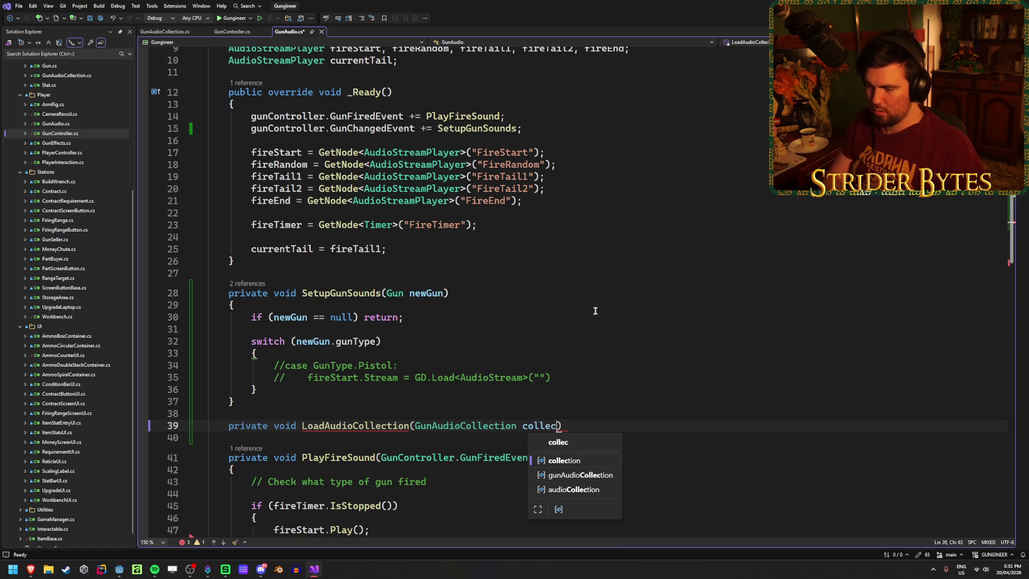
text())
key(Return)
text({)
key(Return)
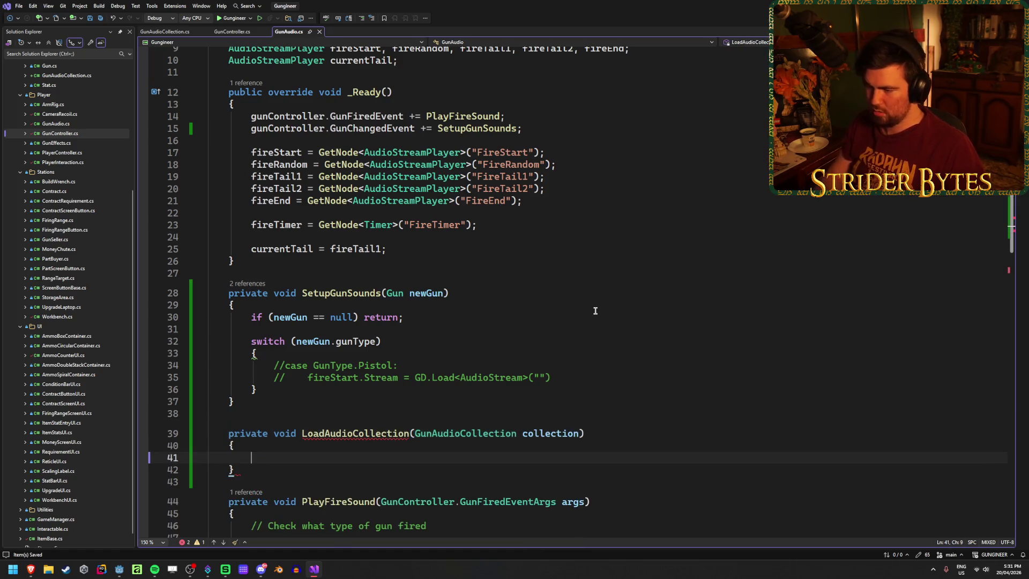
key(ctrl+s)
scroll(514, 348, down, 3)
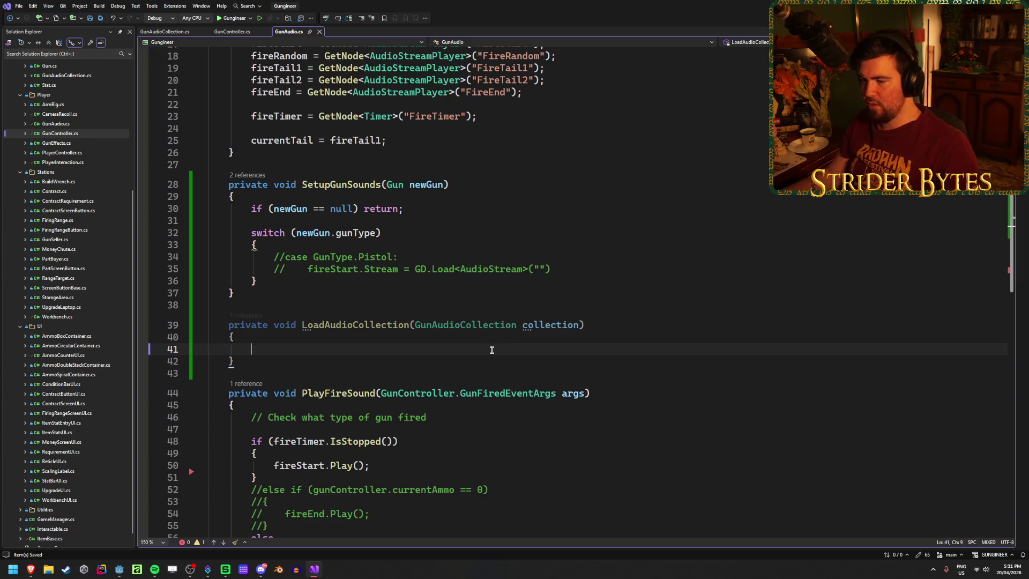
scroll(491, 352, up, 5)
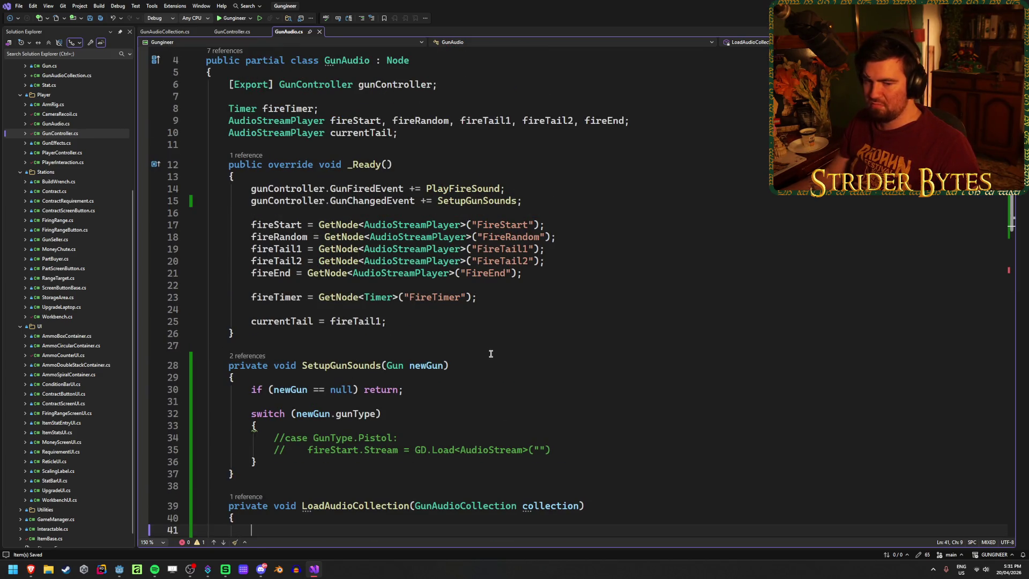
scroll(491, 353, down, 3)
scroll(491, 353, up, 3)
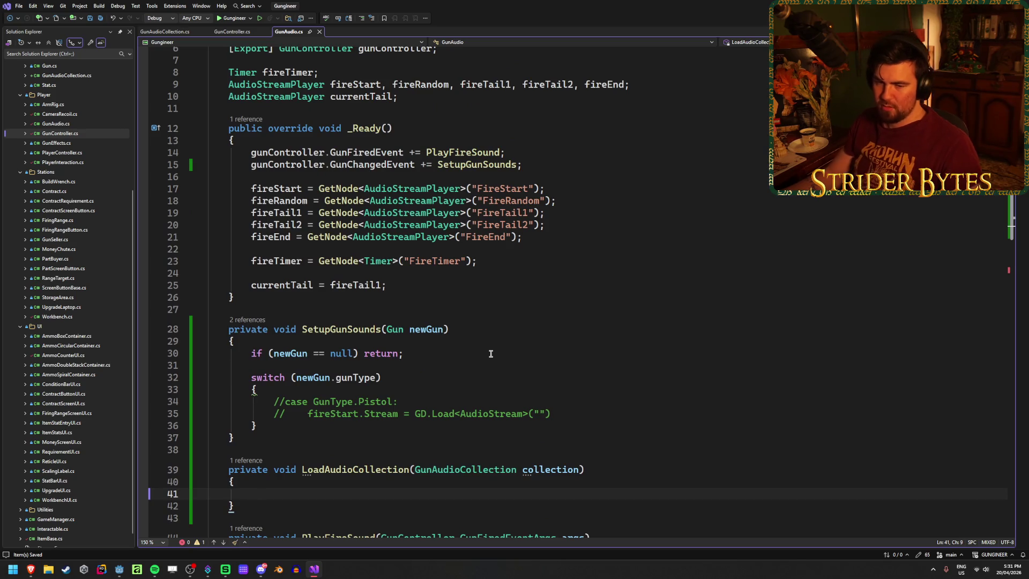
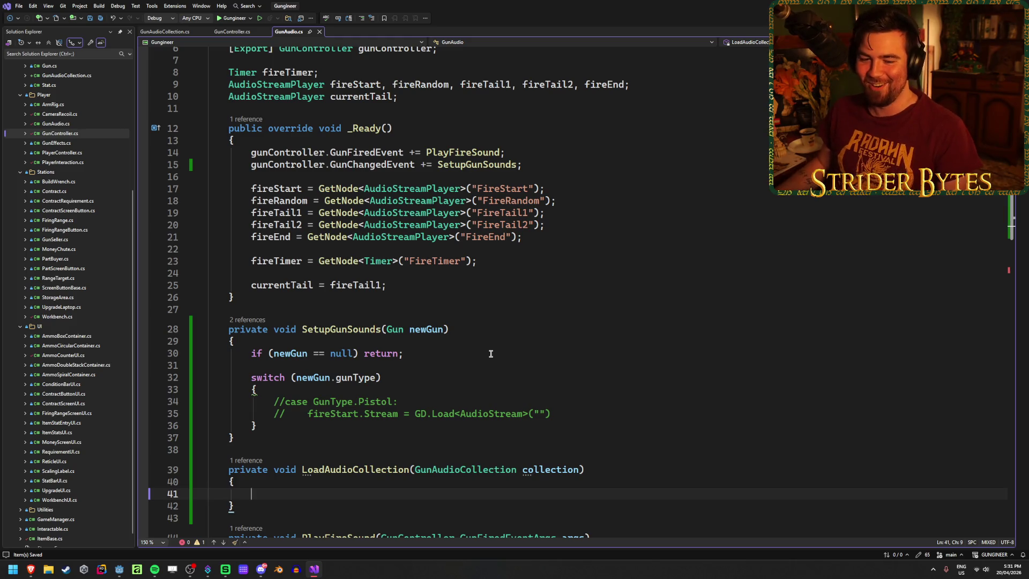
Step: Assign fireStart.Stream and fireRandom.Stream from the matching collection fields in LoadAudioCollection
scroll(354, 395, down, 3)
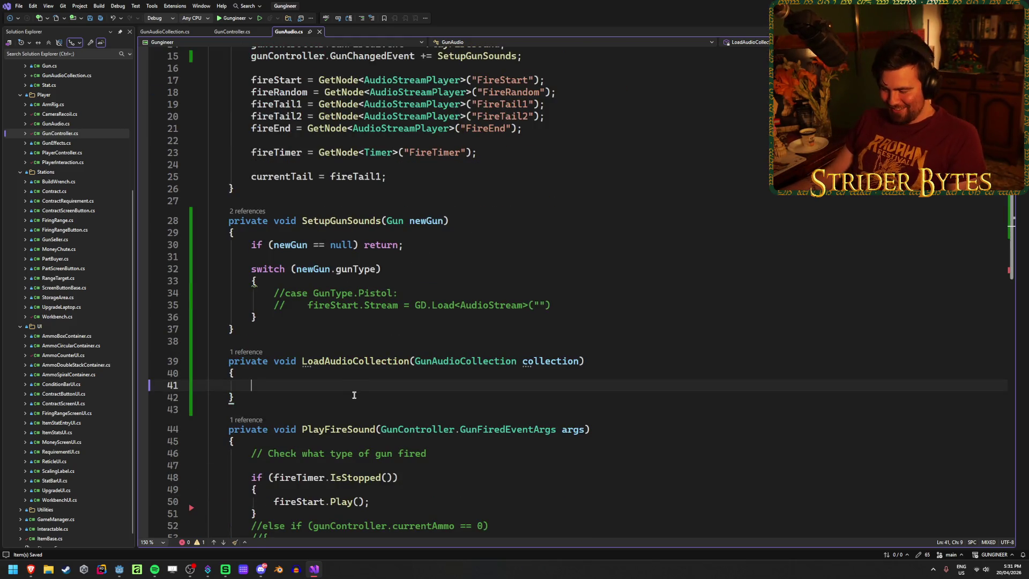
scroll(577, 282, up, 3)
scroll(578, 274, down, 2)
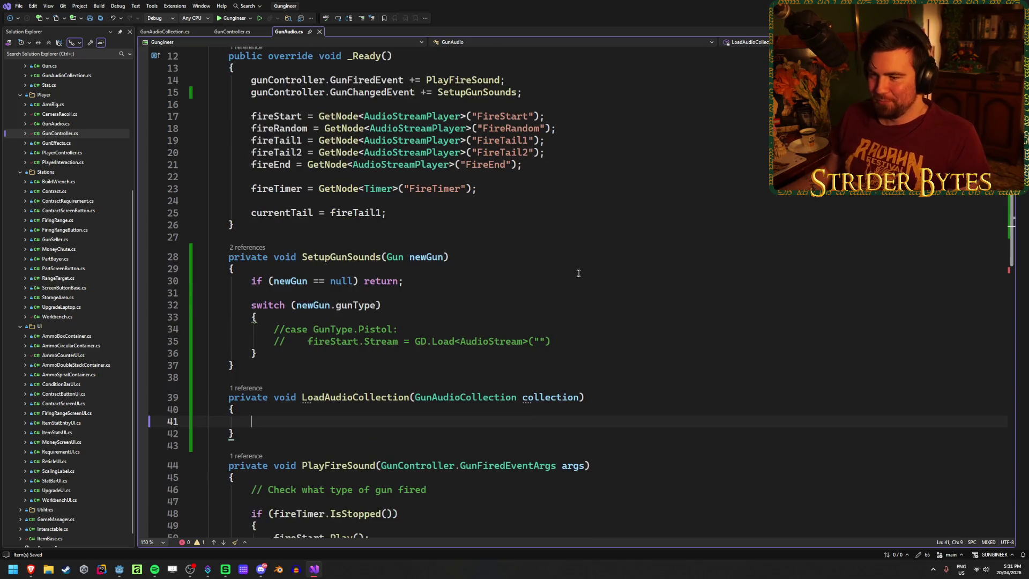
text(fireStart)
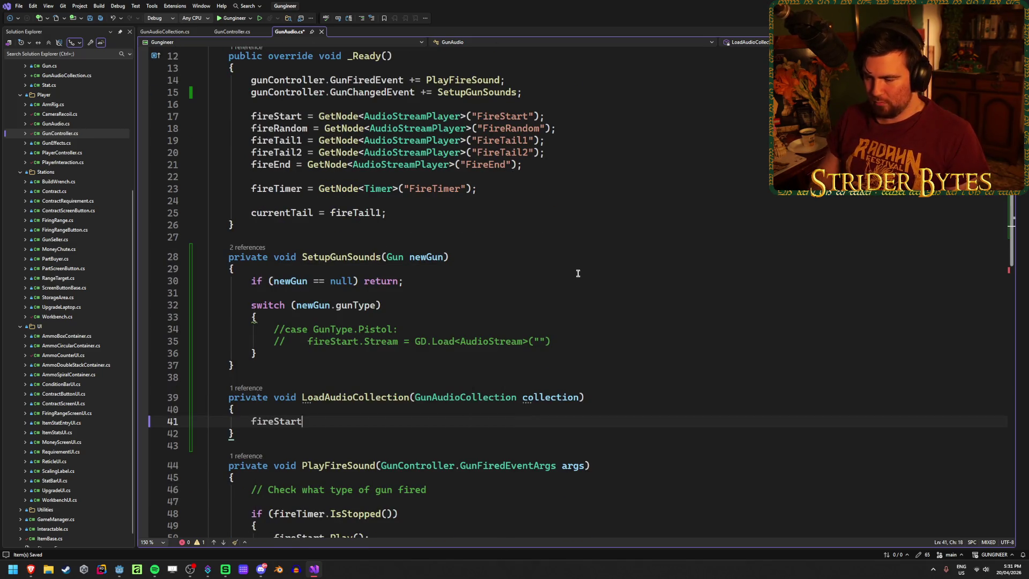
text(.St)
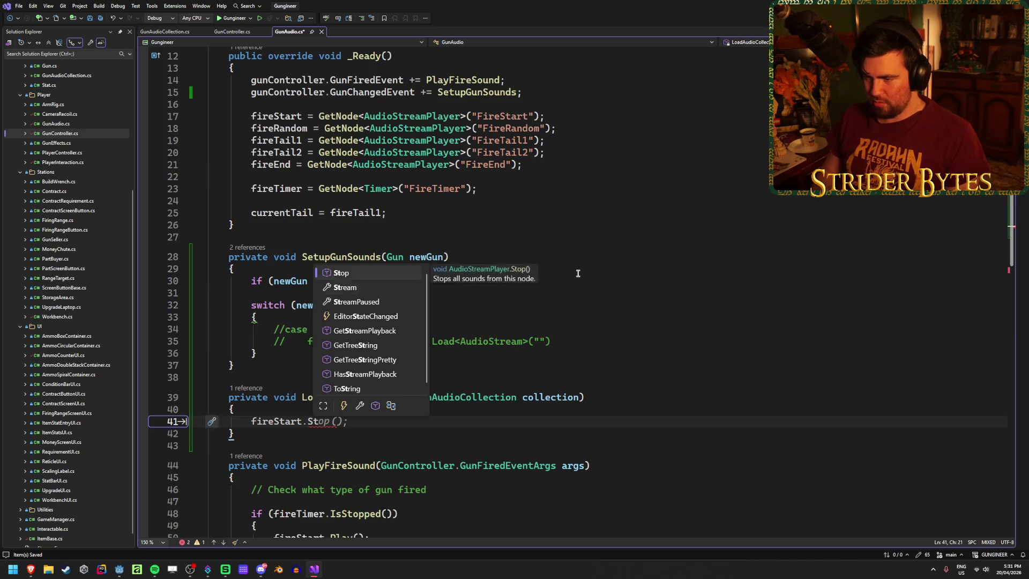
text(ream = collection.)
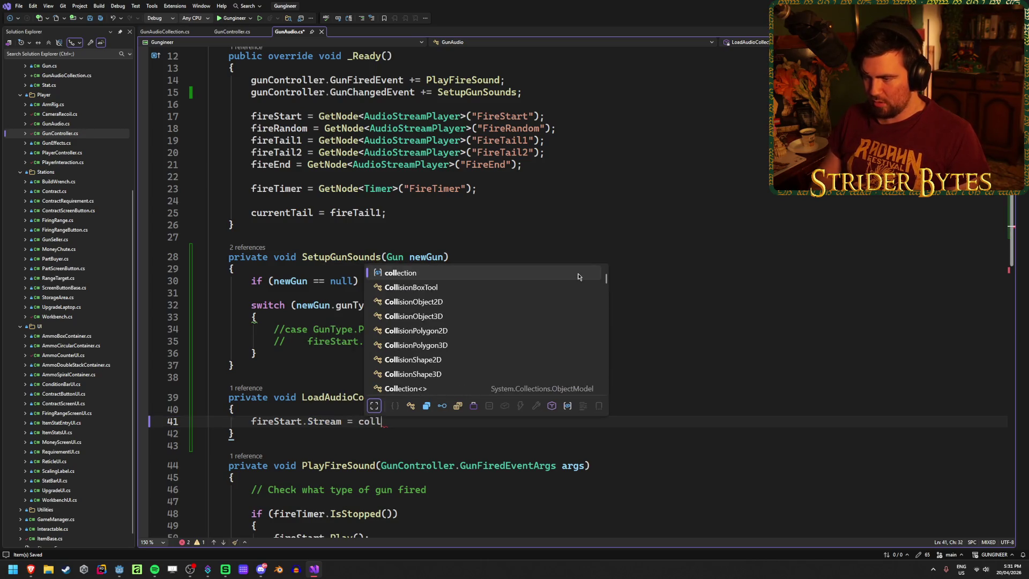
text(fir)
key(Tab)
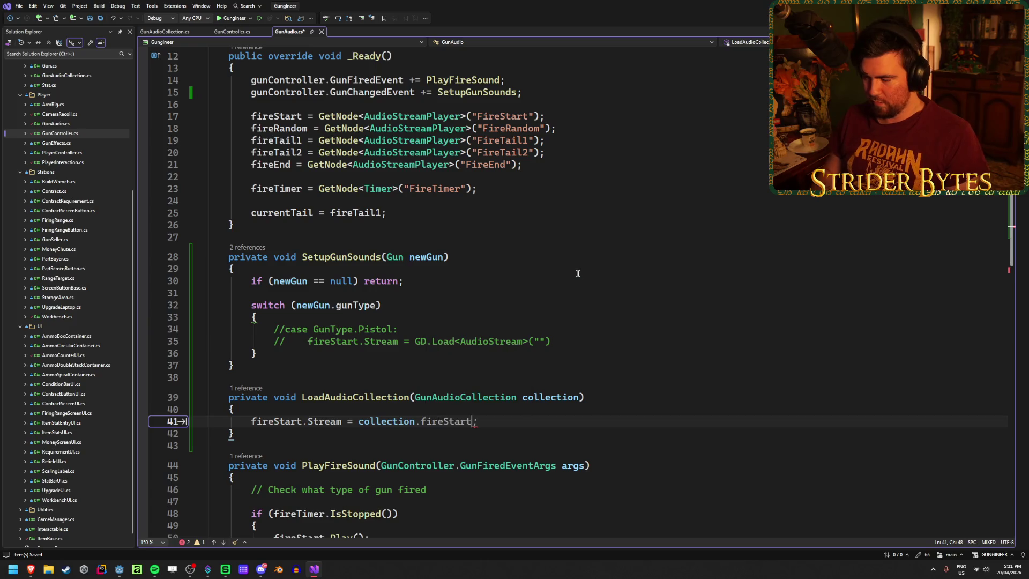
text(.st)
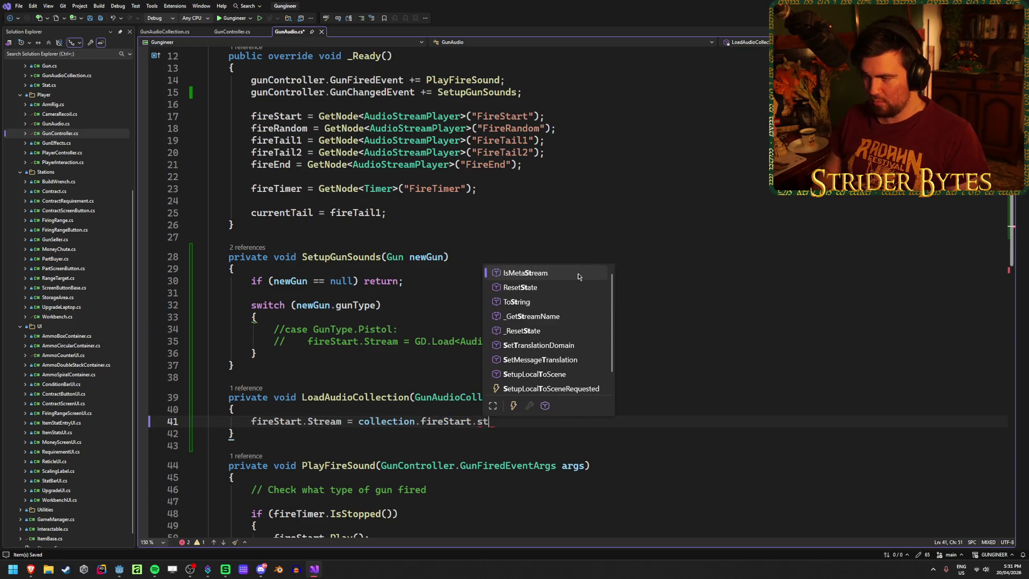
text(rea)
key(BackSpace)
key(BackSpace)
key(BackSpace)
text(;)
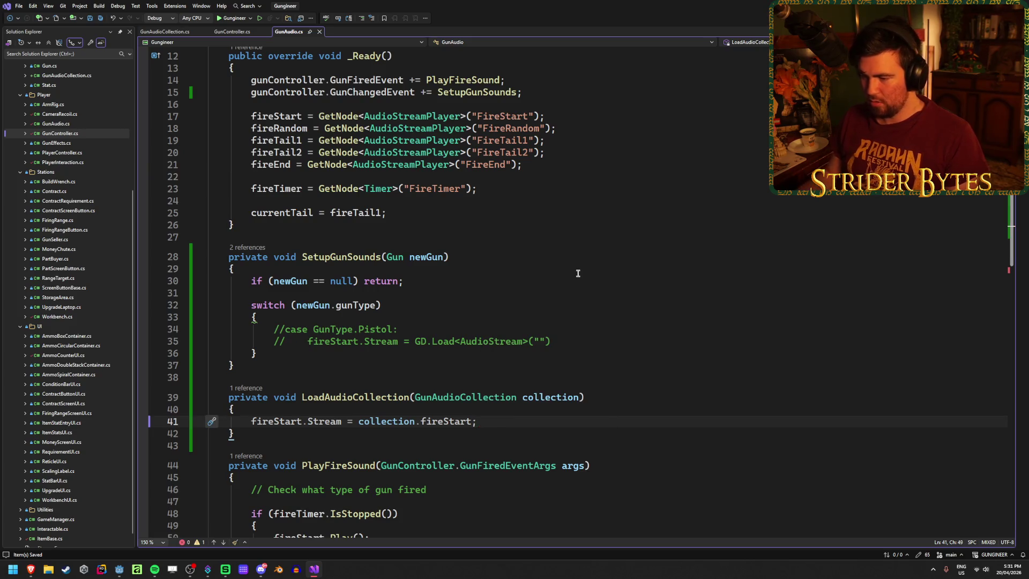
key(Return)
text(fireS)
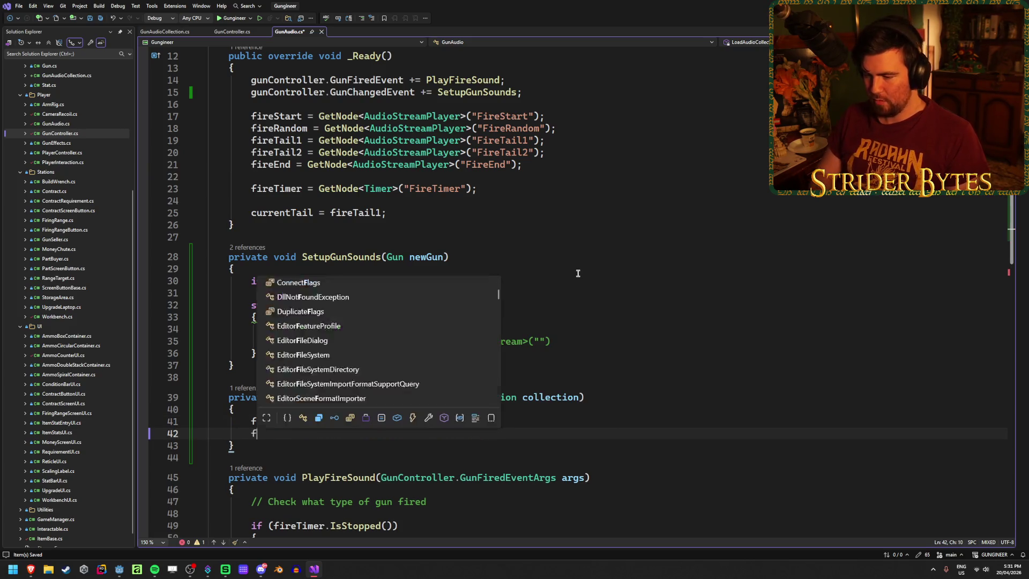
key(BackSpace)
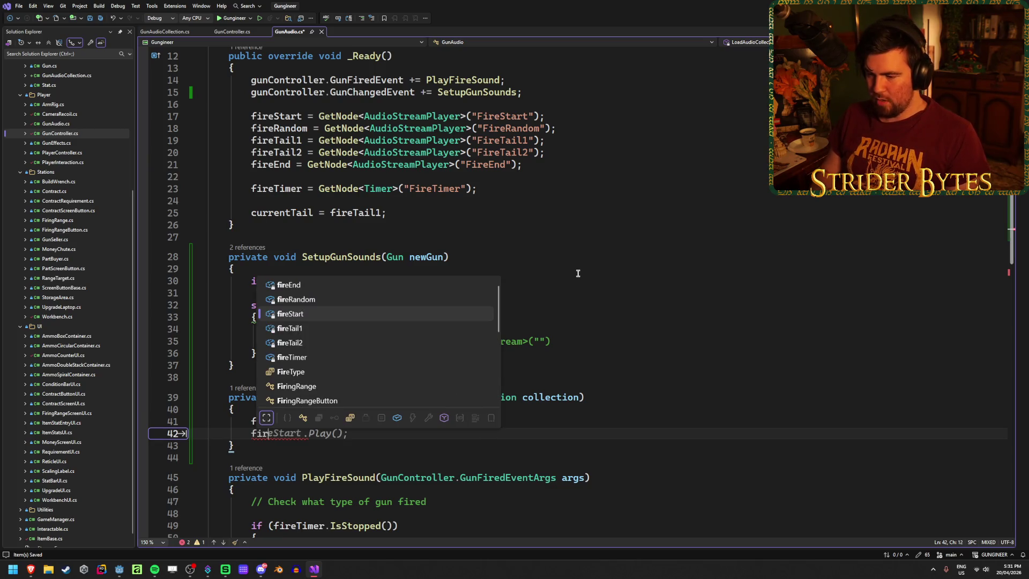
text(erand)
key(Tab)
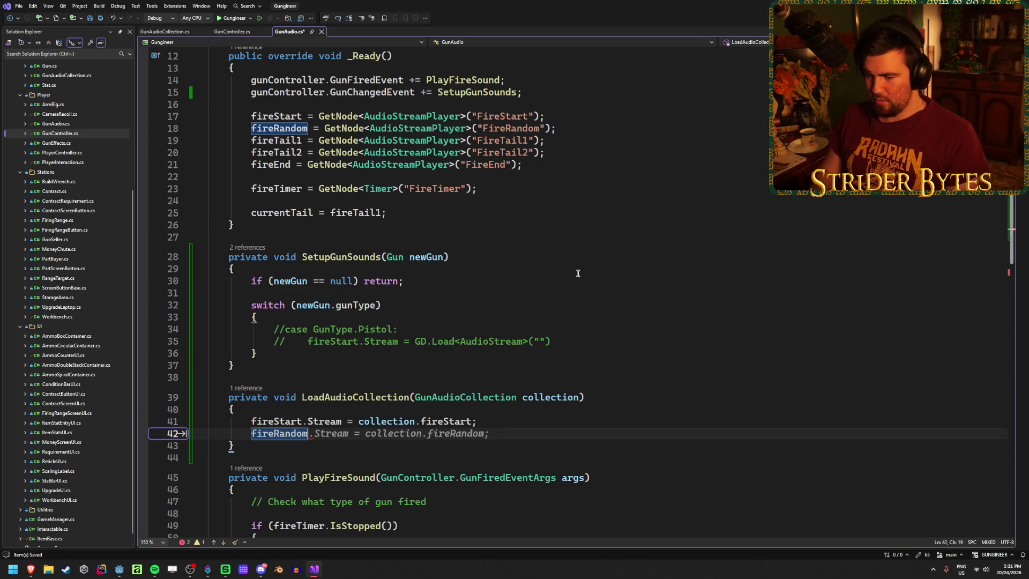
key(Tab)
Step: Add the line fireTail1.Stream = collection.fireTail
key(Return)
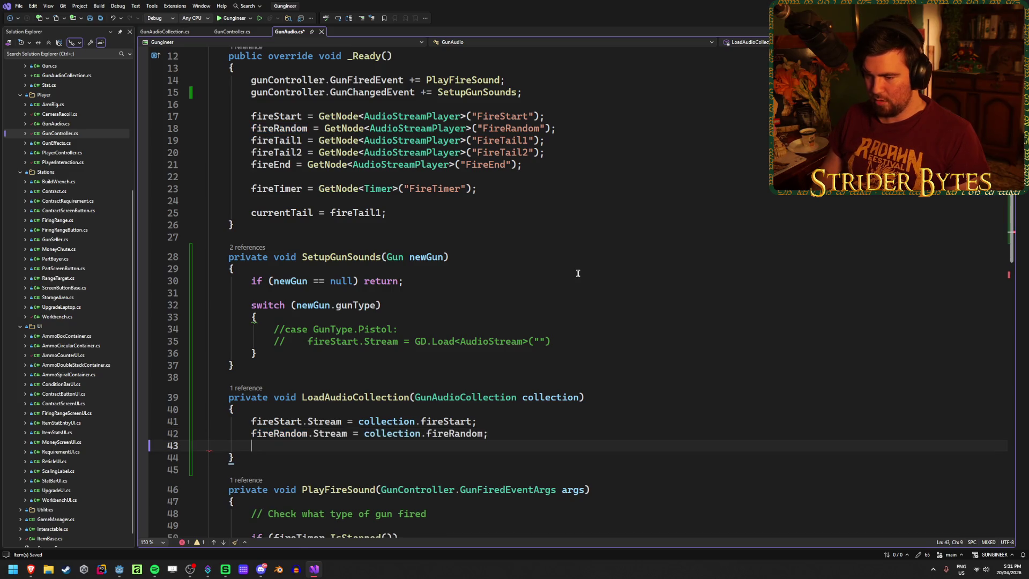
text(fire)
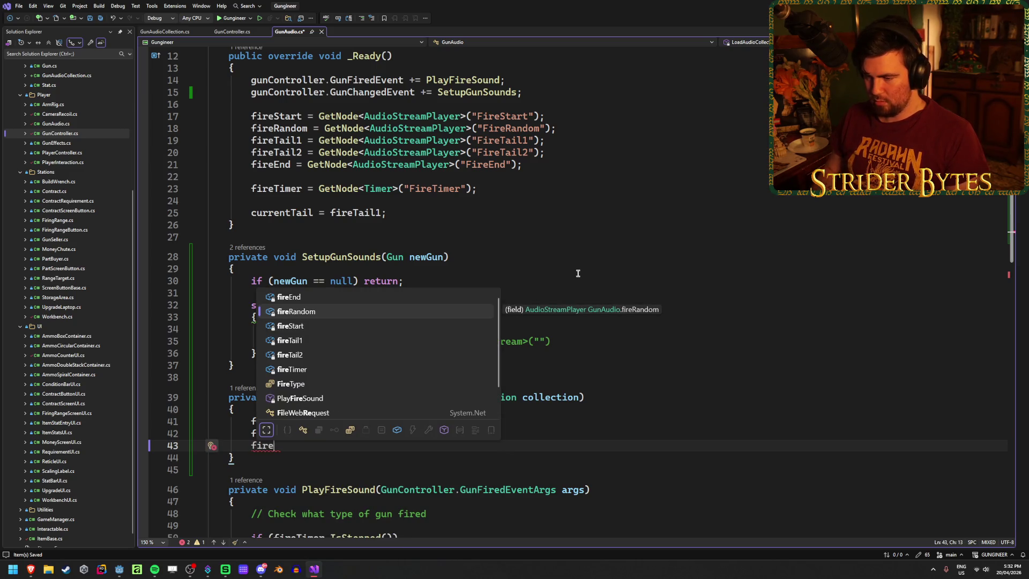
key(Down)
key(Down)
key(Tab)
text(.s)
key(Tab)
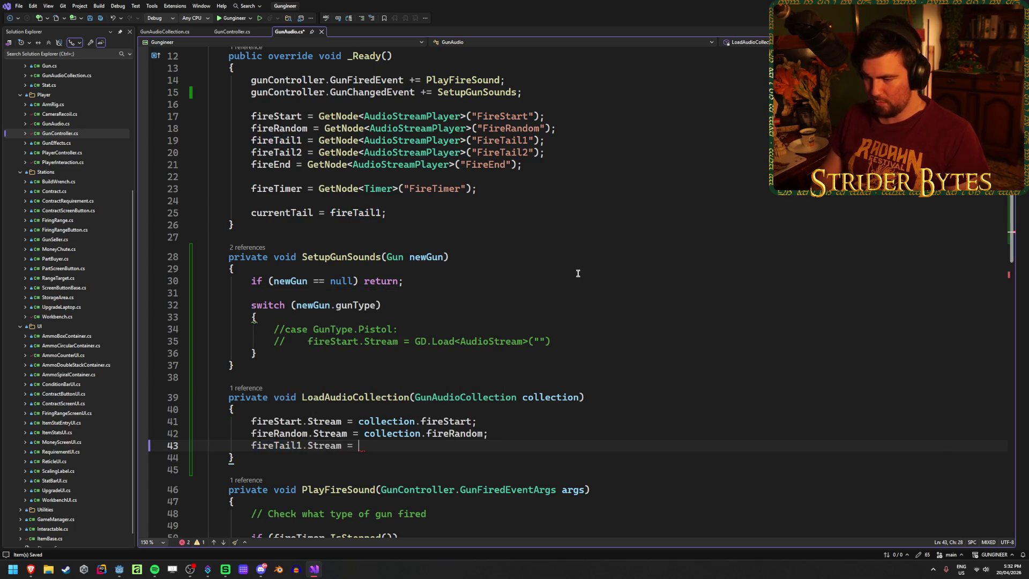
text(coll)
key(Tab)
text(.fireT)
key(Tab)
Step: Assign fireTail2 from collection.fireTail and fireEnd from collection.fireEnd, then save GunAudio.cs
key(Return)
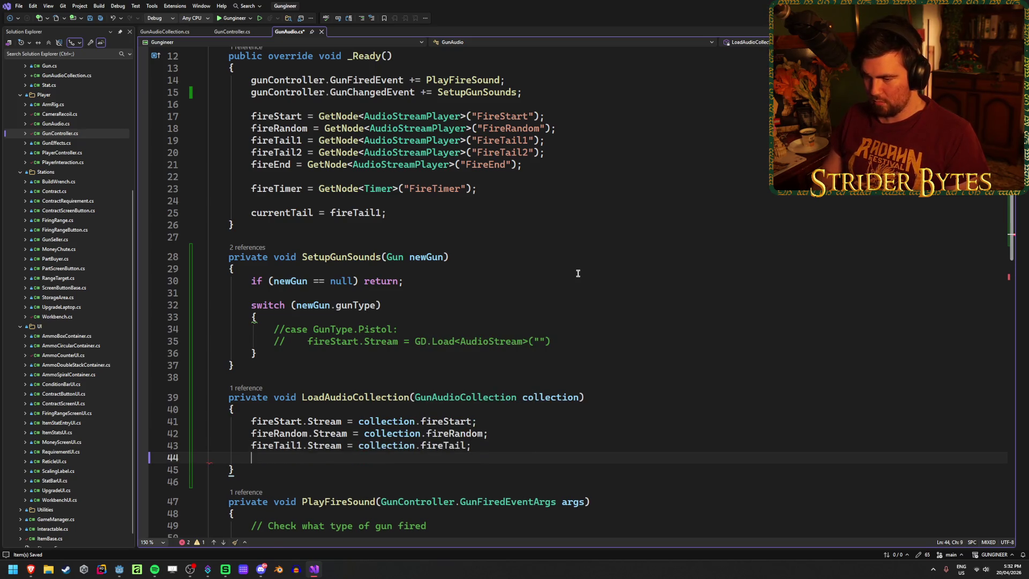
text(fireTail)
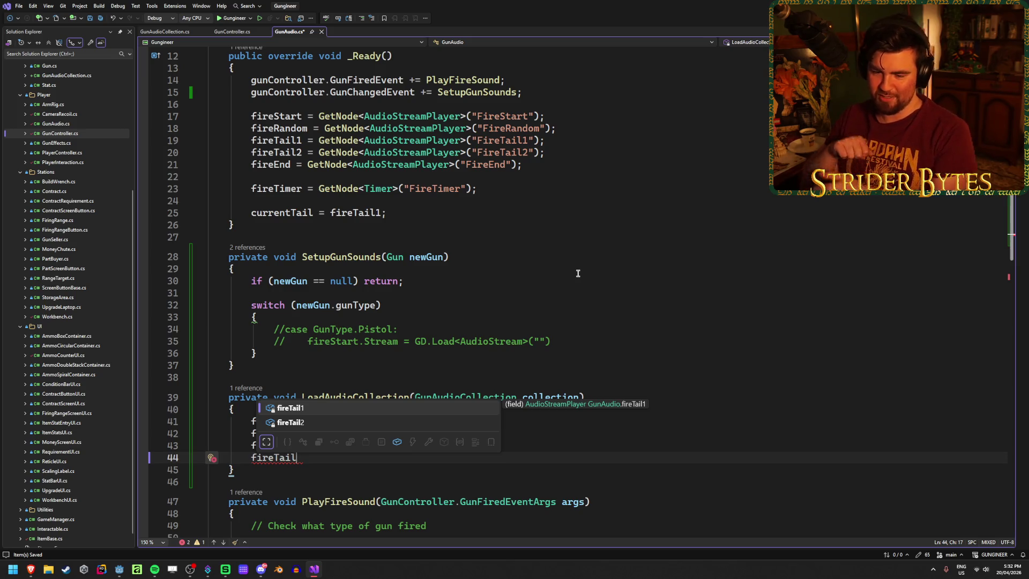
text(2.Stream = )
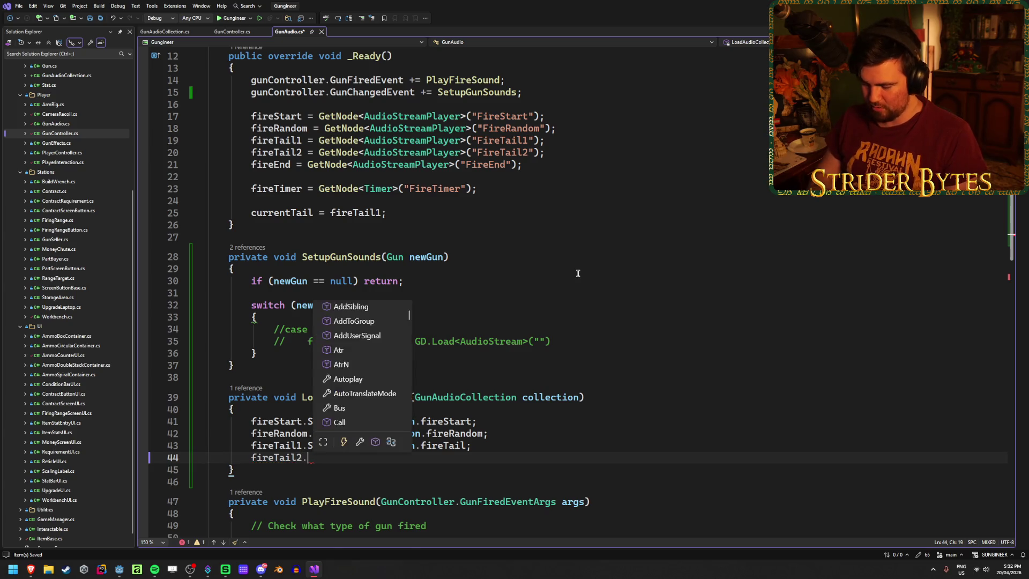
text(co)
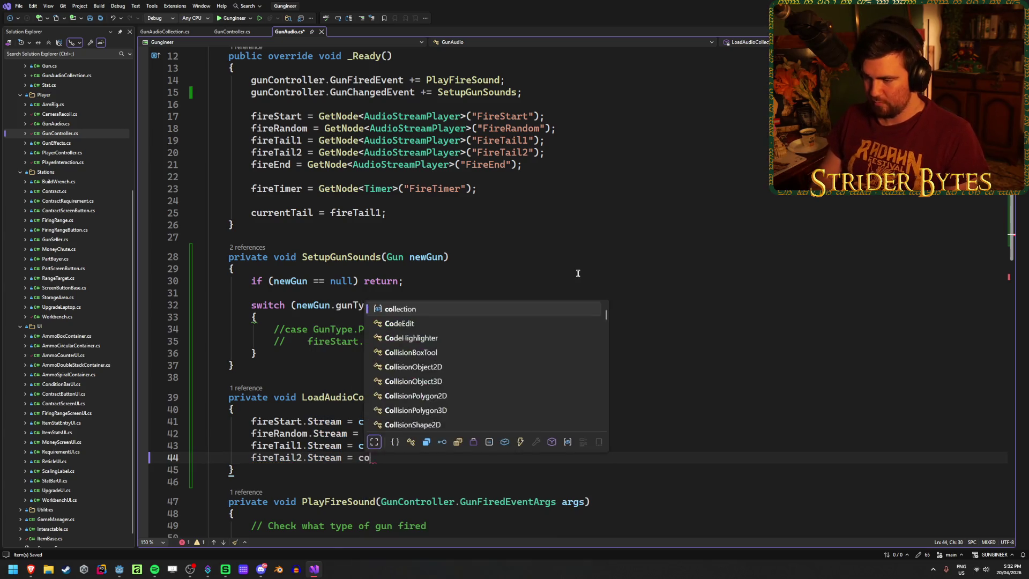
text(llection.firetr)
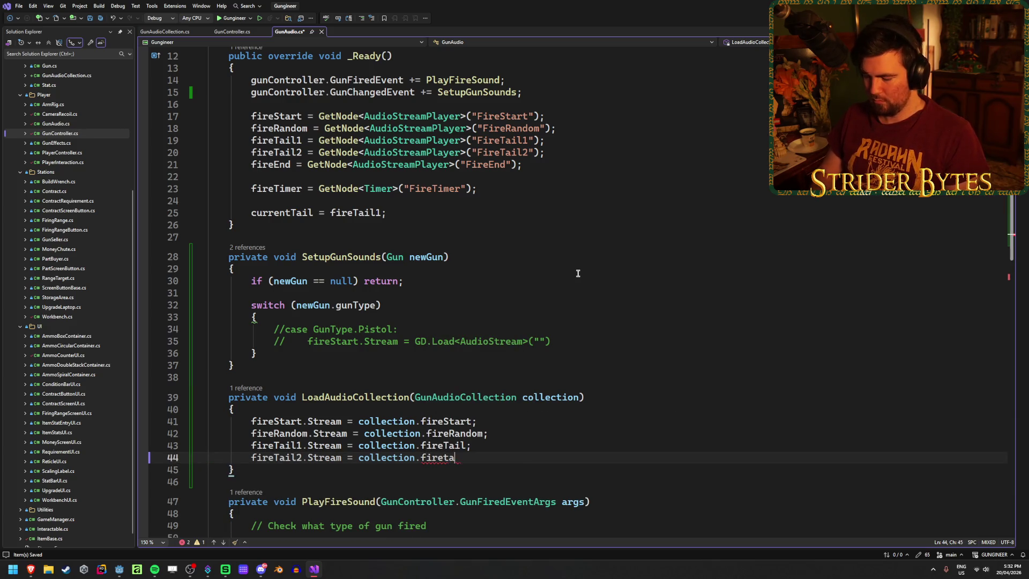
text(;)
key(ctrl+s)
key(BackSpace)
text(T)
key(End)
key(Return)
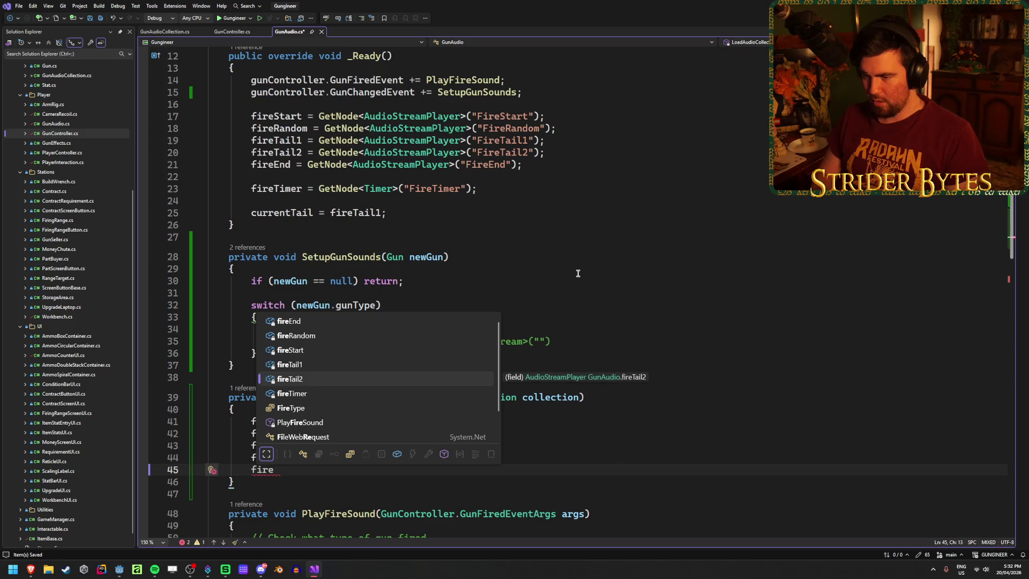
key(Down)
text(ireEnd)
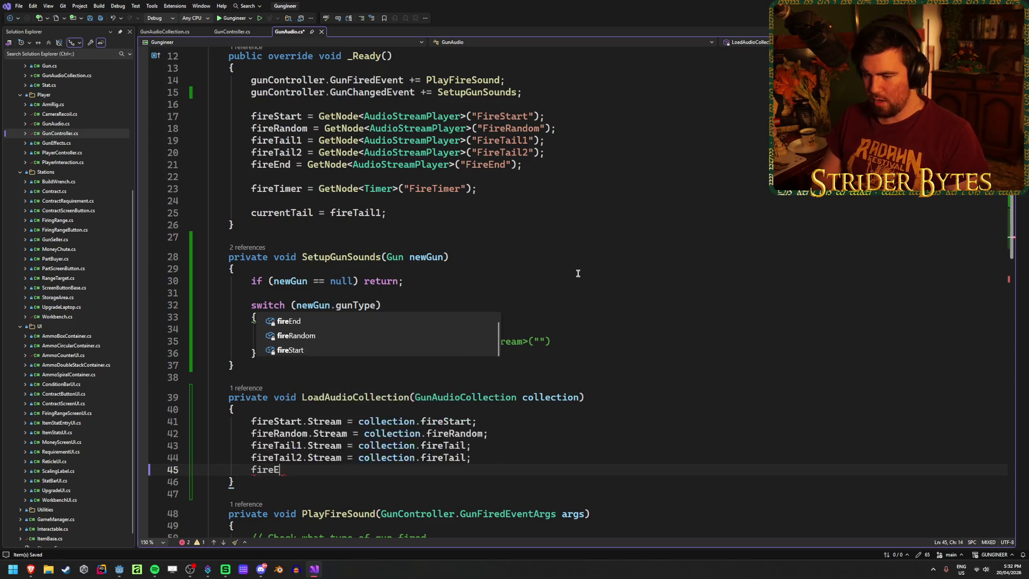
key(Tab)
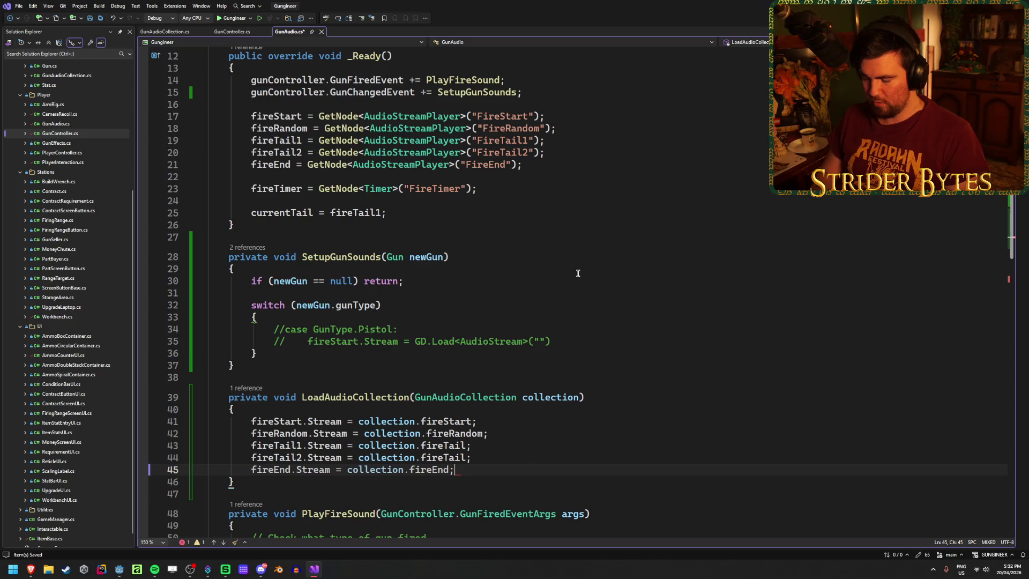
key(Return)
key(Return)
key(ctrl+s)
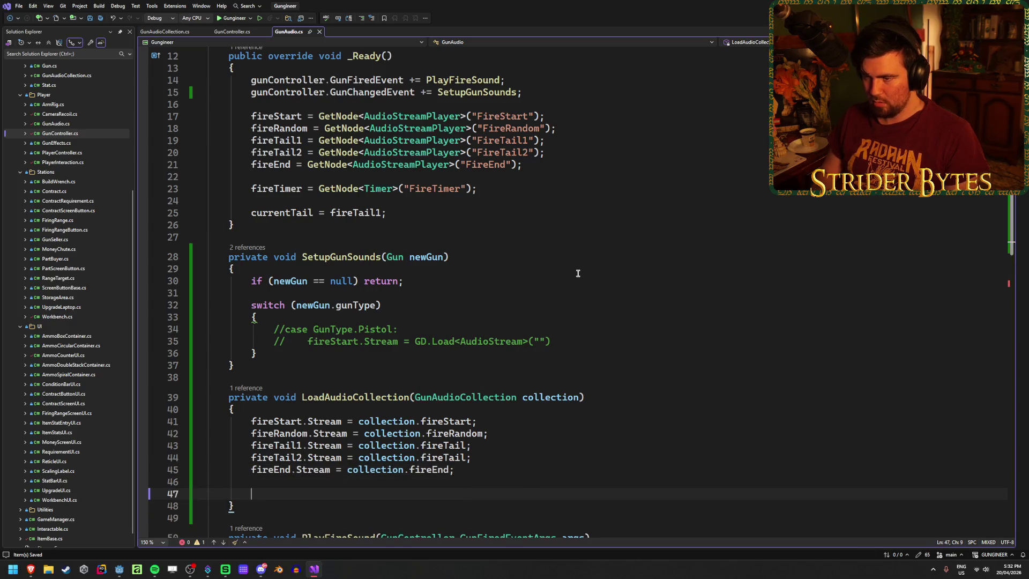
Step: Delete the blank lines after the fireEnd assignment, review GunAudio.cs, and return to Godot
scroll(577, 273, up, 4)
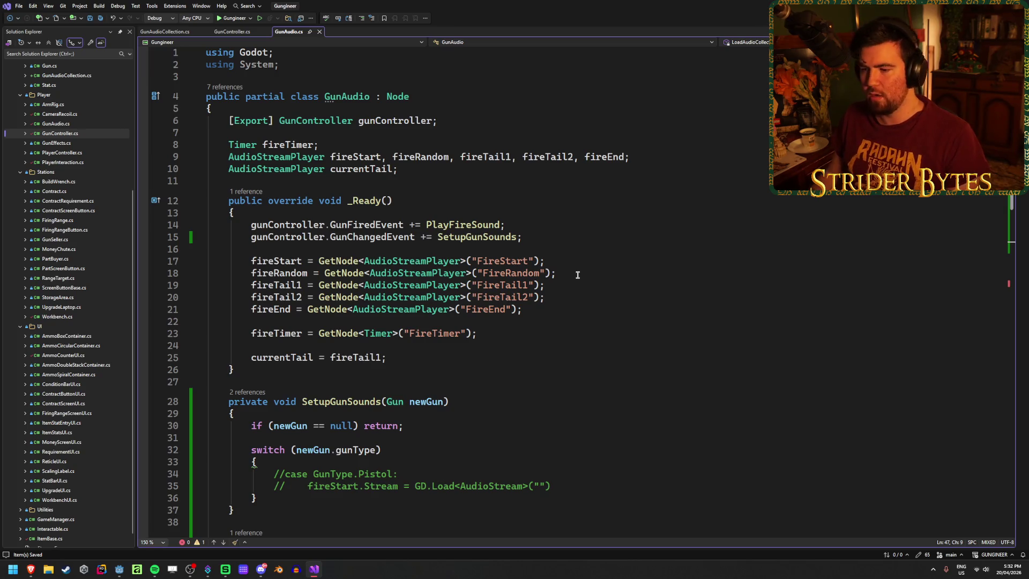
scroll(540, 280, down, 7)
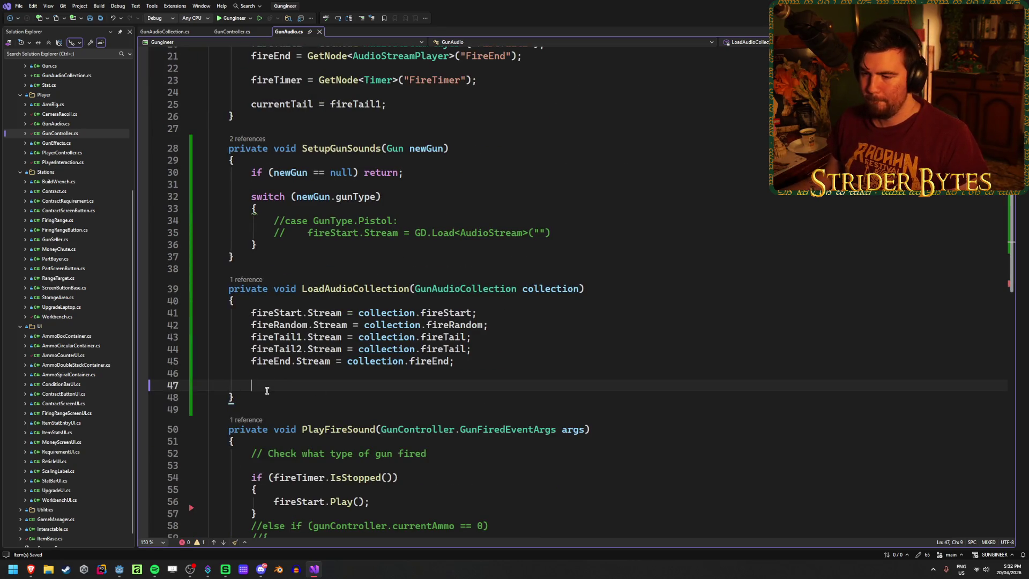
key(BackSpace)
key(BackSpace)
key(BackSpace)
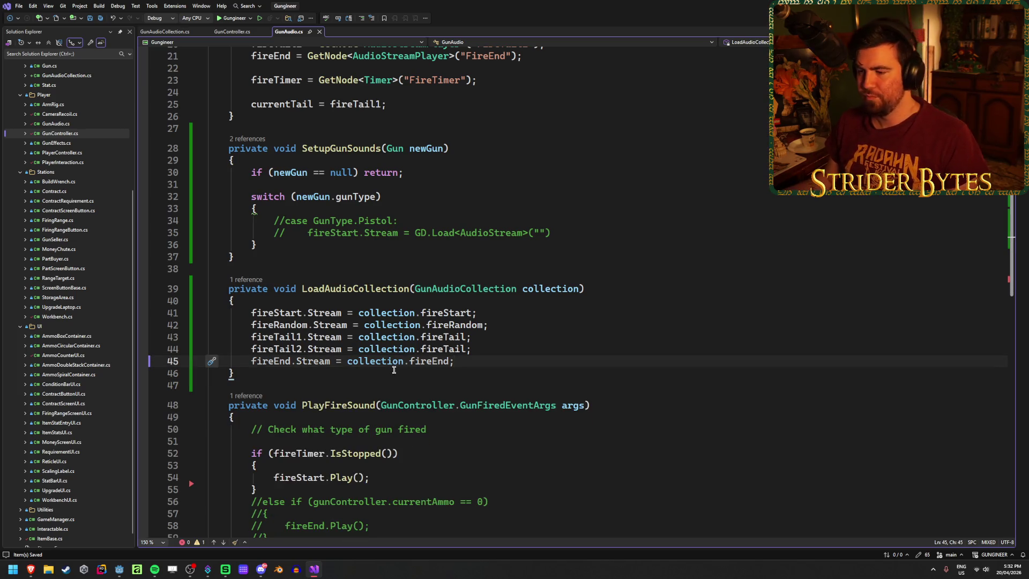
scroll(549, 352, up, 2)
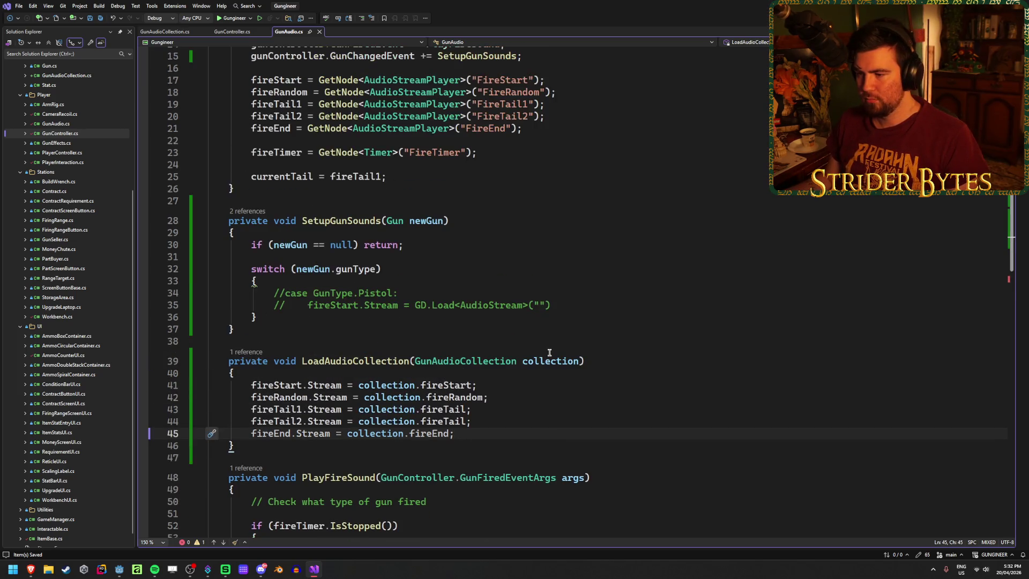
scroll(549, 352, up, 2)
scroll(547, 352, down, 4)
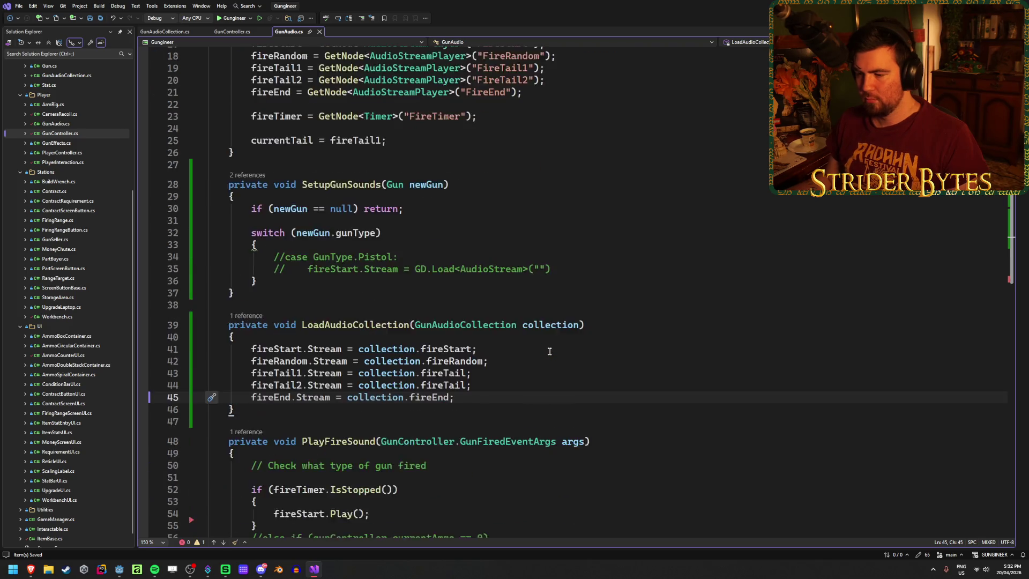
scroll(529, 341, up, 3)
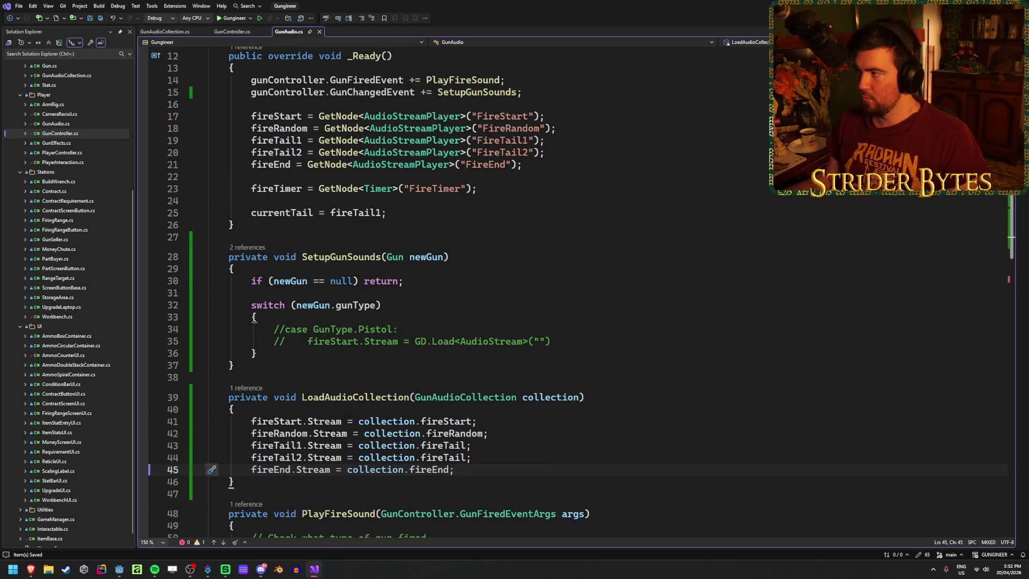
key(alt+Tab)
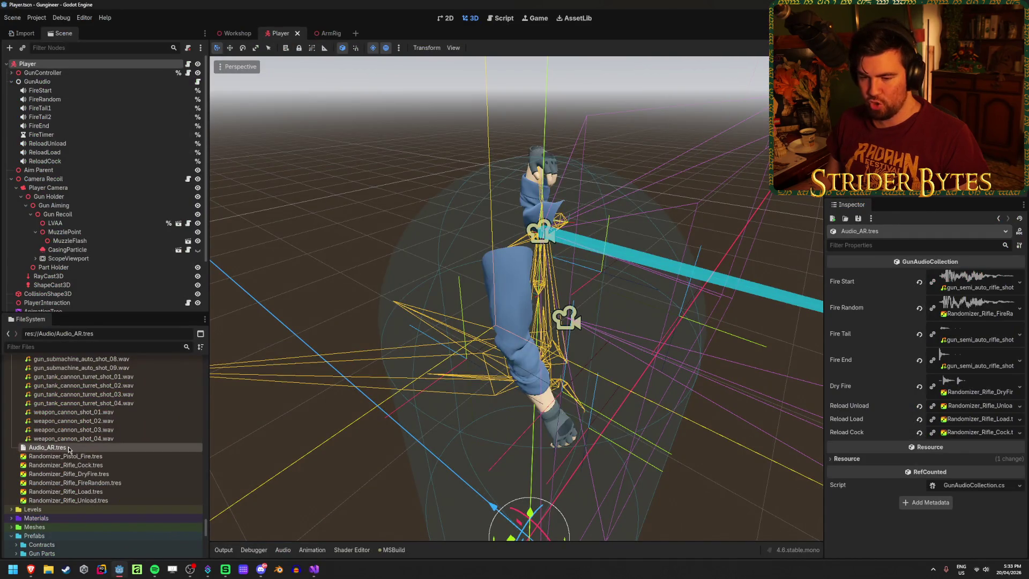
Step: Duplicate Audio_AR.tres as Audio_Shotgun.tres and open it in the inspector
key(ctrl+d)
click(449, 279)
key(BackSpace)
key(BackSpace)
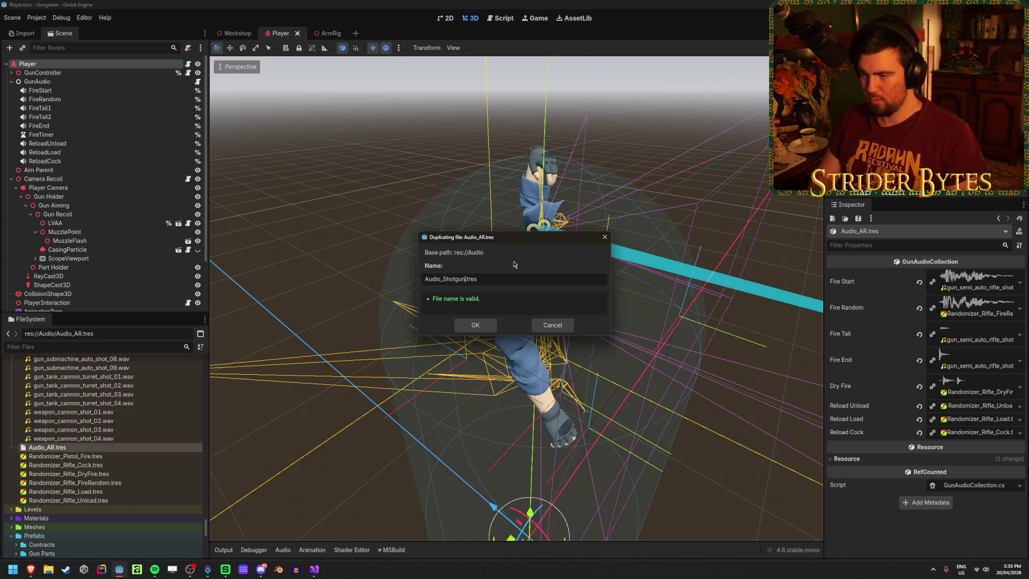
key(Return)
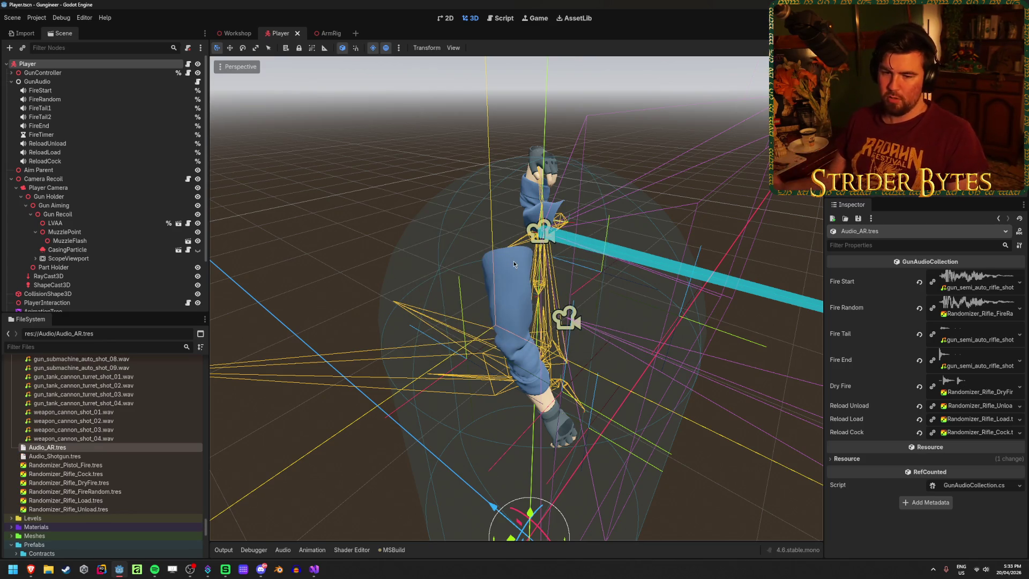
click(112, 457)
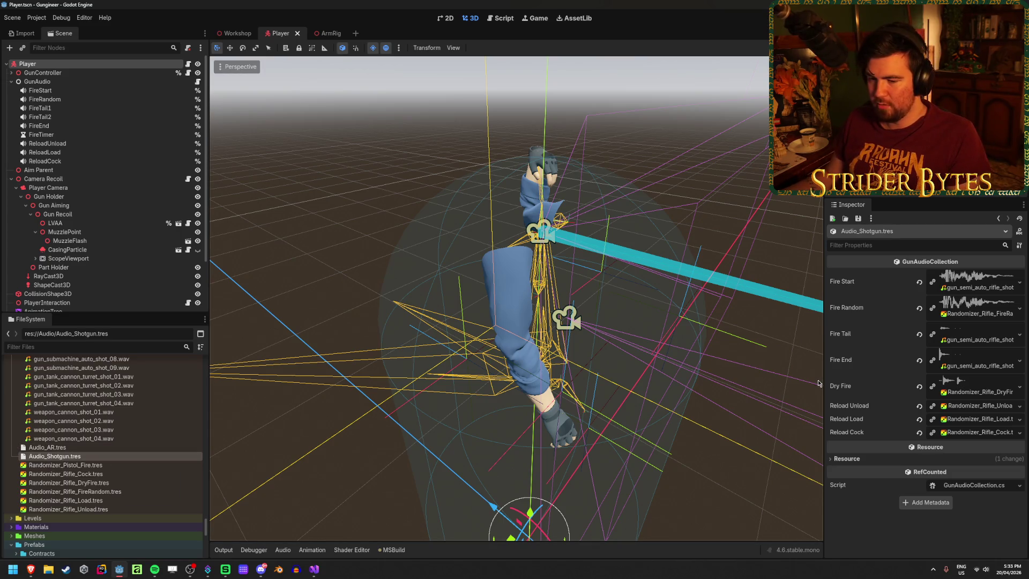
scroll(135, 442, up, 3)
scroll(135, 442, down, 5)
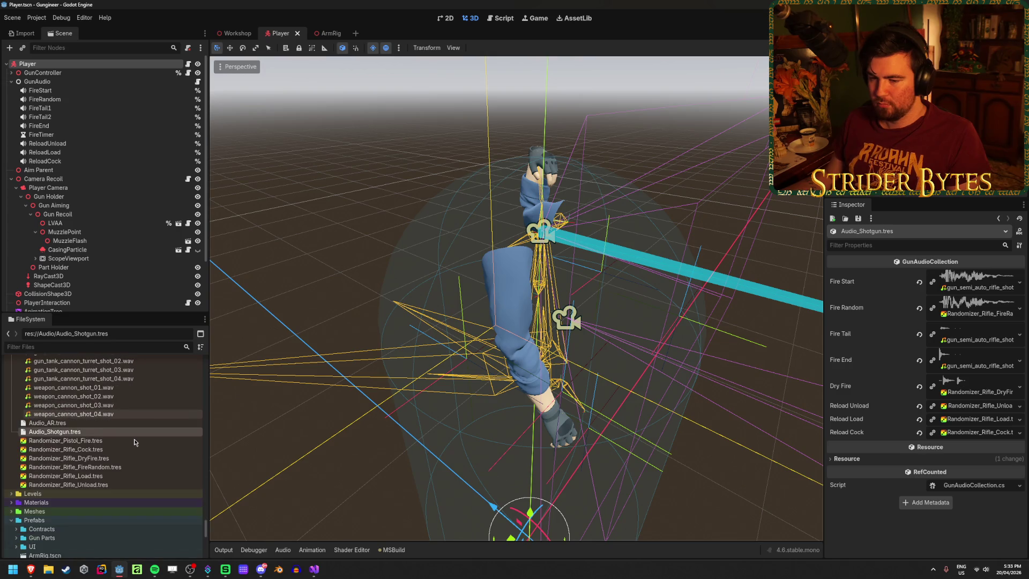
Step: Duplicate Randomizer_Rifle_DryFire.tres and name the copy Randomizer_Shotgun_FireRandom.tres
click(107, 458)
key(ctrl+d)
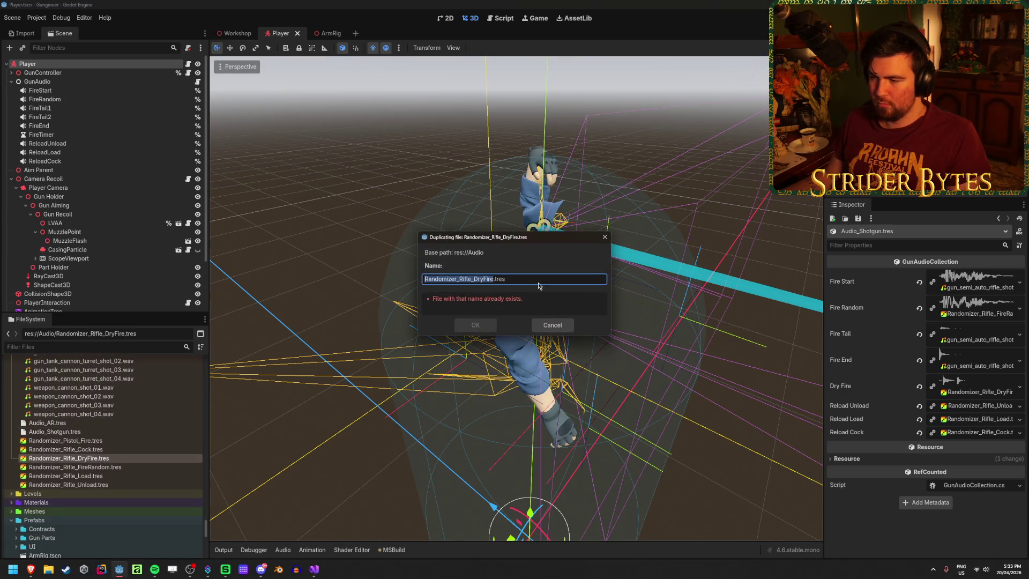
drag(492, 278, 468, 281)
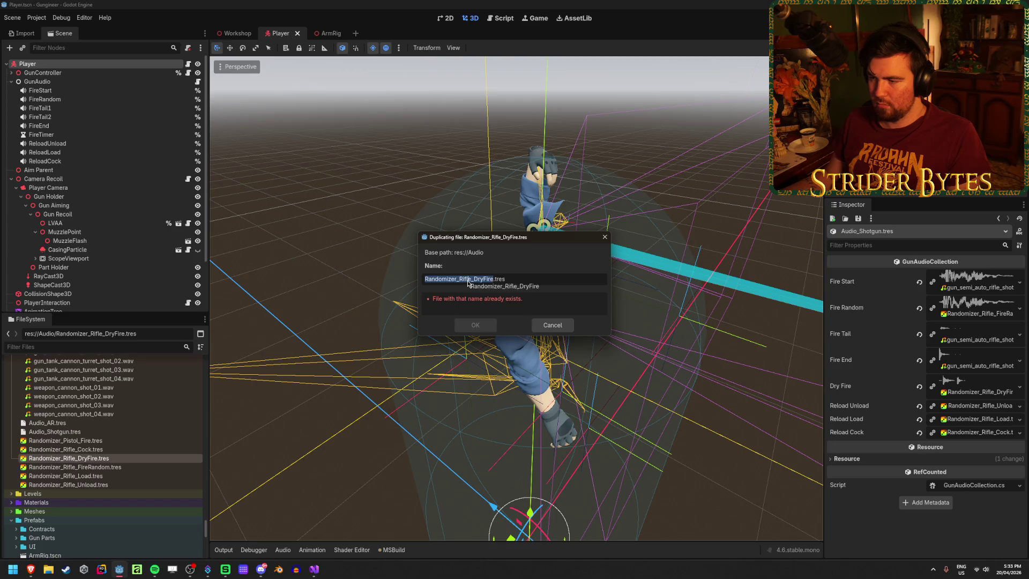
click(493, 279)
text(Shotgun)
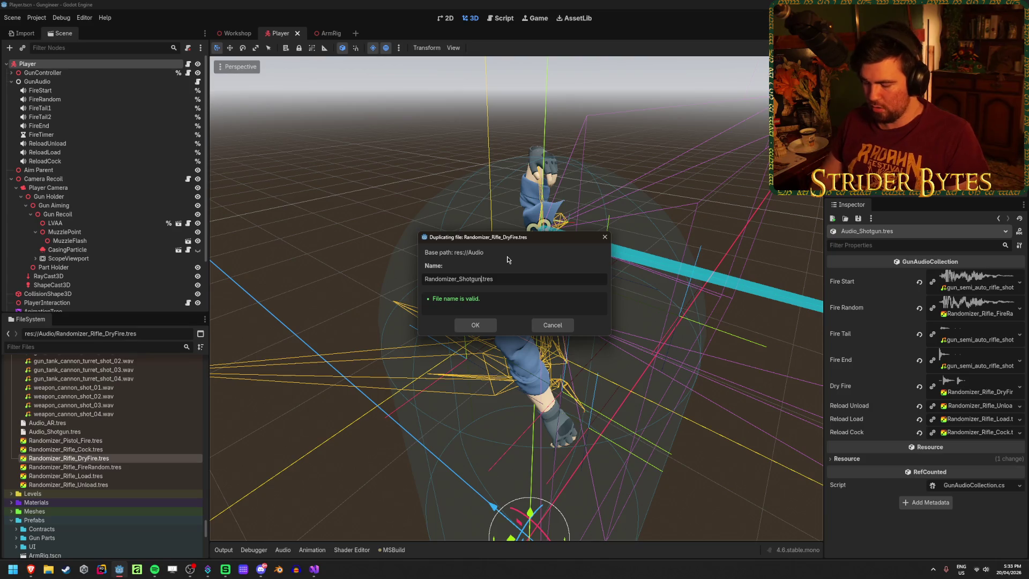
text(a)
key(Caps_Lock)
text(D)
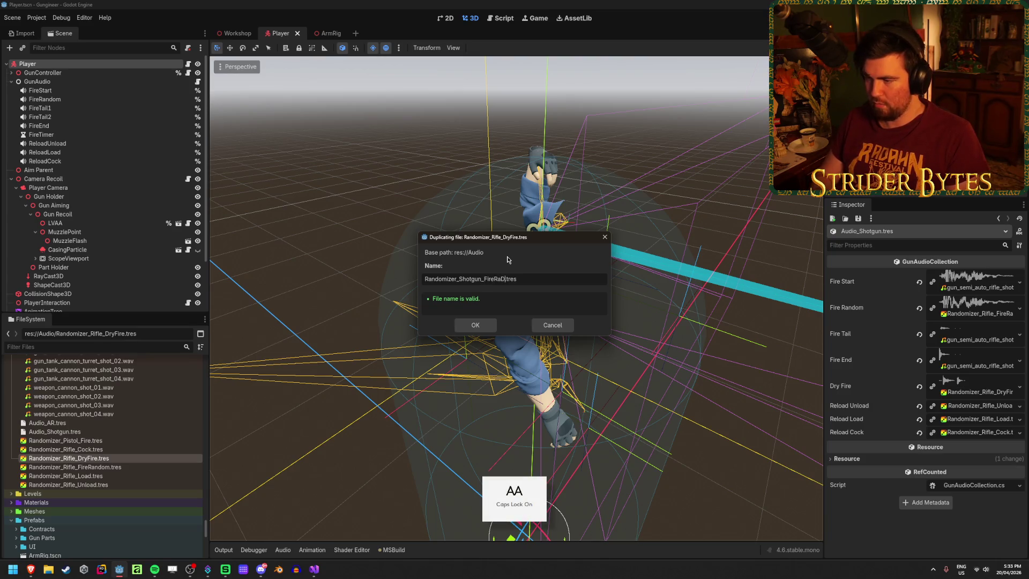
key(Return)
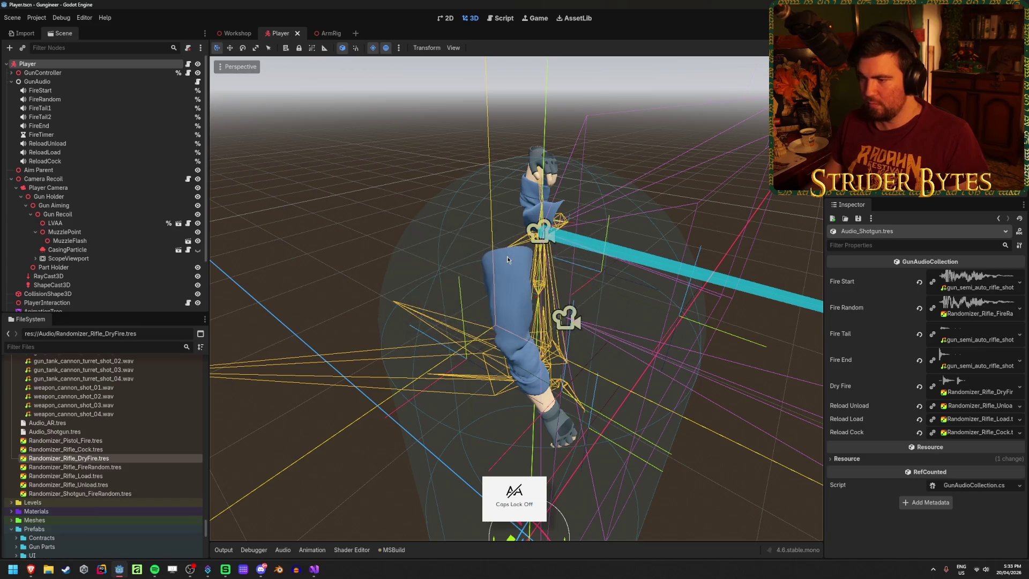
Step: Set Randomizer_Shotgun_FireRandom's four streams to gun_shotgun_shot_01–04.wav and save
click(134, 493)
scroll(143, 458, up, 5)
scroll(143, 459, up, 10)
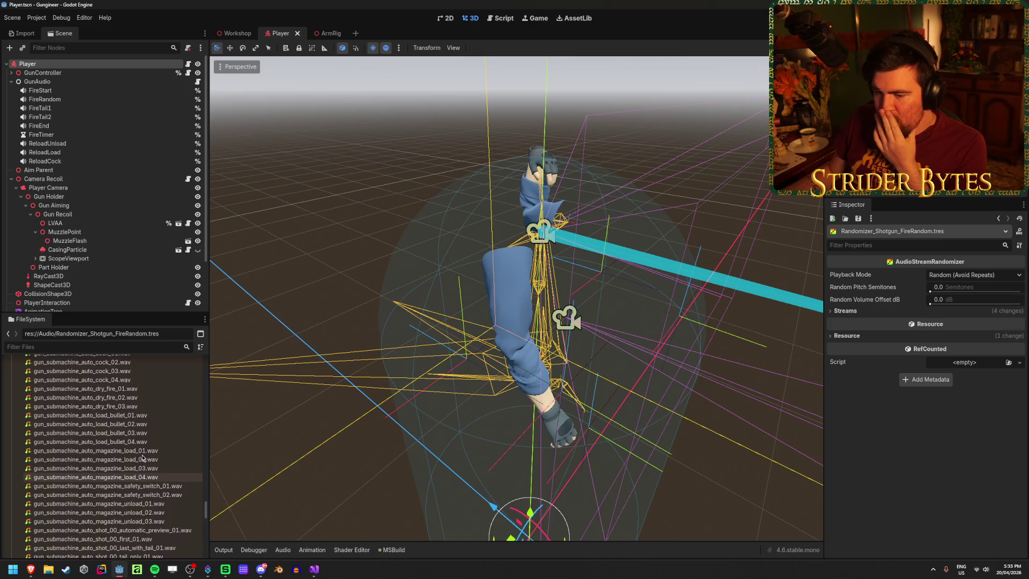
scroll(143, 458, down, 4)
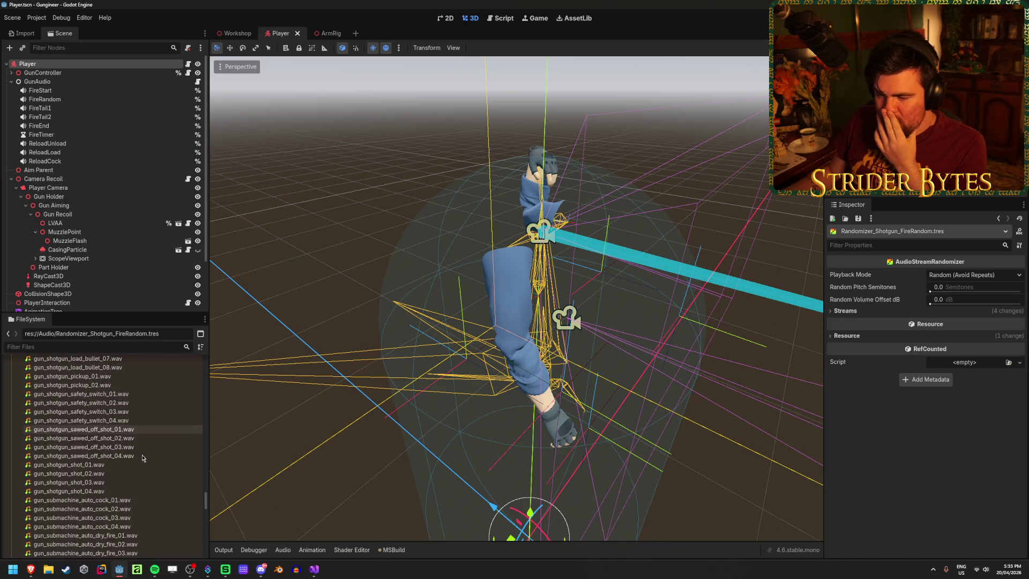
click(832, 337)
click(832, 337)
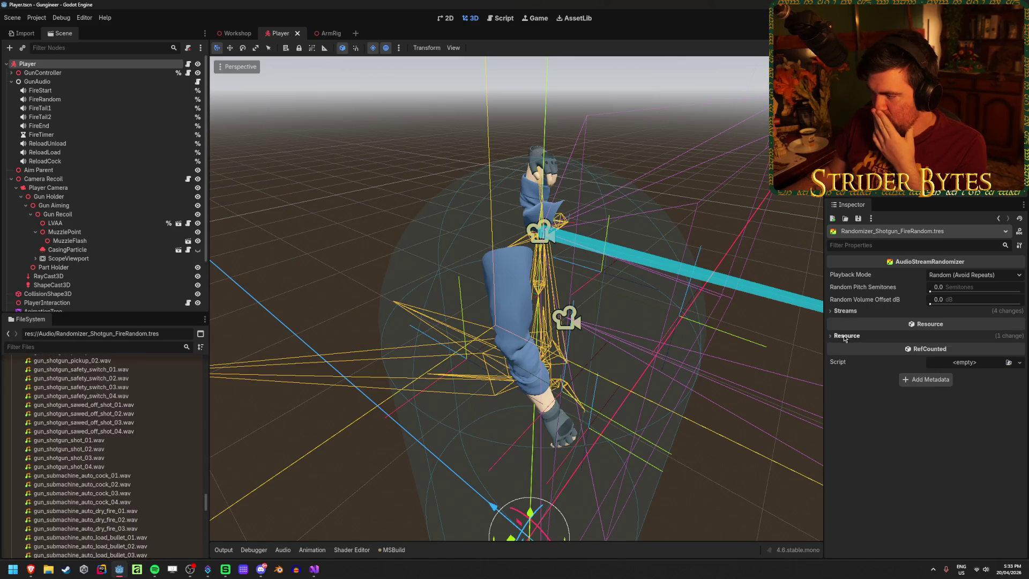
click(836, 311)
mouse_move(69, 440)
mouse_down()
mouse_move(483, 375)
mouse_move(965, 335)
mouse_up()
mouse_move(104, 450)
mouse_down()
mouse_move(638, 386)
mouse_move(964, 378)
mouse_move(91, 458)
mouse_move(905, 386)
mouse_up()
drag(948, 422, 948, 422)
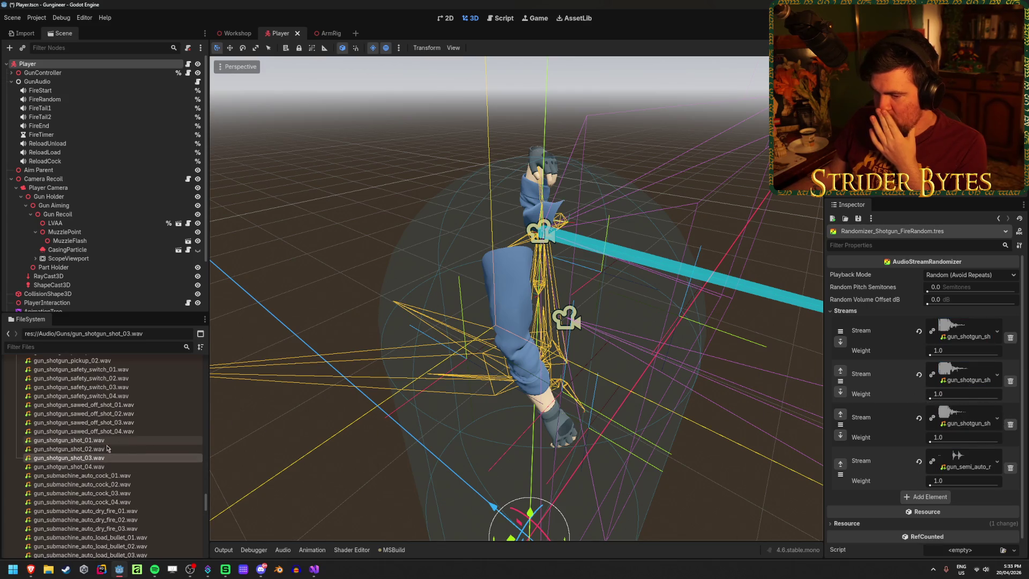
drag(70, 466, 283, 449)
drag(964, 457, 964, 457)
key(ctrl+s)
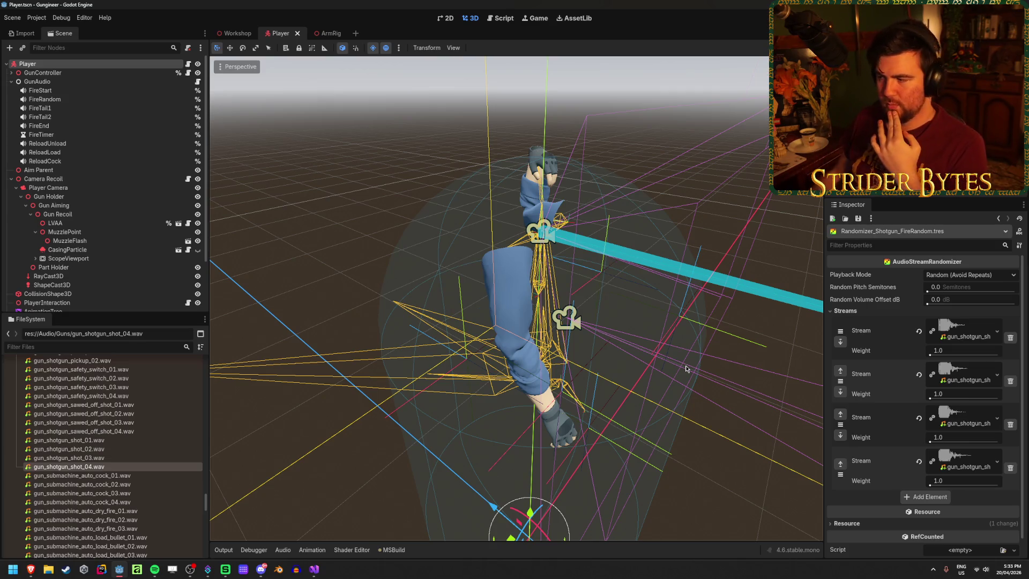
Step: Duplicate Randomizer_Shotgun_FireRandom.tres
scroll(127, 451, down, 10)
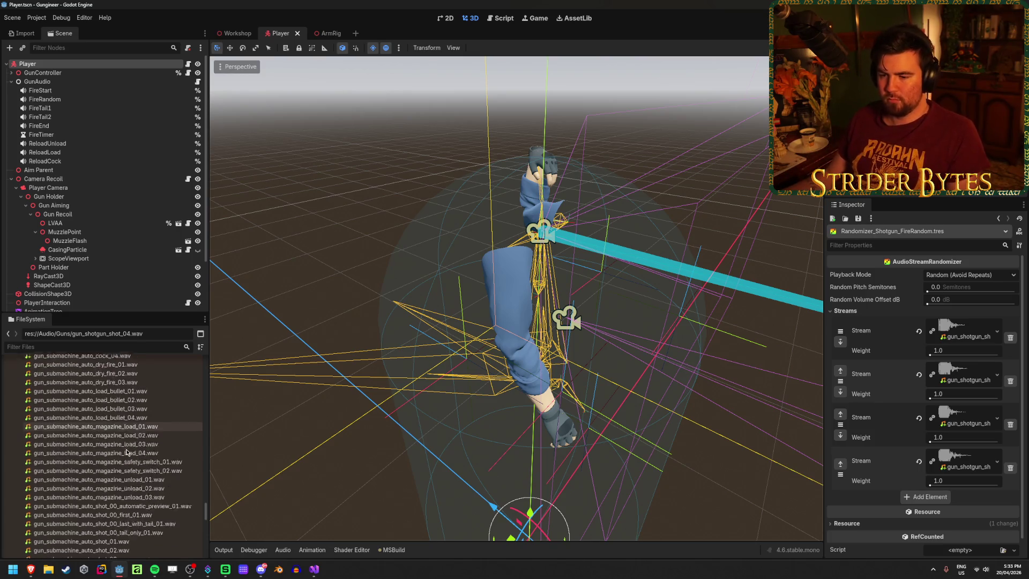
scroll(127, 451, down, 2)
scroll(121, 455, down, 2)
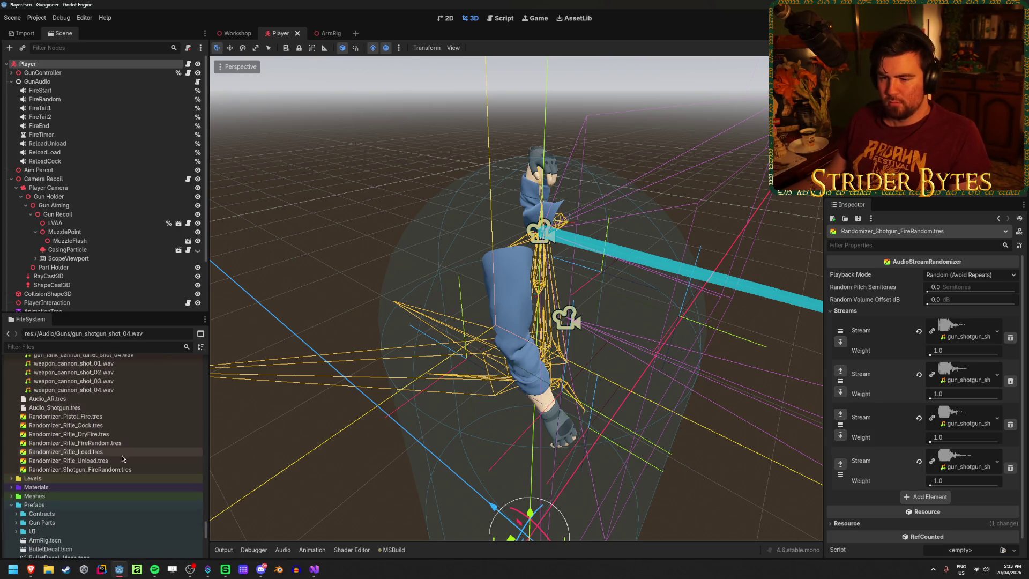
click(121, 469)
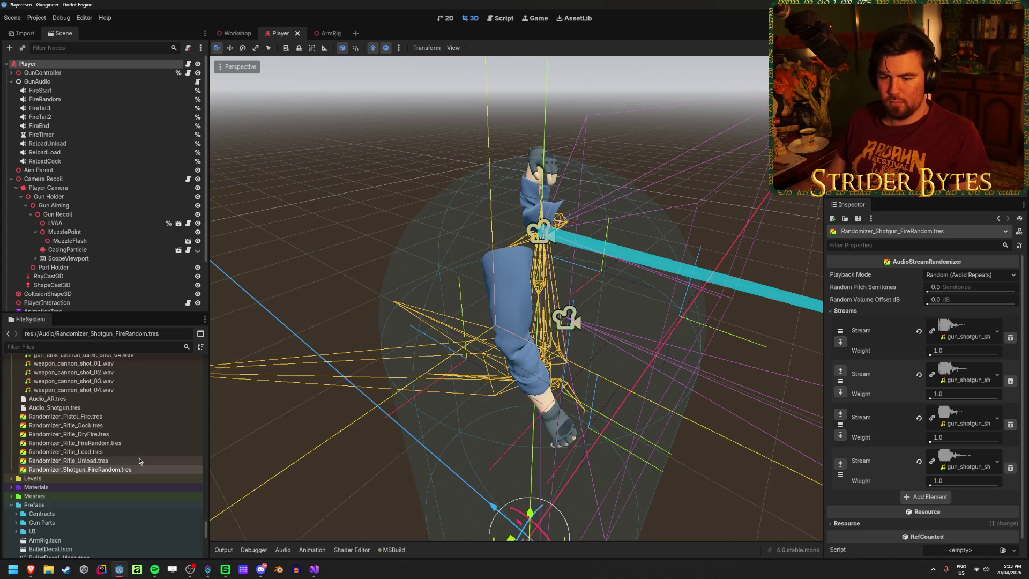
key(ctrl+d)
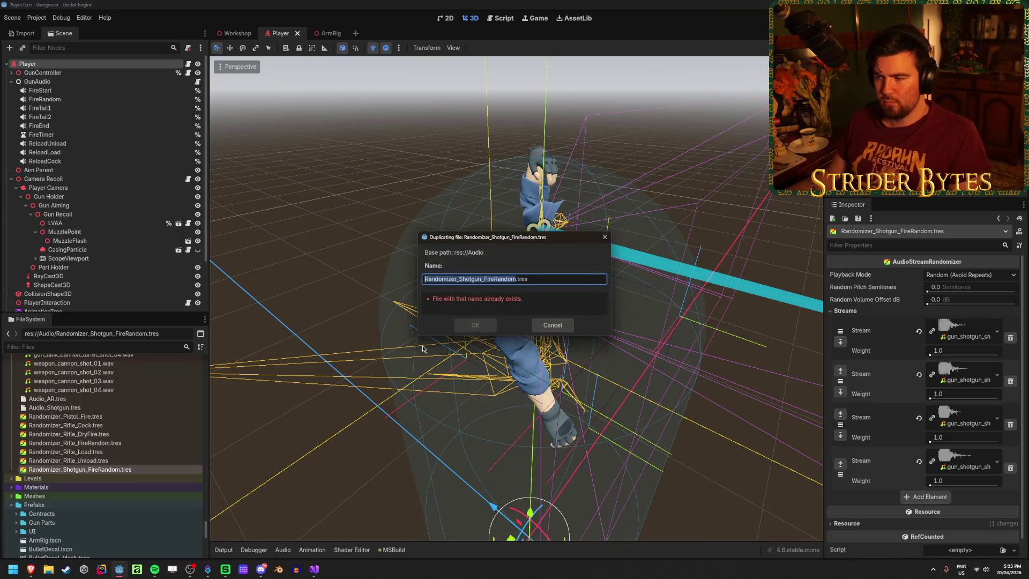
Step: Name the duplicate Randomizer_Shotgun_DryFire.tres and show it in the inspector
click(511, 279)
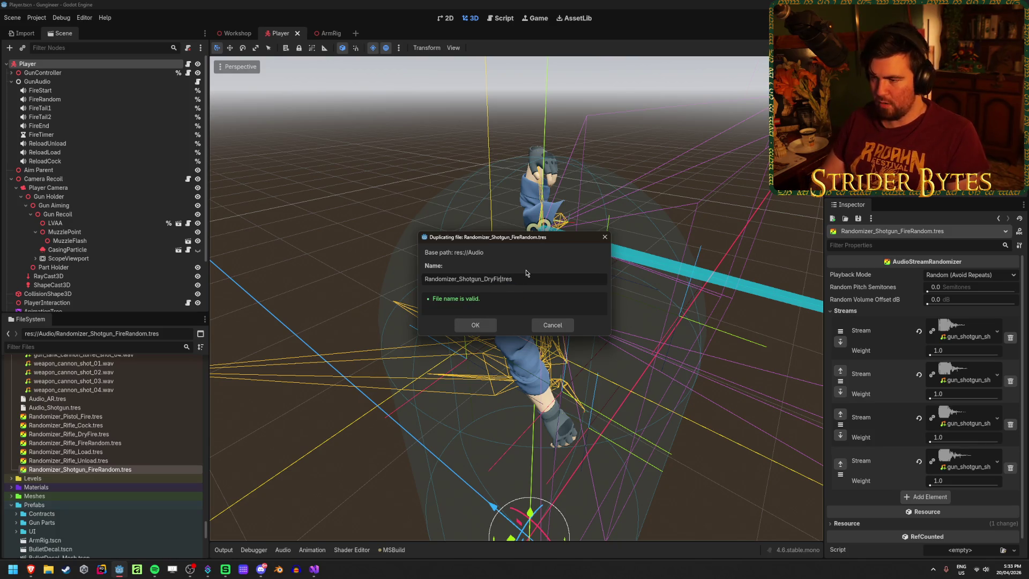
text(e)
key(Return)
click(117, 469)
Step: Set streams 1–2 to gun_shotgun_dry_fire_01/02.wav and delete streams 3 and 4
scroll(152, 473, up, 15)
scroll(152, 474, up, 5)
scroll(132, 485, up, 1)
mouse_move(101, 433)
mouse_down()
mouse_move(873, 412)
mouse_move(964, 337)
mouse_move(224, 445)
mouse_up()
drag(962, 376, 962, 376)
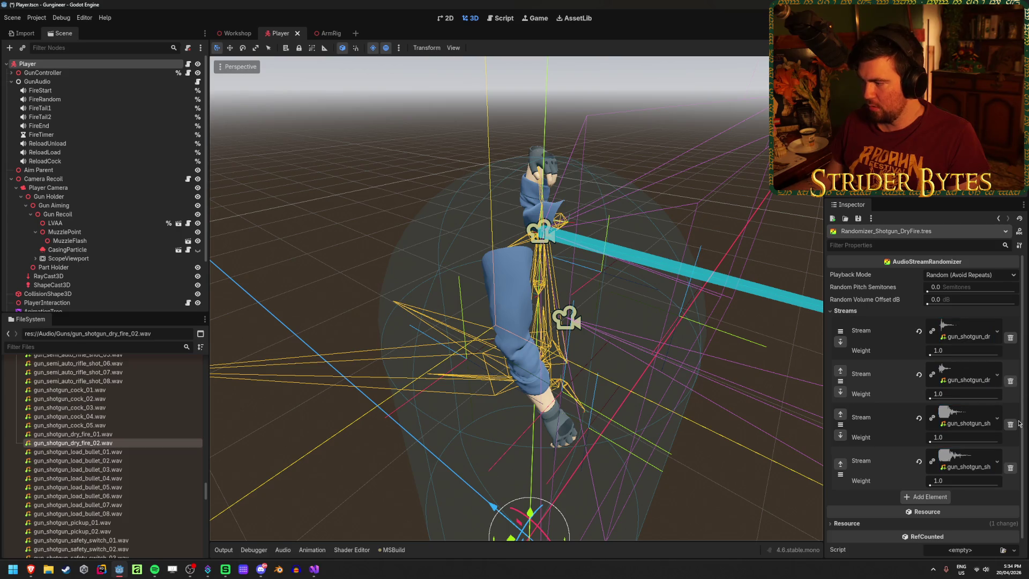
click(1010, 424)
click(1016, 423)
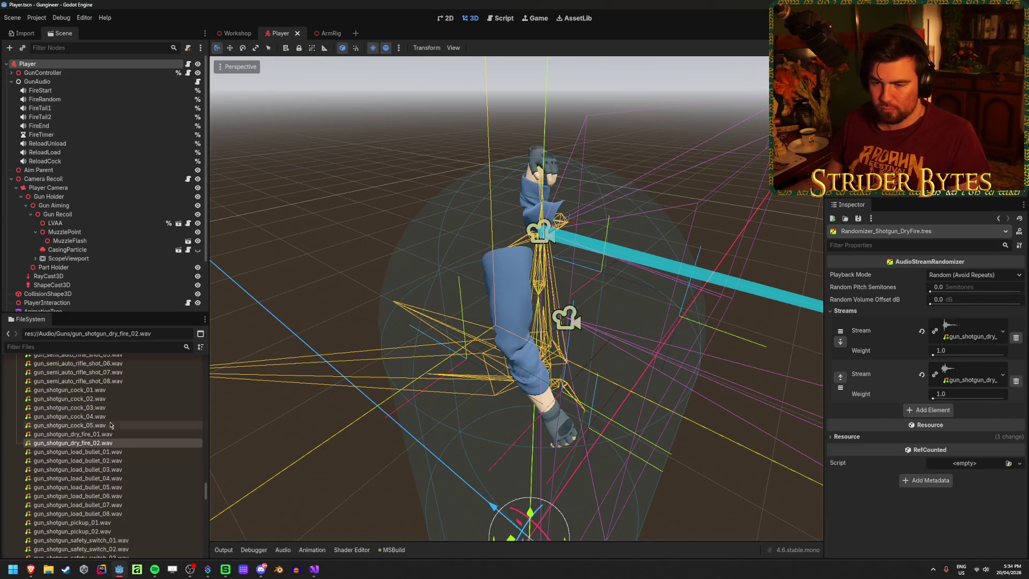
mouse_move(110, 425)
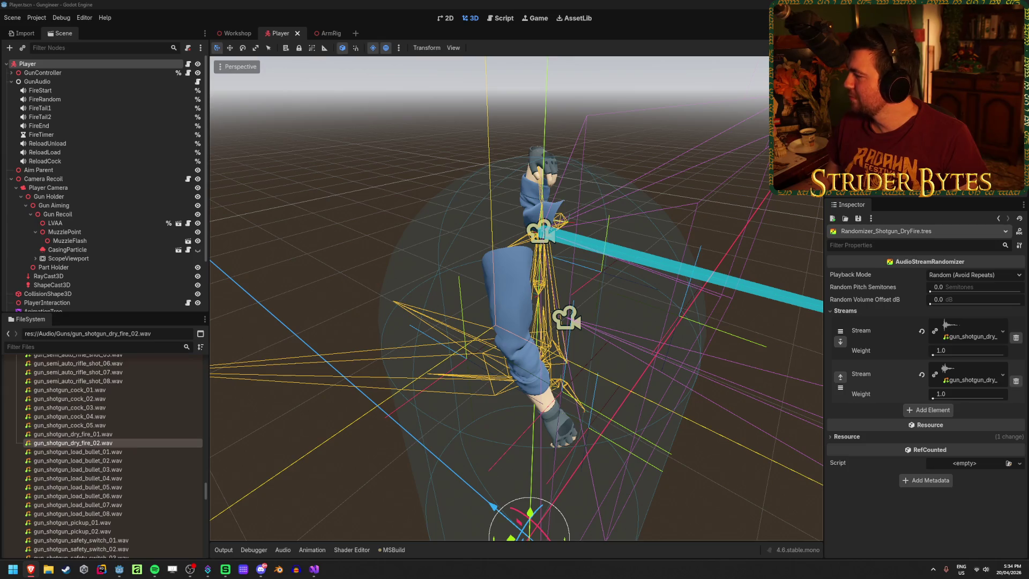
key(alt+Tab)
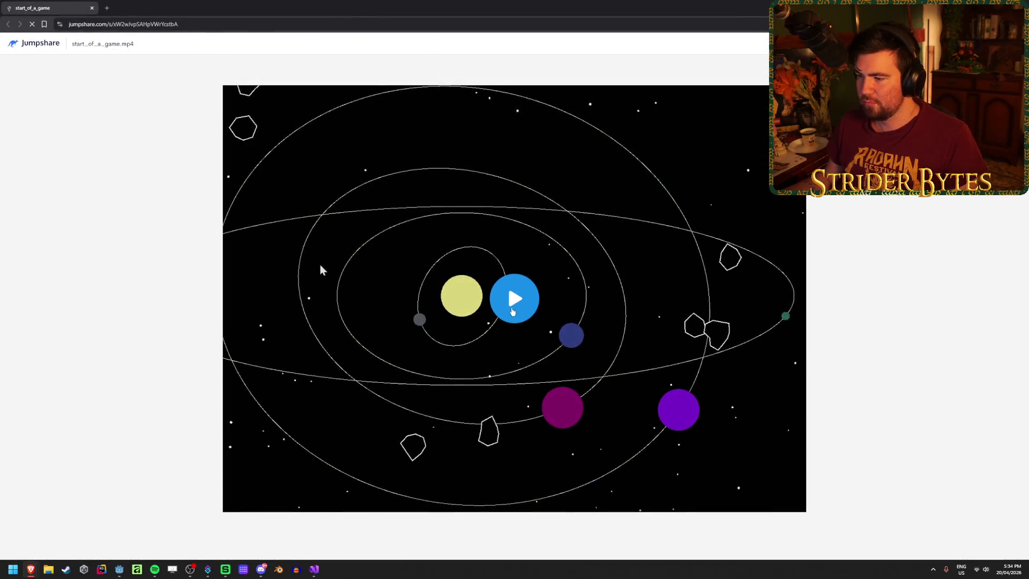
click(511, 311)
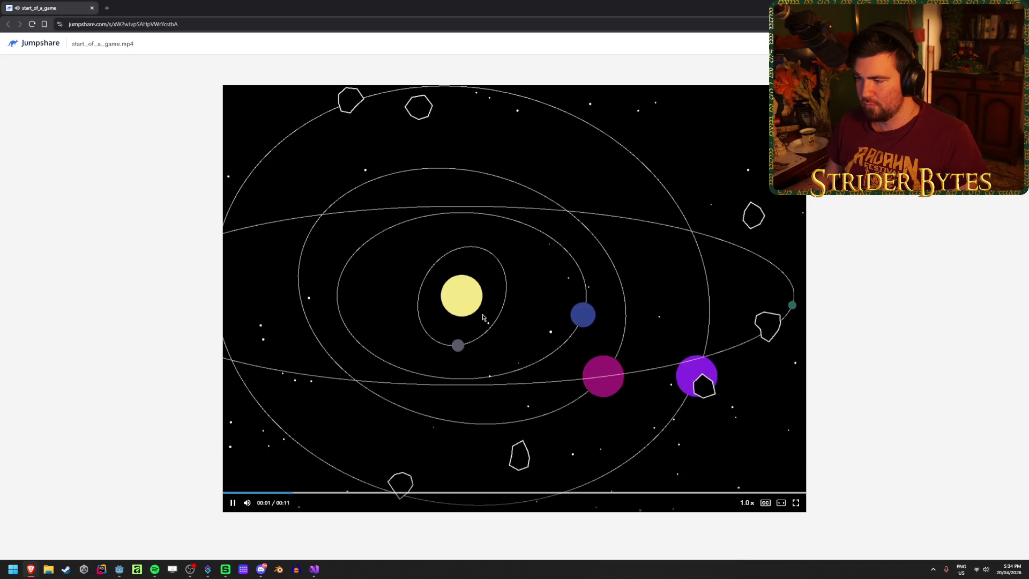
click(232, 503)
drag(83, 7, 426, 134)
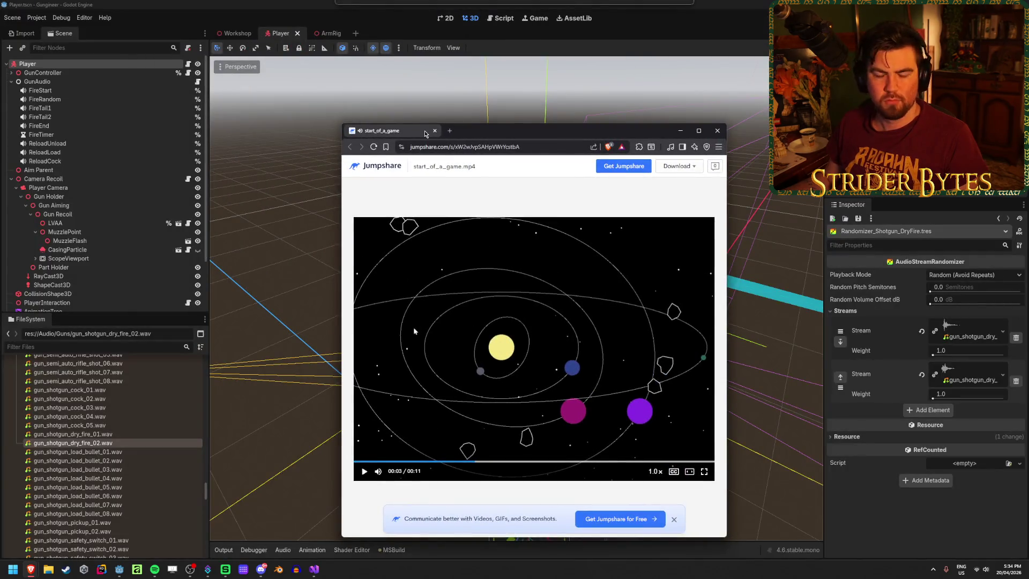
mouse_move(427, 134)
mouse_down()
mouse_move(435, 132)
mouse_move(371, 134)
mouse_move(261, 3)
mouse_up()
click(229, 500)
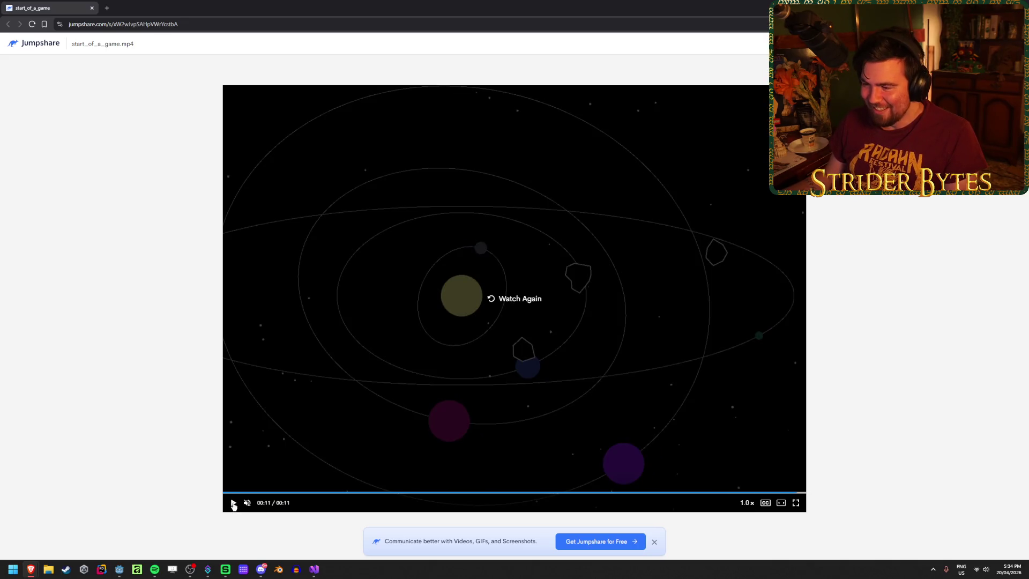
click(234, 502)
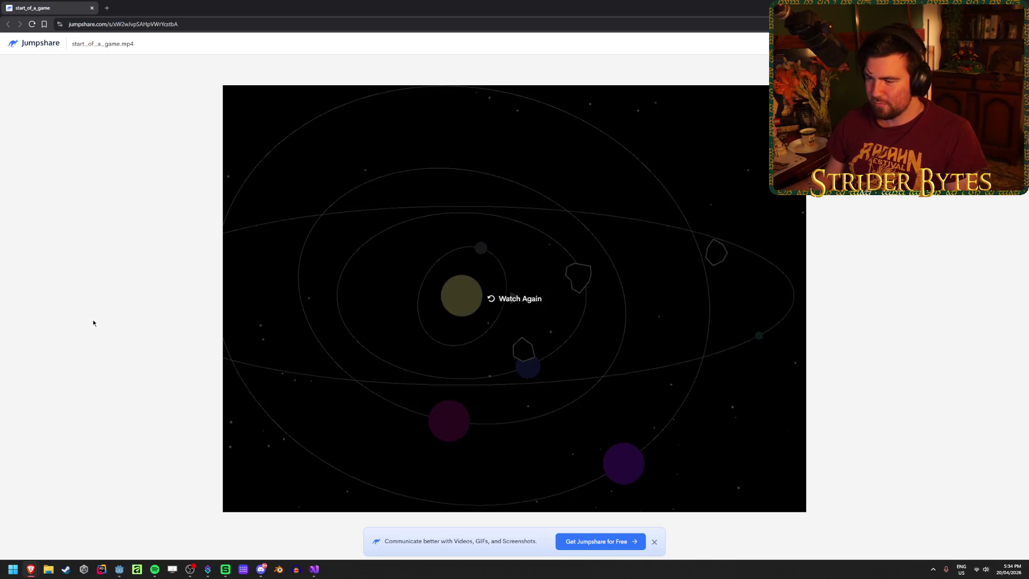
key(alt+Tab)
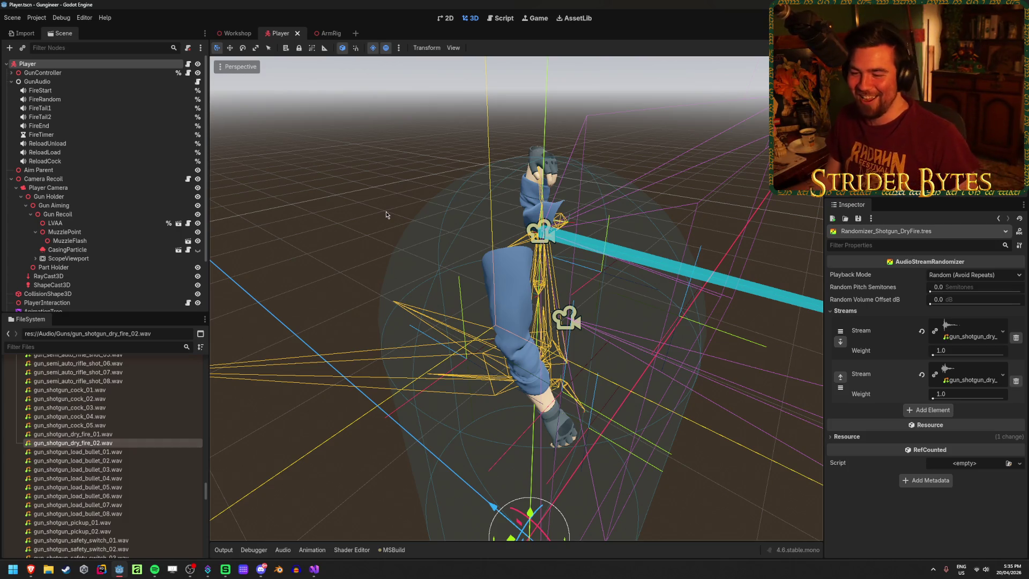
Step: Save the scene and show Audio_Shotgun.tres from the FileSystem dock in the inspector
key(ctrl+s)
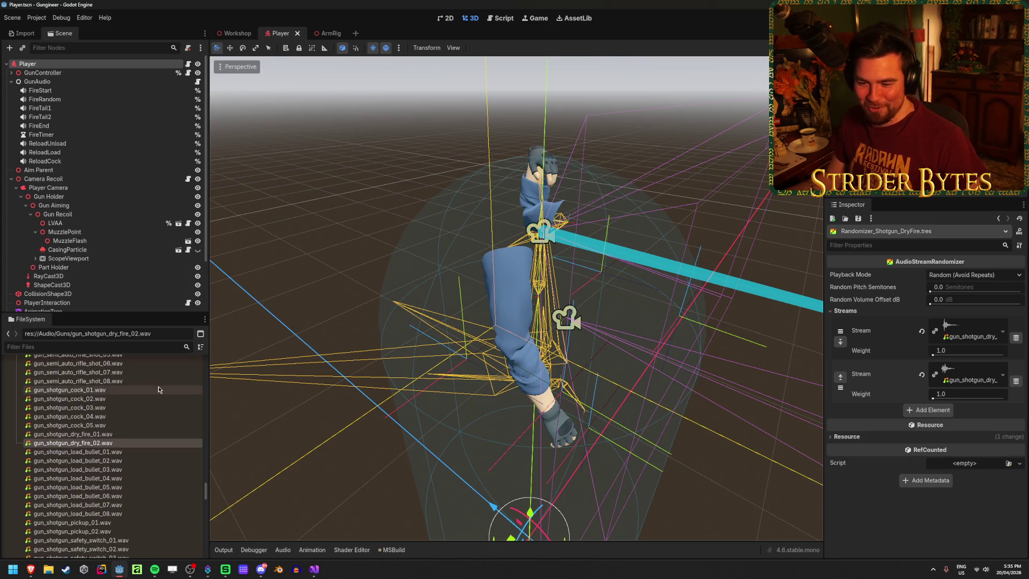
scroll(135, 399, down, 10)
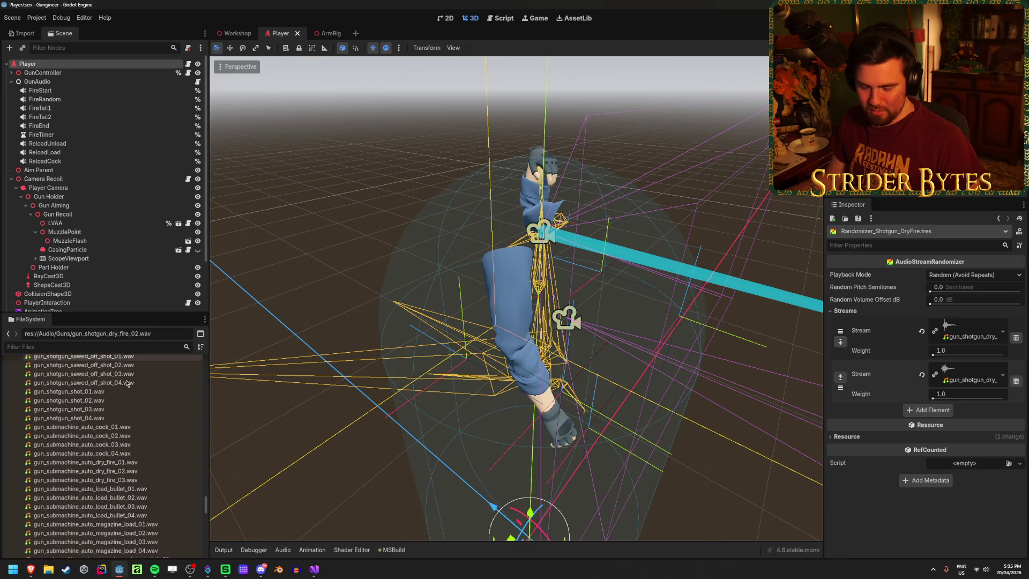
scroll(172, 420, down, 5)
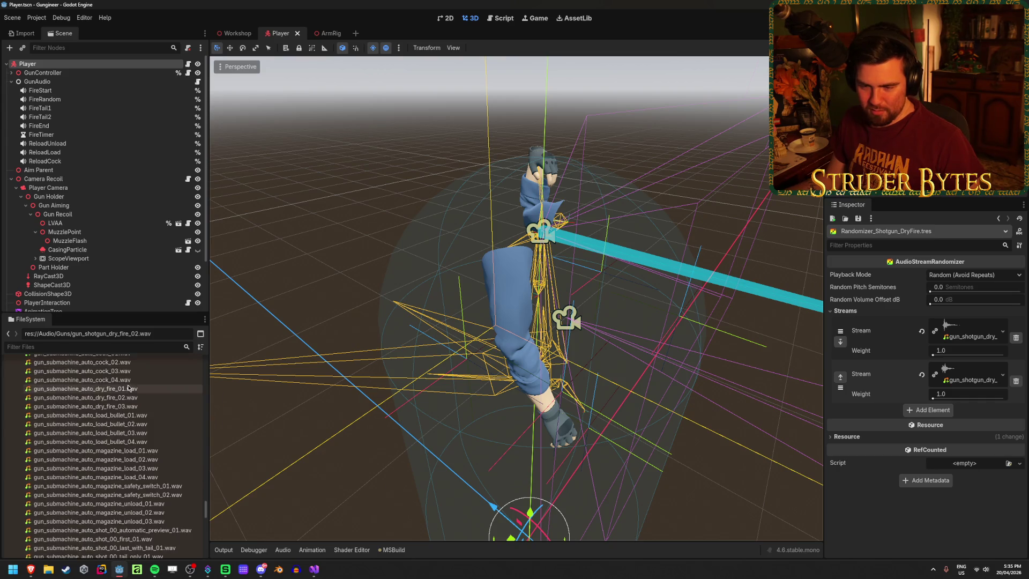
scroll(171, 421, down, 5)
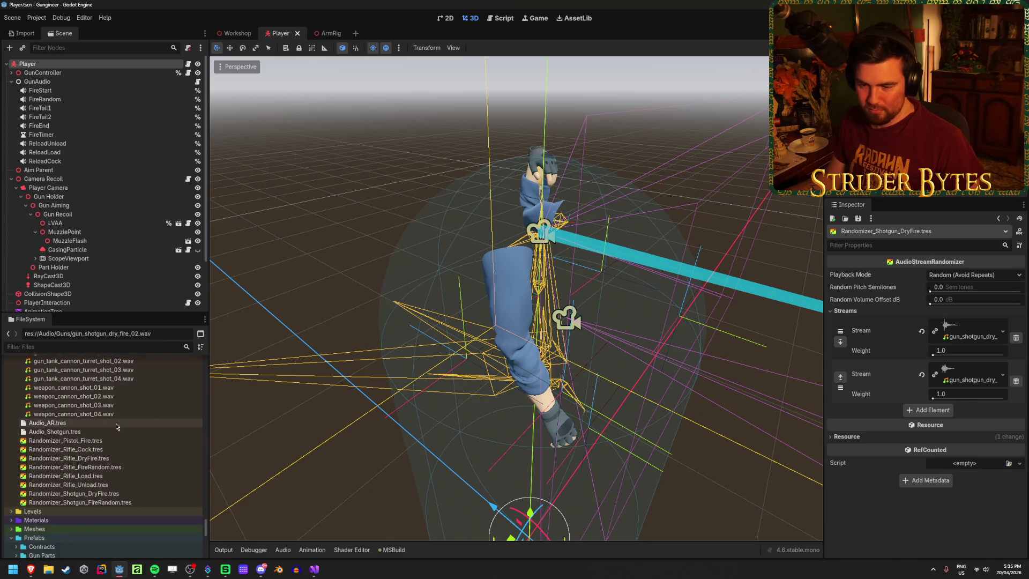
click(70, 433)
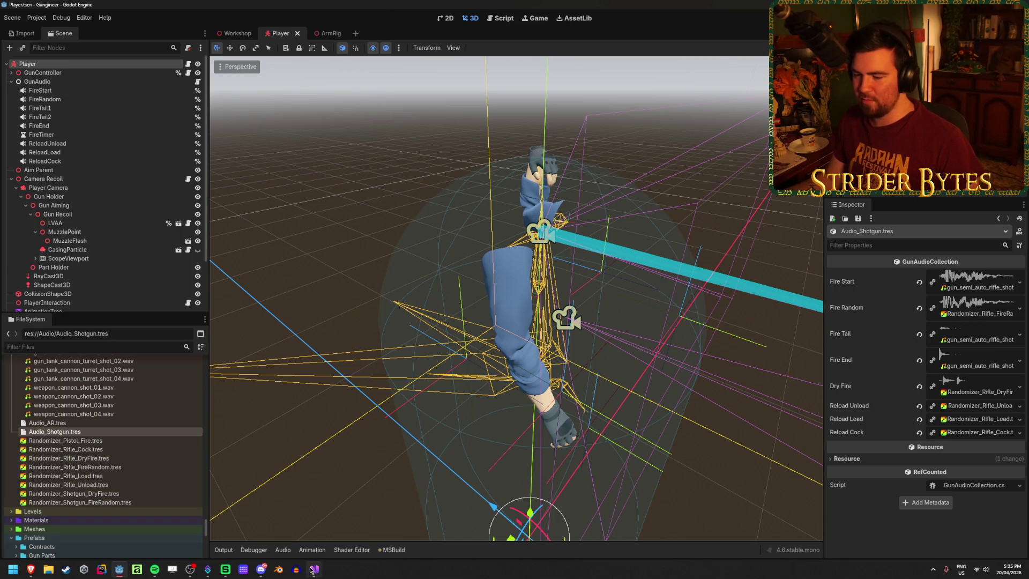
Step: Check line 62 of the GunAudio script in Visual Studio, then return to Godot
click(313, 569)
scroll(553, 371, down, 7)
click(714, 355)
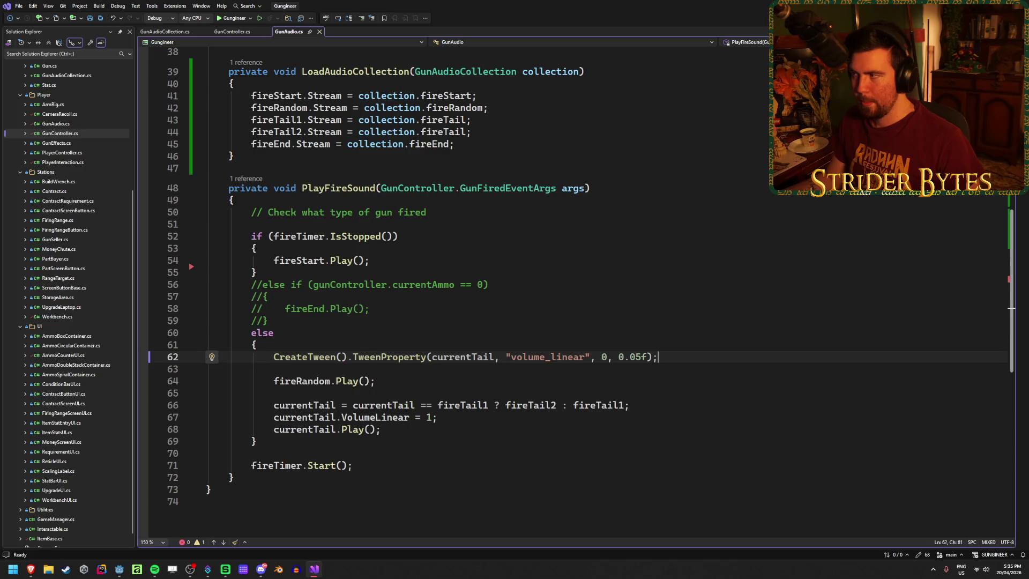
key(alt+Tab)
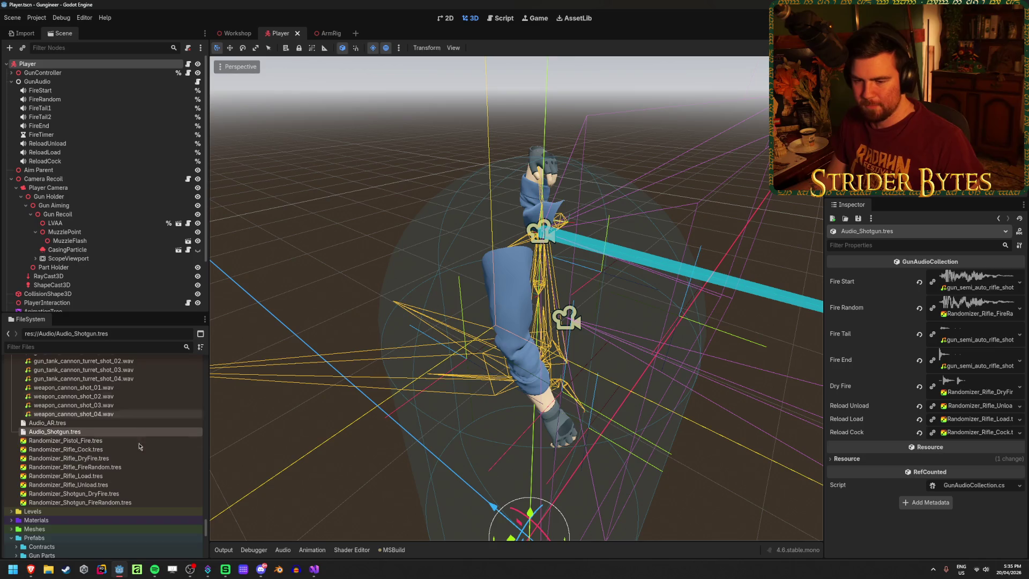
Step: Assign Randomizer_Shotgun_DryFire.tres to Dry Fire and Randomizer_Shotgun_FireRandom.tres to Fire Random
mouse_move(125, 456)
mouse_down()
mouse_move(229, 471)
mouse_move(858, 421)
mouse_move(964, 388)
mouse_up()
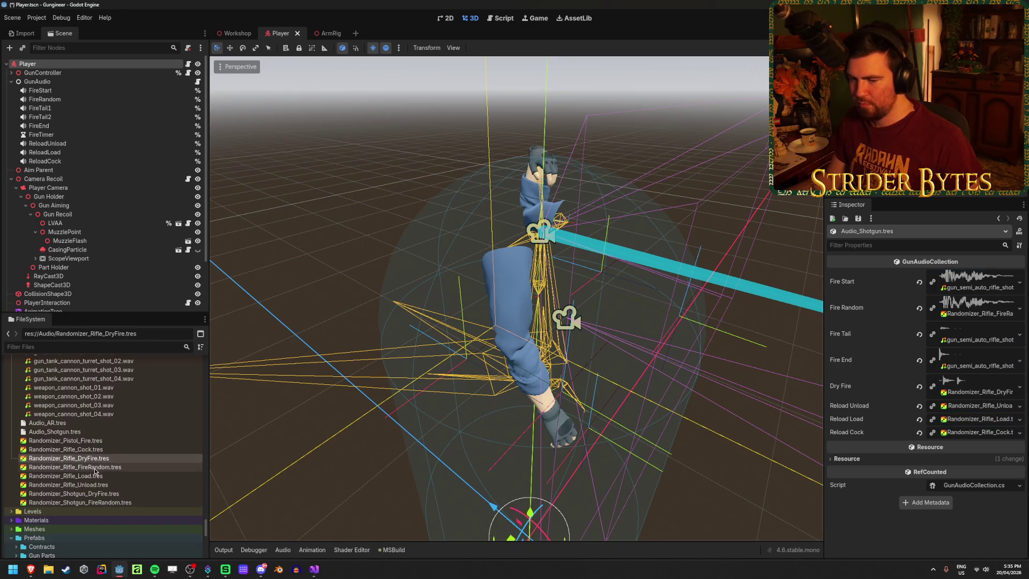
mouse_move(96, 472)
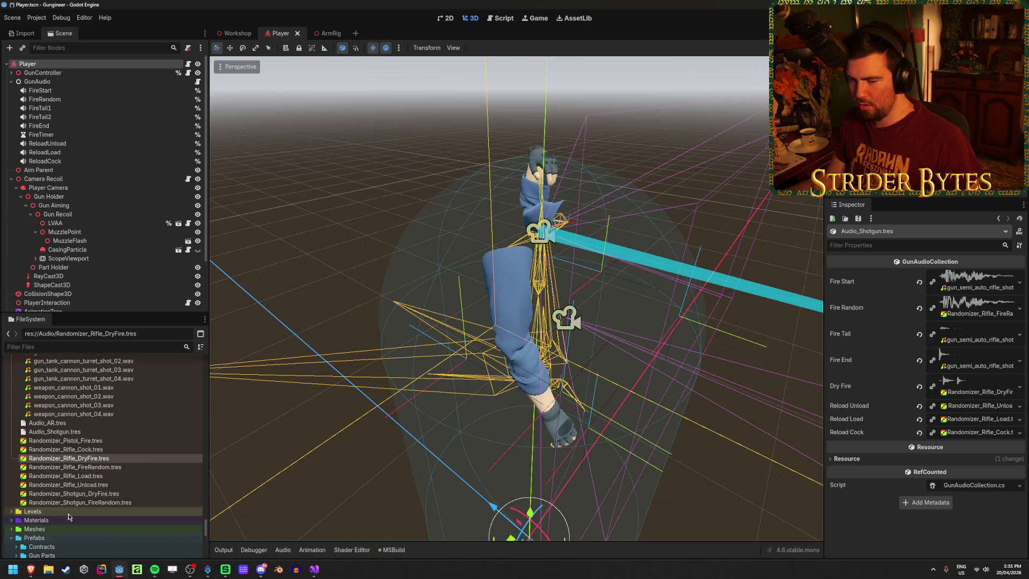
mouse_move(70, 494)
mouse_down()
mouse_move(708, 421)
mouse_move(896, 350)
mouse_move(883, 364)
mouse_move(943, 309)
mouse_up()
drag(971, 386, 971, 386)
mouse_move(81, 503)
mouse_down()
mouse_move(161, 498)
mouse_move(903, 361)
mouse_move(964, 328)
mouse_move(969, 310)
mouse_up()
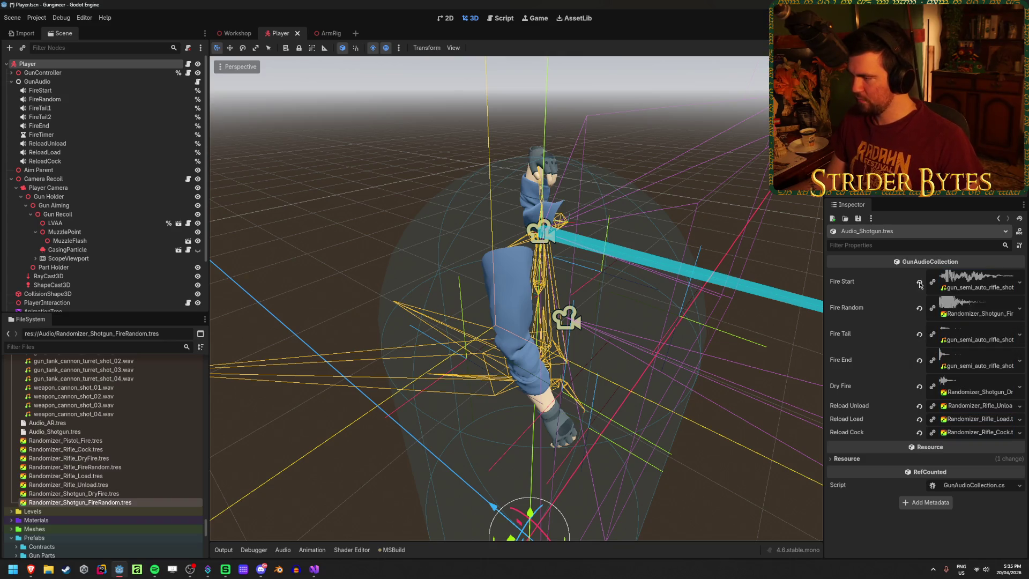
Step: Clear Fire Start, Fire Tail, Fire End and the three Reload sounds, then save
click(919, 283)
click(919, 321)
click(920, 334)
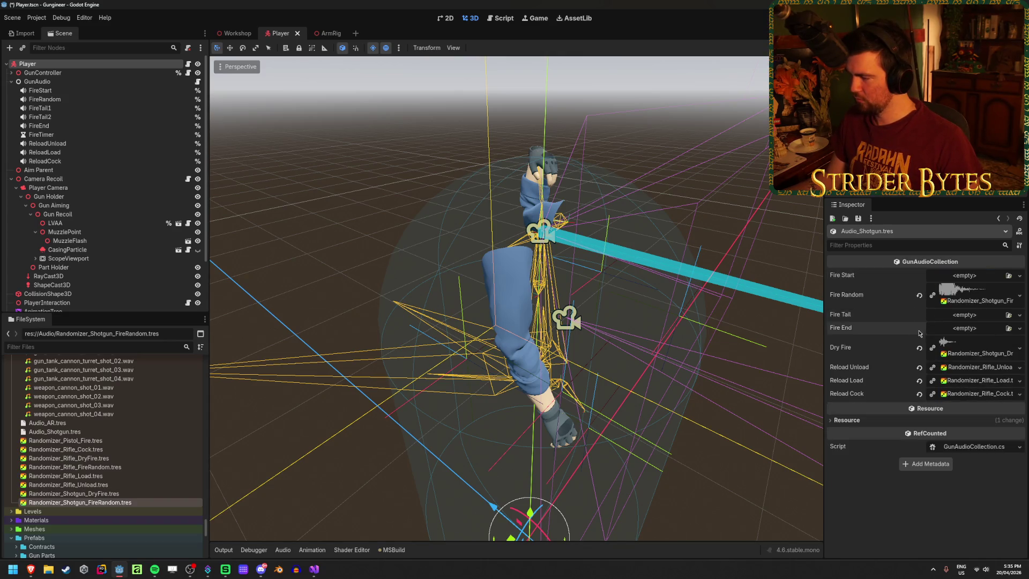
click(919, 367)
click(920, 381)
click(920, 394)
key(ctrl+s)
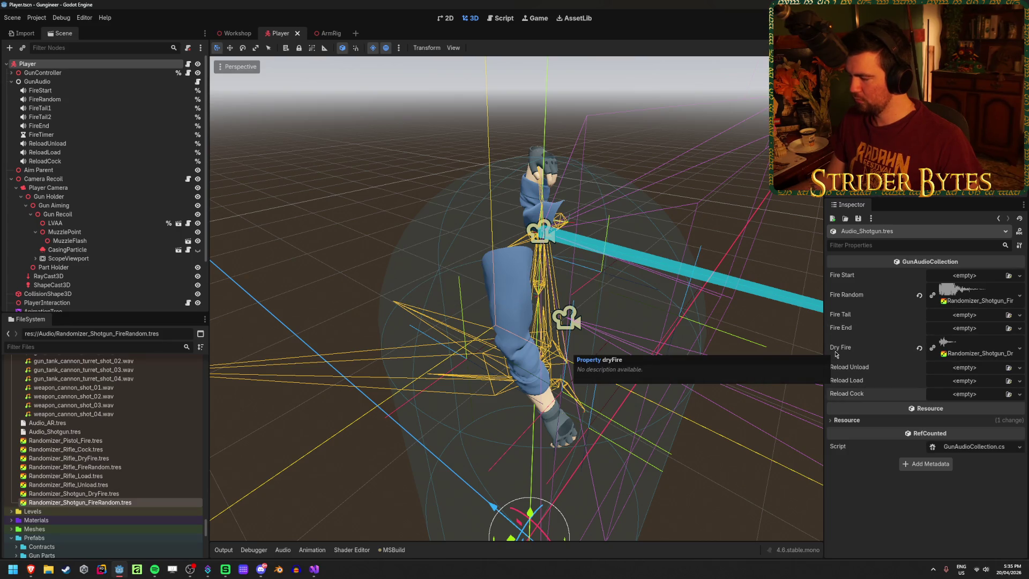
click(314, 569)
click(532, 290)
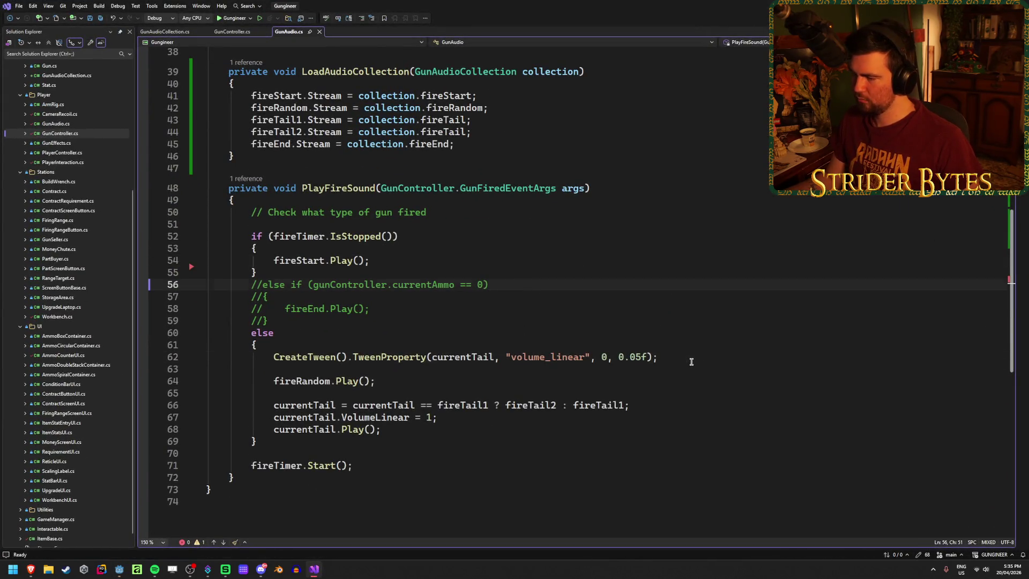
Step: Review GunAudio.cs lines 25, 43 and 66 and every use of fireTimer
scroll(681, 381, up, 8)
click(617, 413)
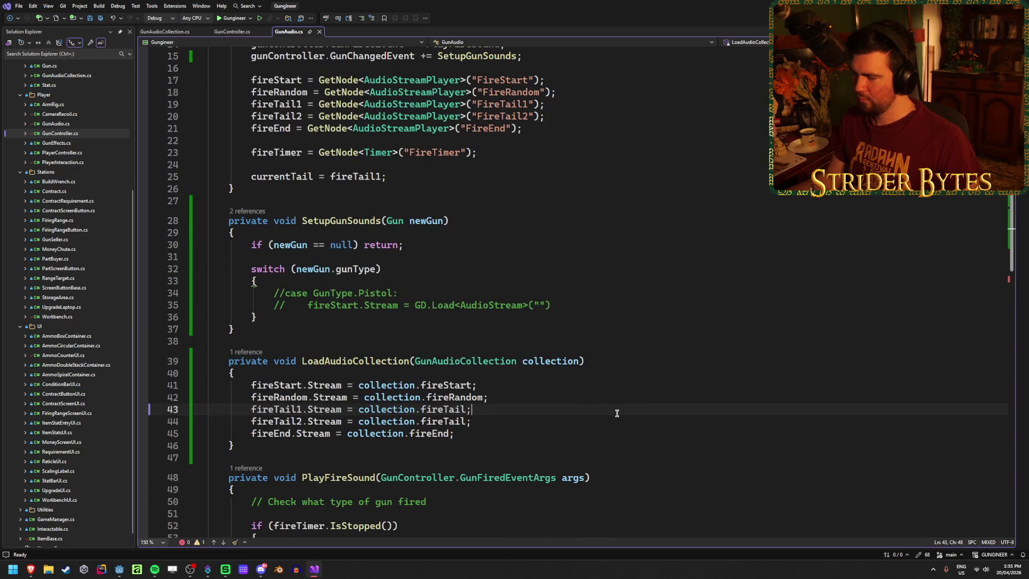
scroll(616, 414, down, 5)
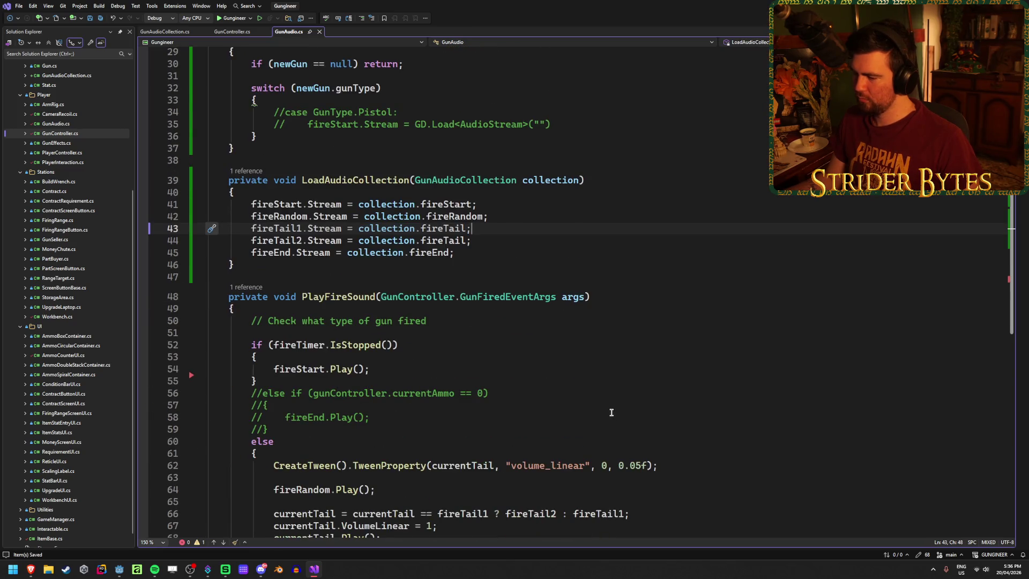
scroll(611, 412, down, 3)
click(644, 405)
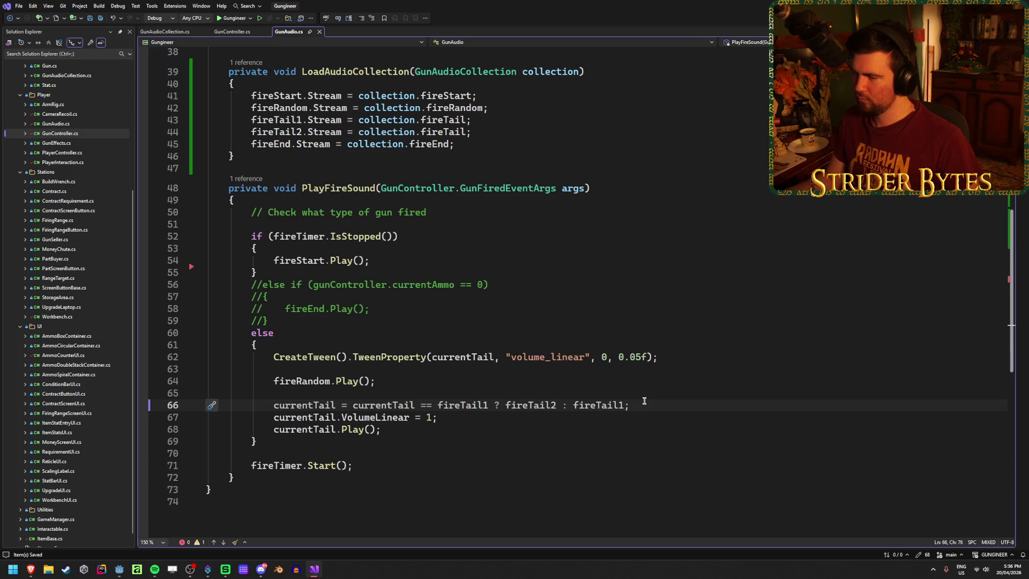
click(299, 237)
scroll(292, 426, up, 9)
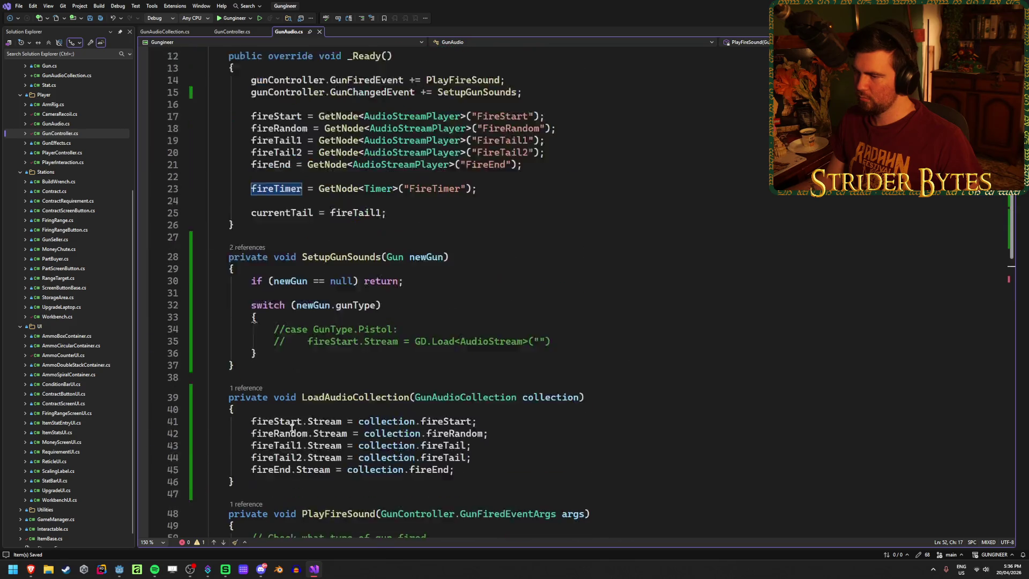
scroll(292, 426, up, 4)
click(407, 357)
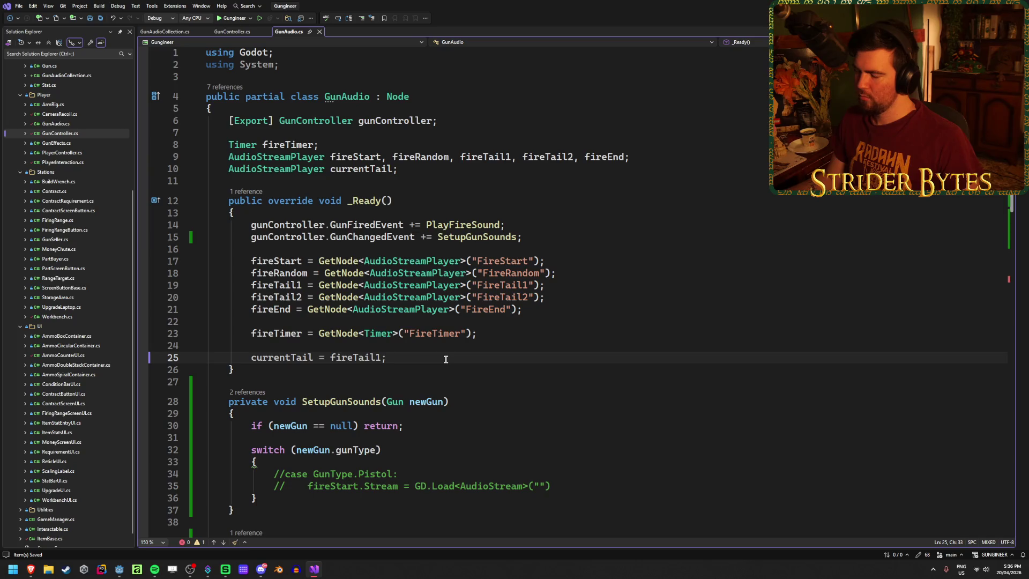
scroll(445, 359, down, 11)
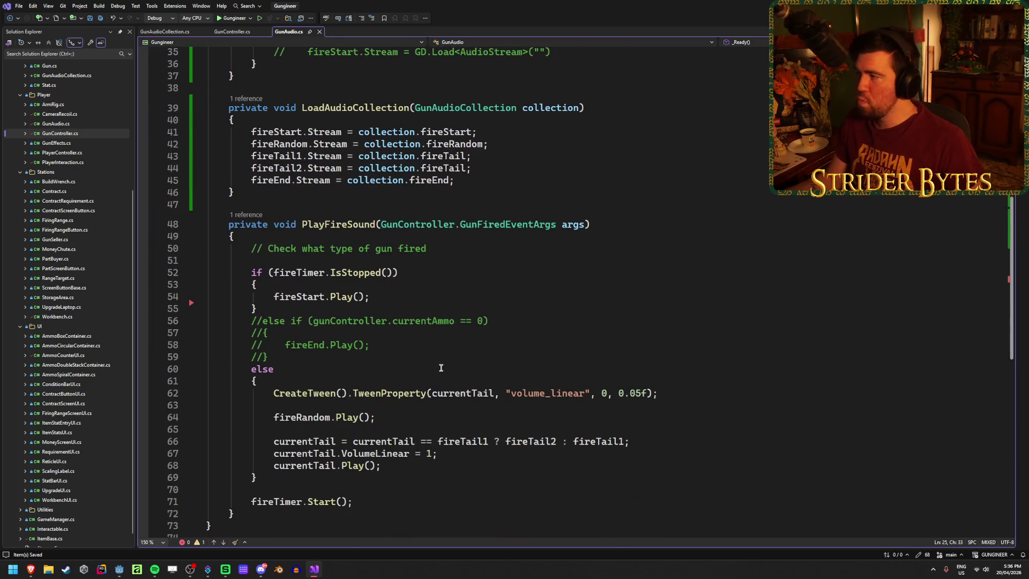
key(alt+Tab)
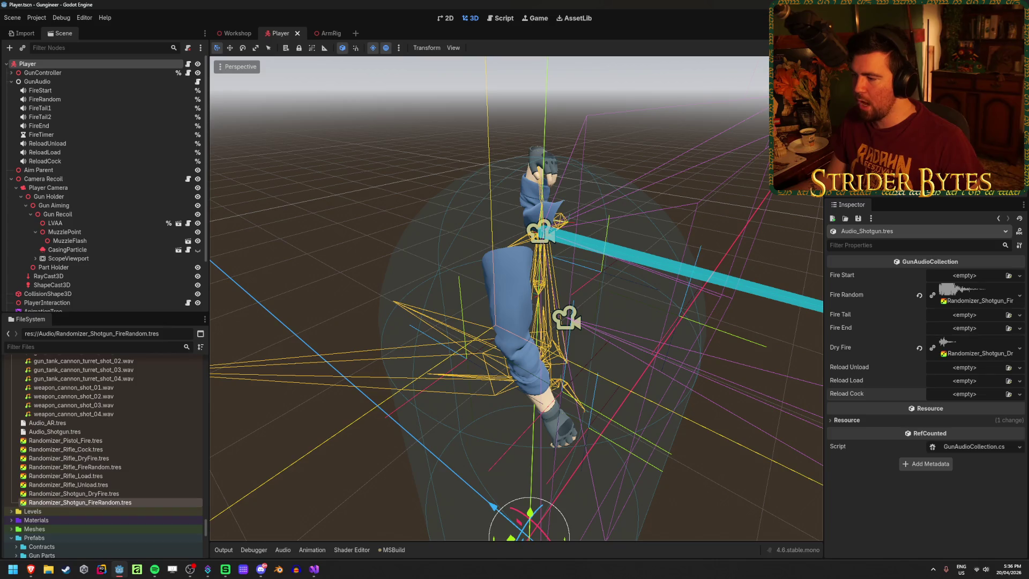
Step: Inspect the FireTimer node's 2.0 s one-shot wait time, then bring up the GunAudio script
click(64, 135)
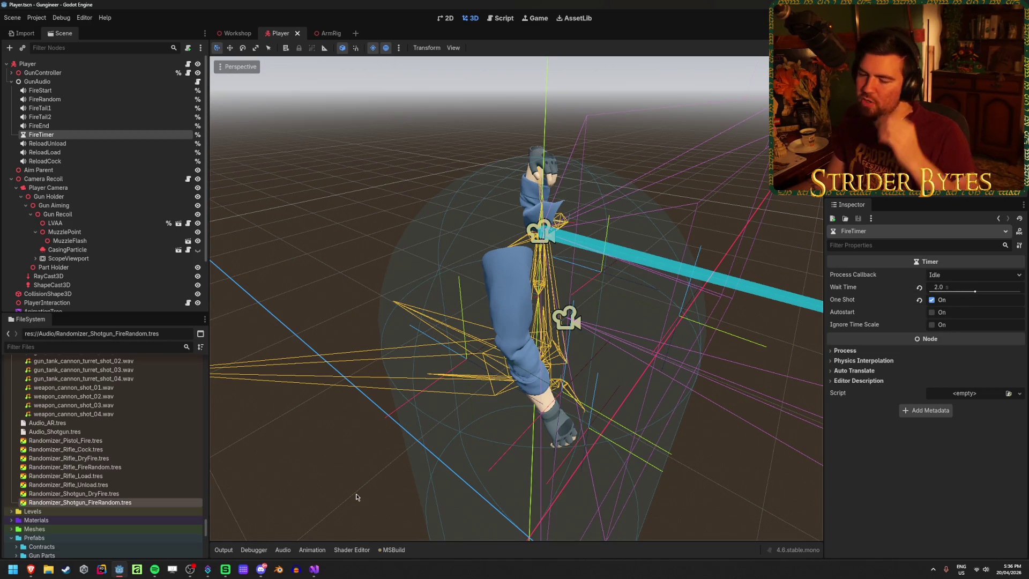
mouse_move(314, 570)
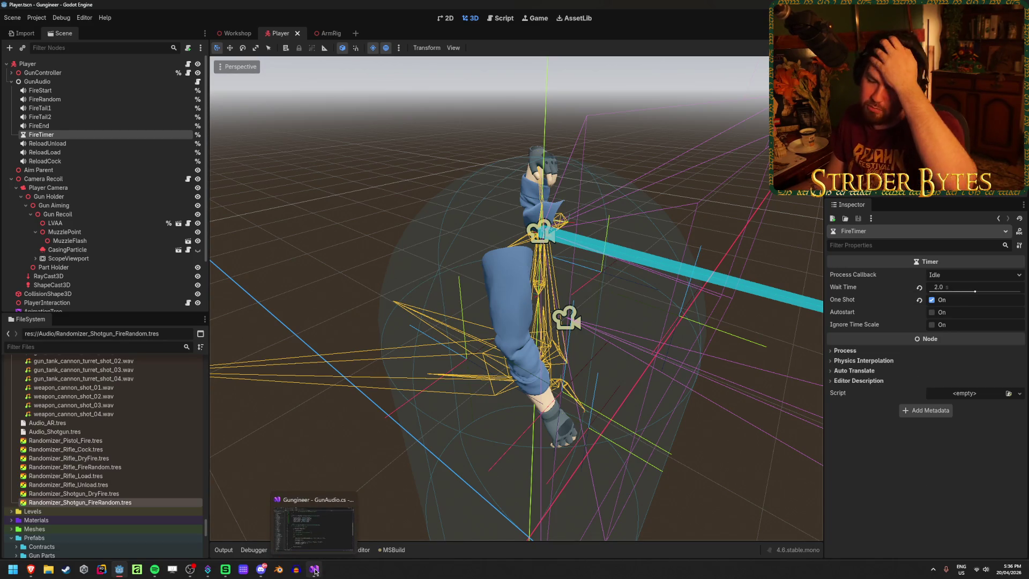
click(315, 570)
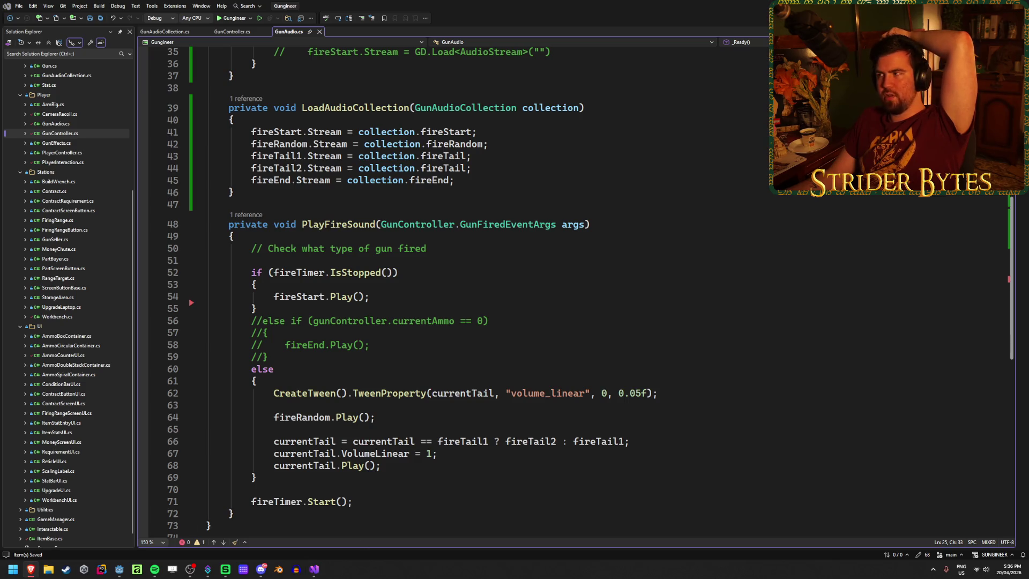
Step: Browse the Godot FileSystem audio files, selecting gun_shotgun_safety_switch_03.wav
key(alt+Tab)
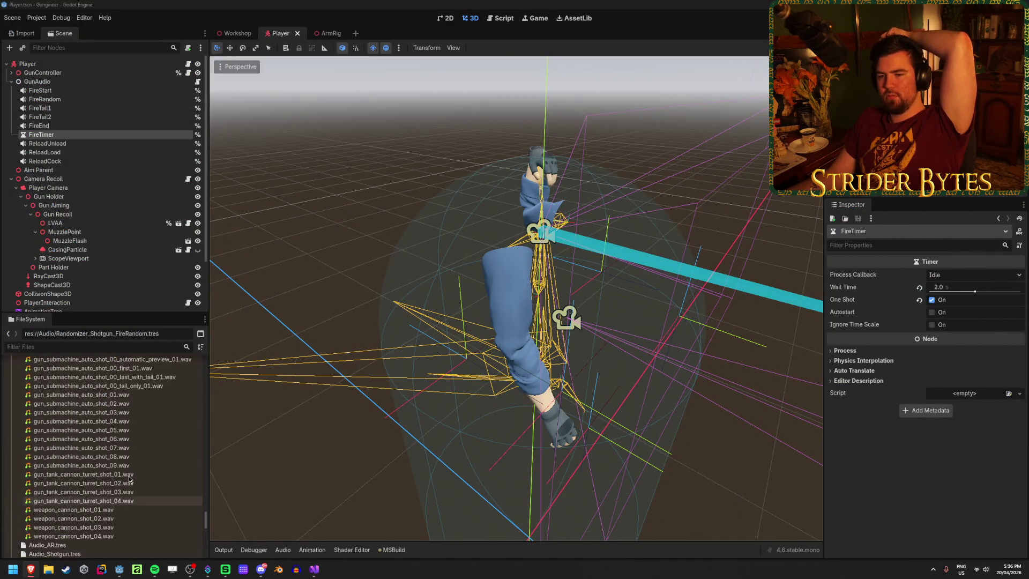
scroll(131, 482, up, 10)
scroll(134, 485, up, 1)
click(137, 437)
scroll(140, 455, up, 5)
scroll(142, 466, down, 3)
scroll(142, 467, down, 4)
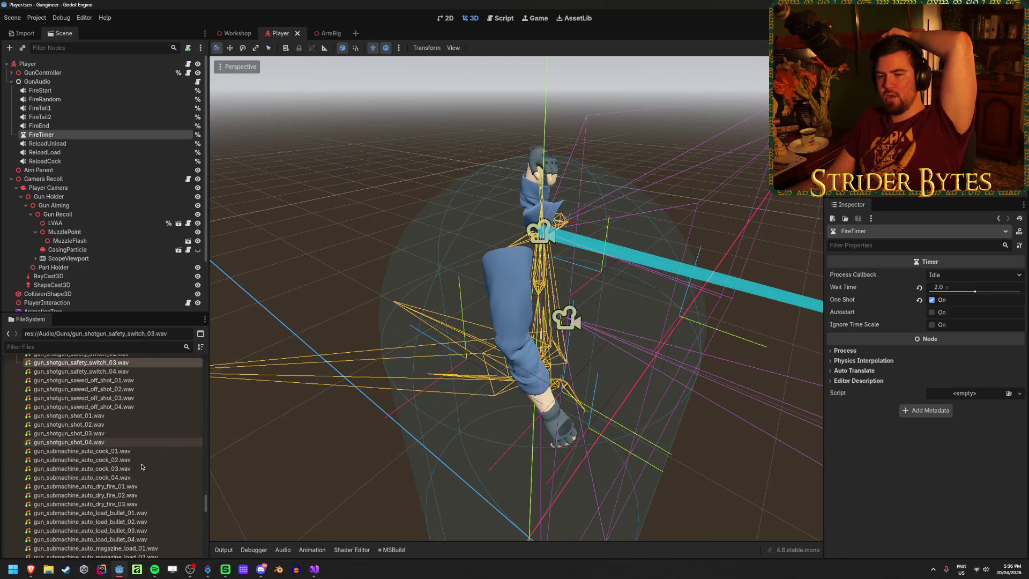
scroll(134, 435, down, 10)
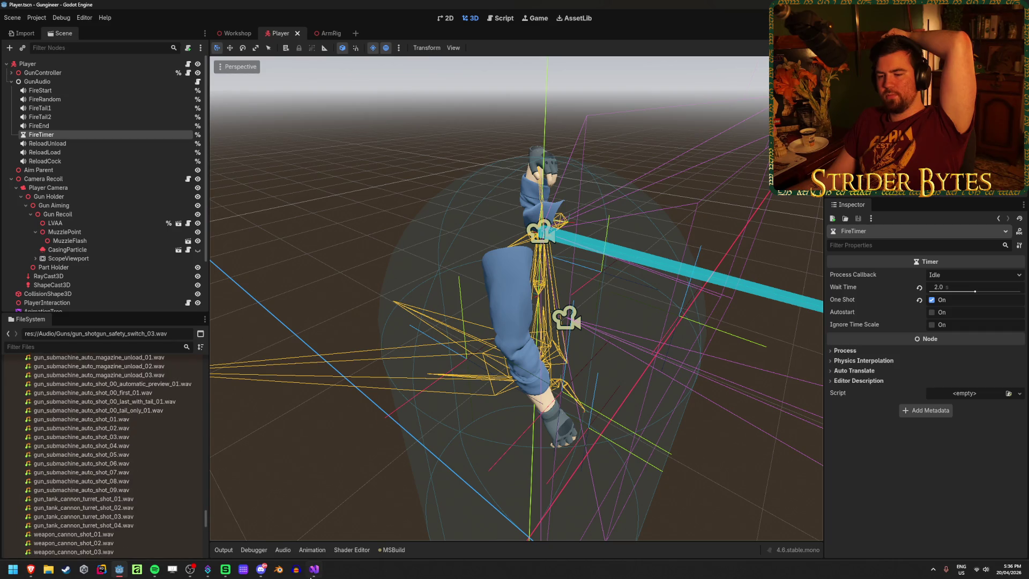
Step: Return to GunAudio.cs at the commented ammo check on line 56 and line 52
key(alt+Tab)
click(505, 321)
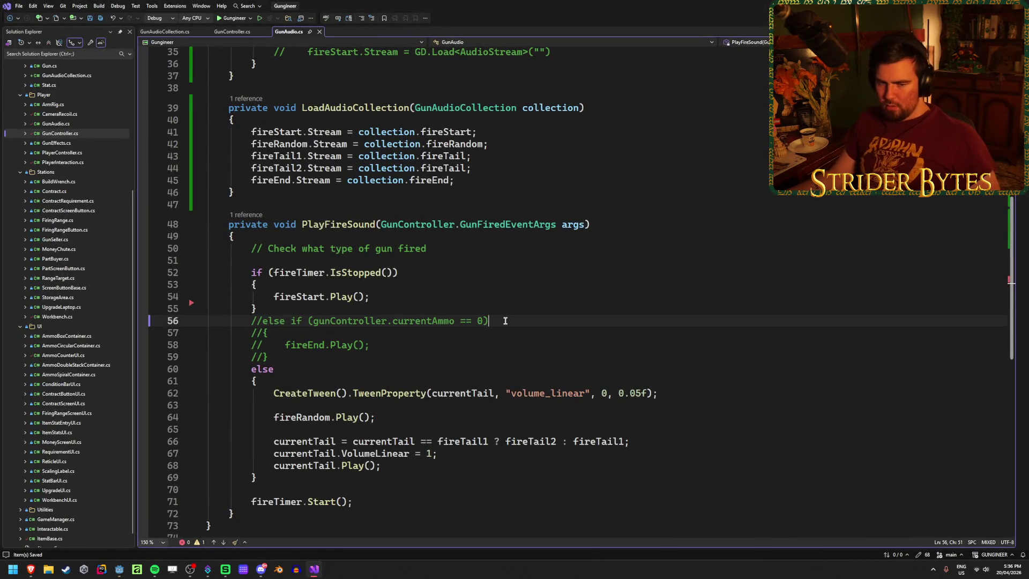
click(436, 268)
click(445, 249)
key(Down)
key(Down)
key(Up)
key(Up)
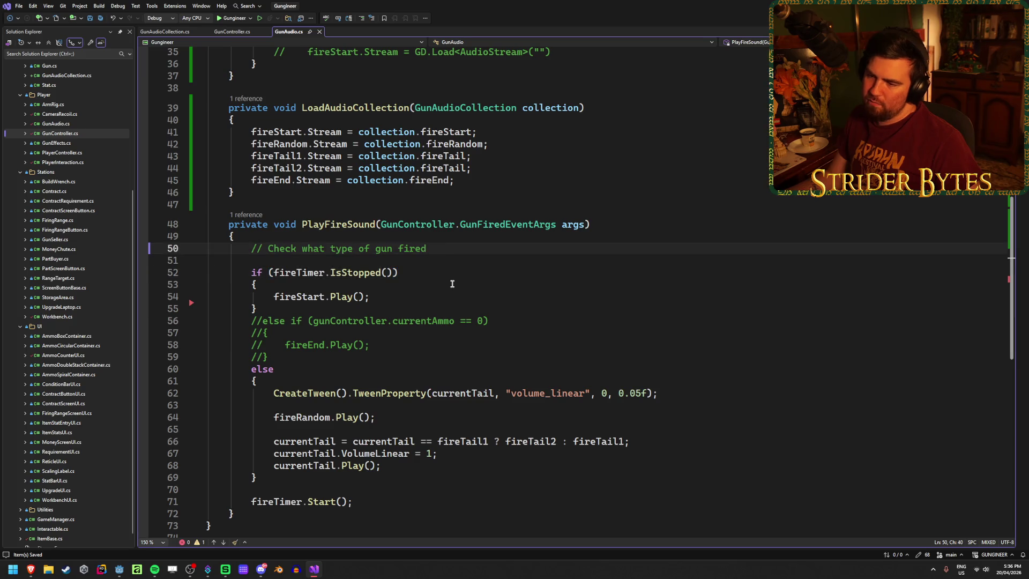
scroll(453, 283, up, 11)
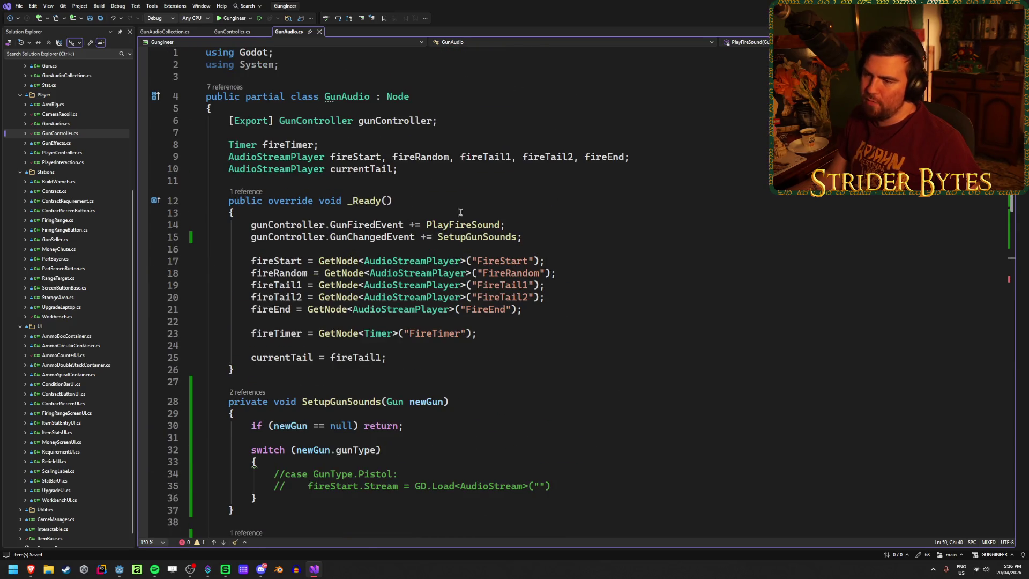
click(603, 271)
key(shift+Up)
key(shift+Down)
key(shift+Home)
click(566, 274)
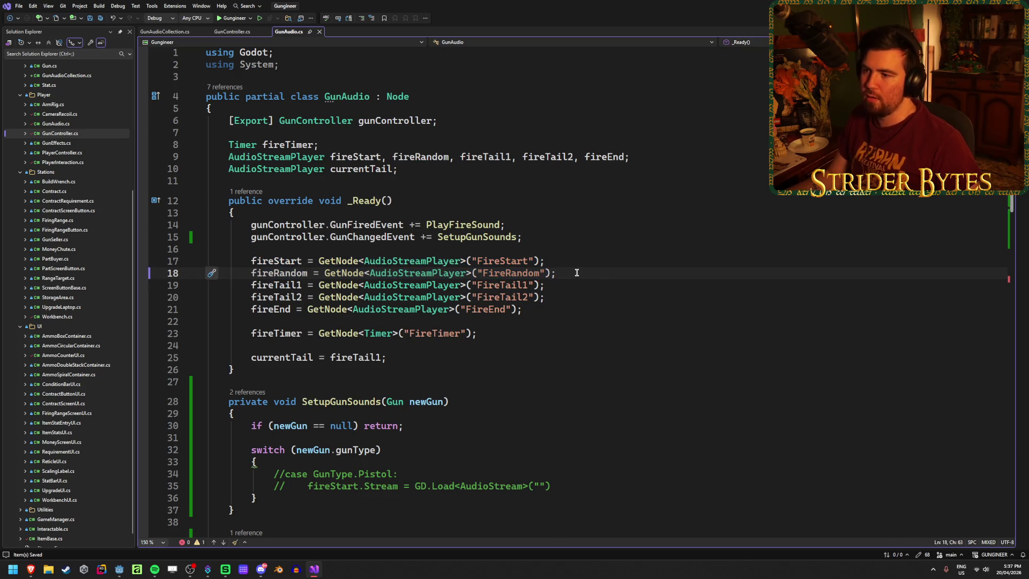
drag(577, 273, 239, 275)
click(658, 269)
scroll(658, 265, down, 2)
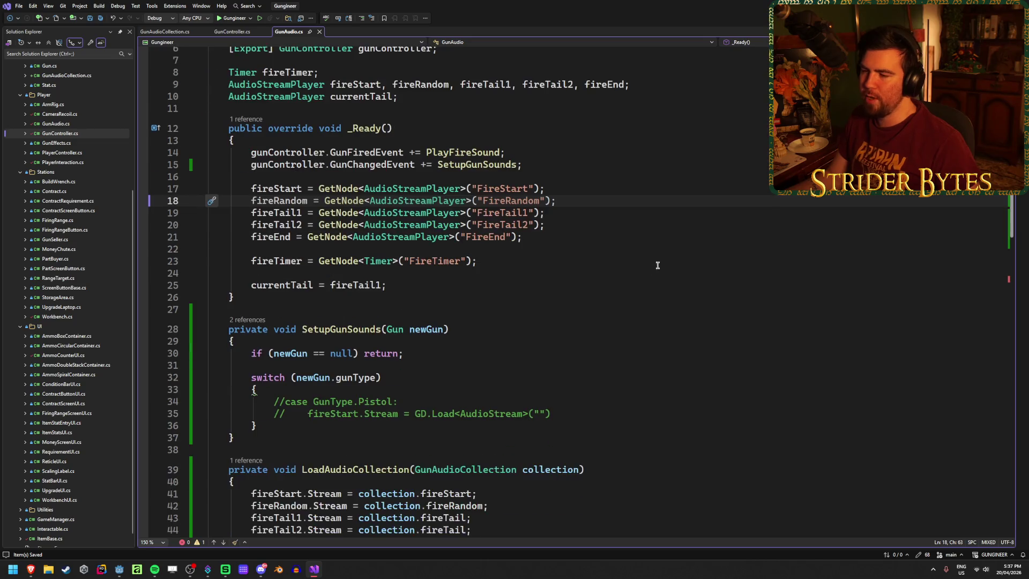
drag(582, 226, 197, 191)
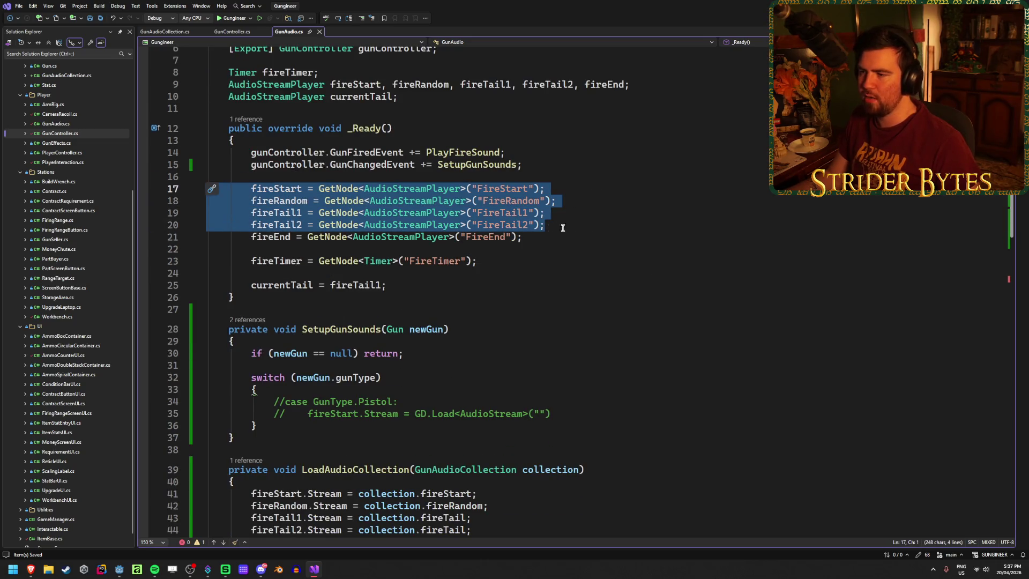
click(585, 188)
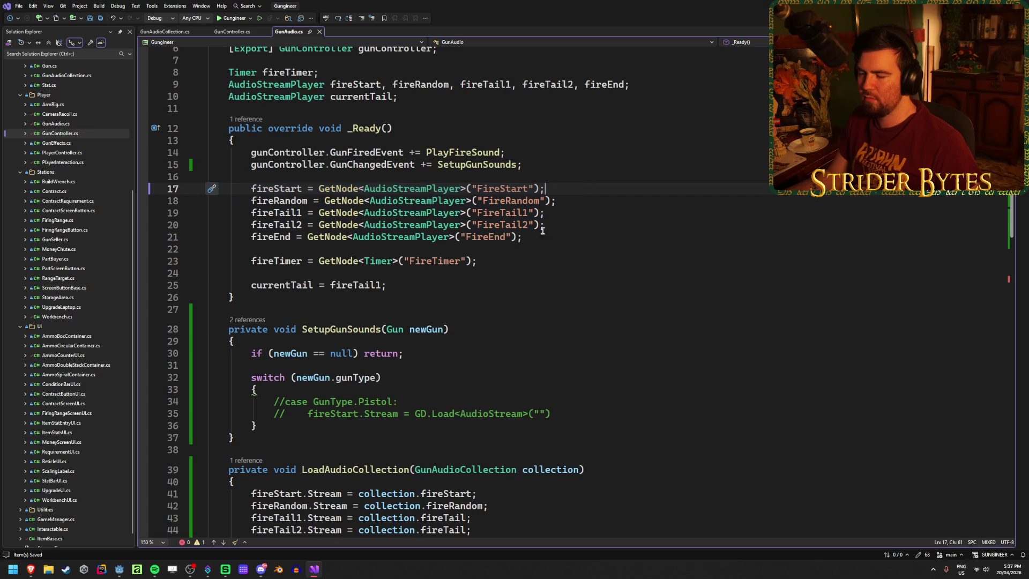
scroll(536, 321, down, 3)
click(571, 301)
scroll(577, 303, down, 4)
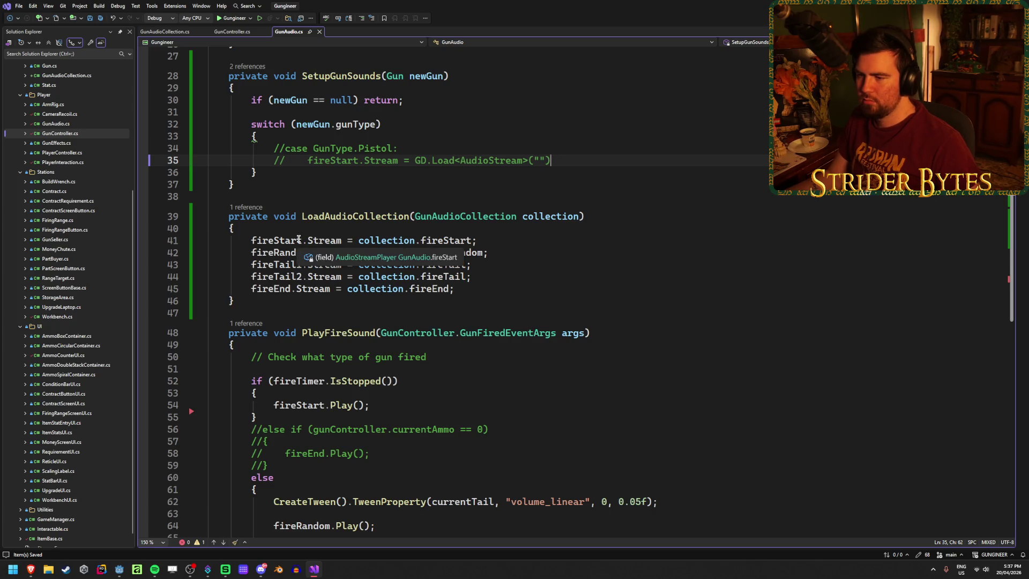
click(388, 240)
click(472, 240)
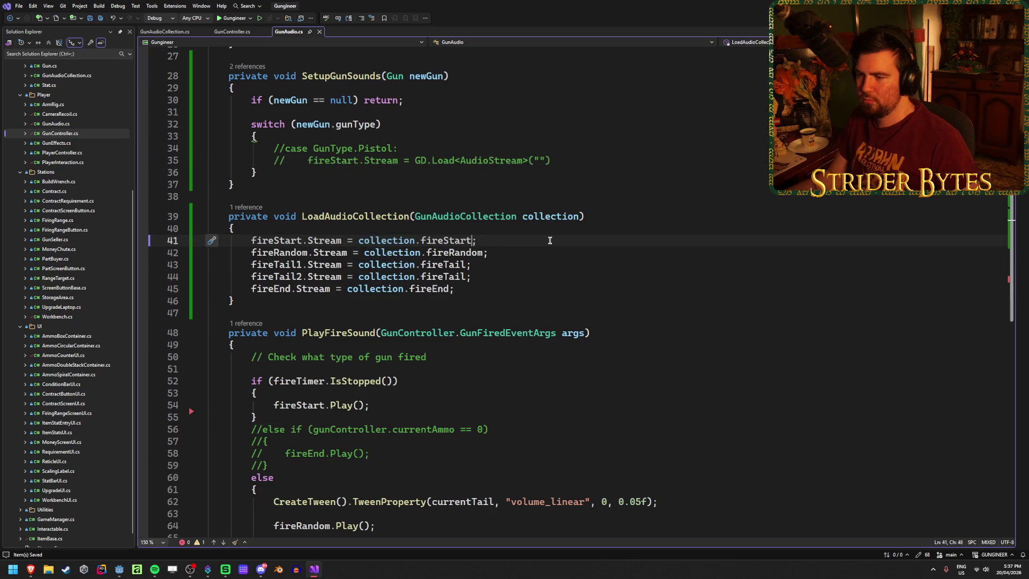
text(?)
click(525, 249)
key(ctrl+z)
click(511, 252)
key(ctrl+s)
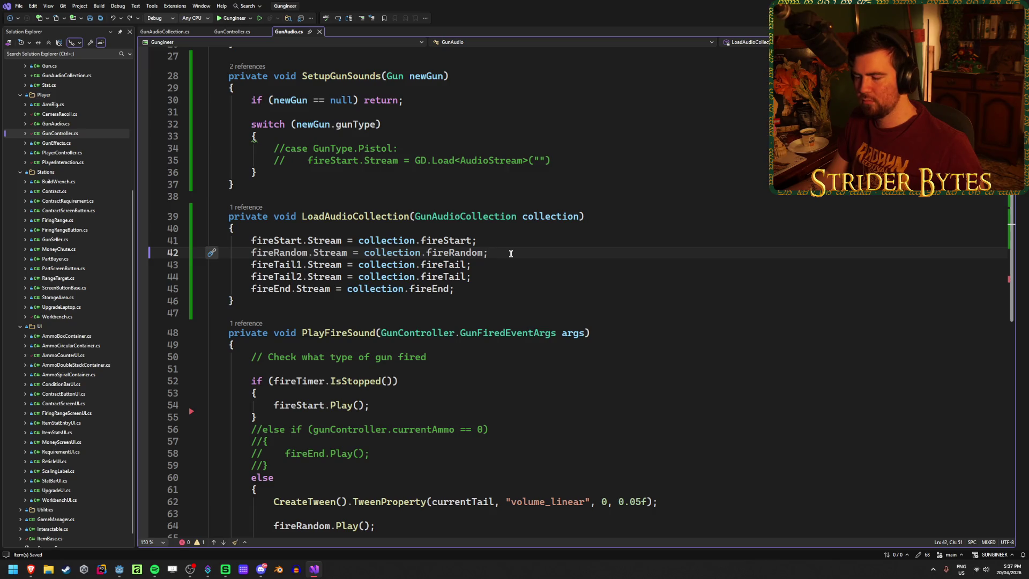
scroll(511, 253, up, 4)
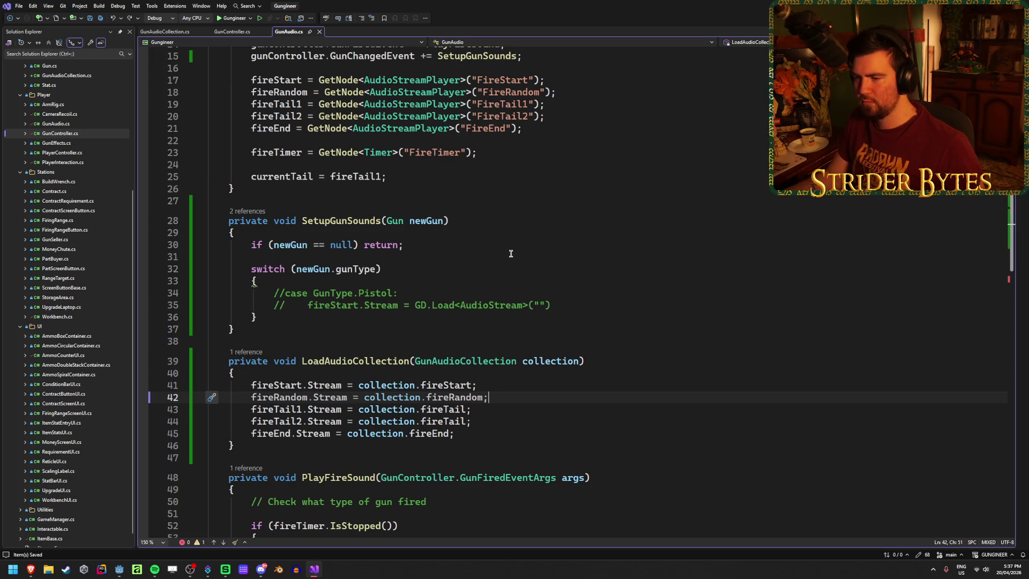
mouse_move(583, 309)
mouse_down()
mouse_move(206, 319)
mouse_move(160, 297)
mouse_up()
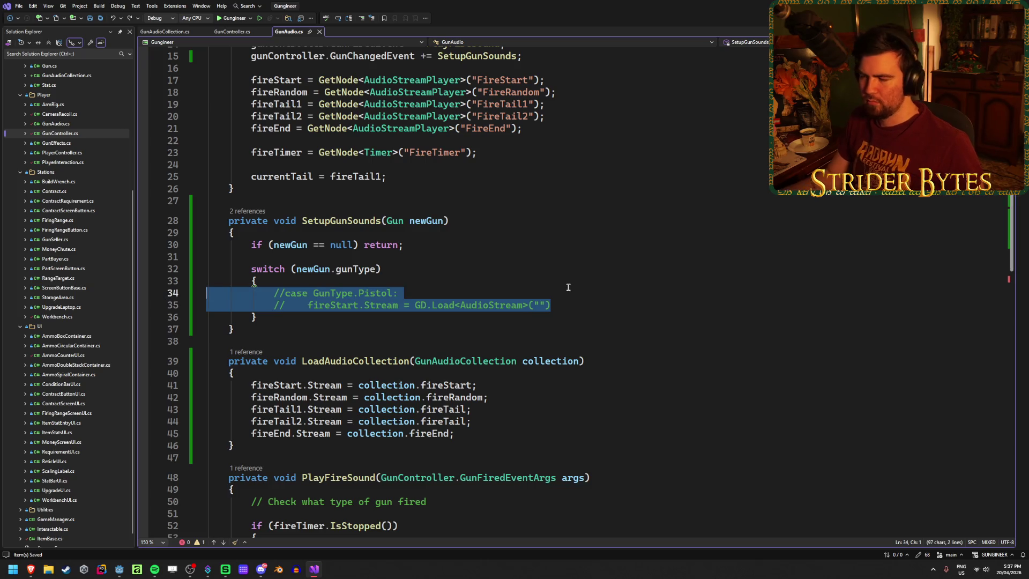
Step: Uncomment the Pistol case on lines 34–35 and rename it to AssaultRifle
drag(563, 304, 169, 292)
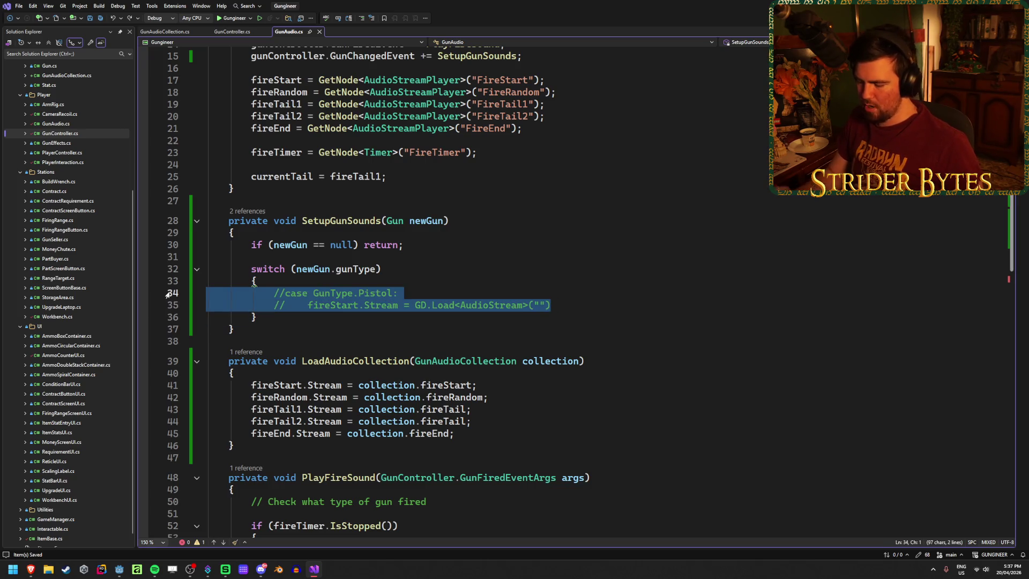
key(ctrl+k)
key(ctrl+u)
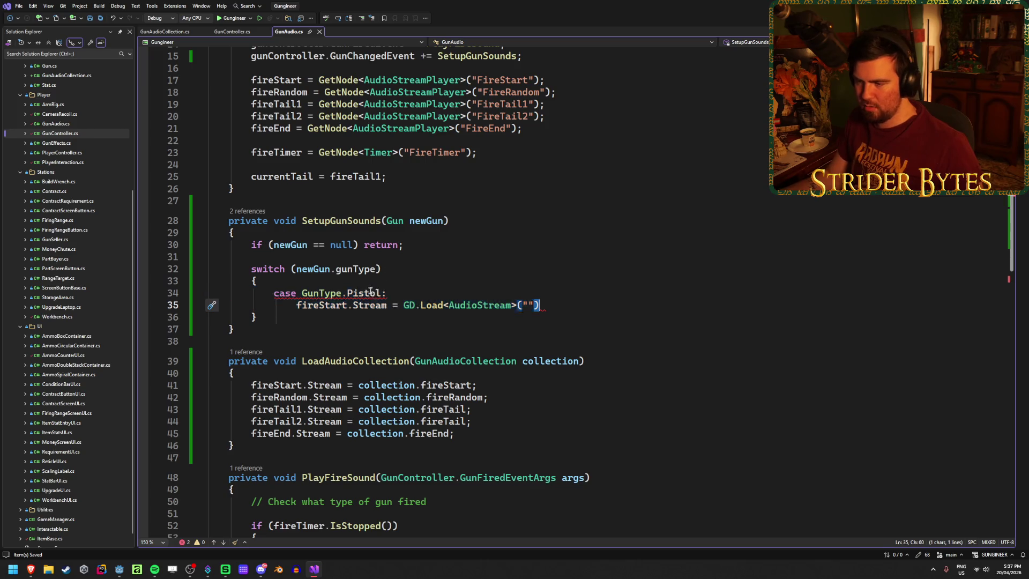
double_click(370, 294)
text(As)
key(Tab)
Step: Replace the old stream-loading statement with a LoadAudioCollection( call
click(353, 306)
key(shift+End)
key(shift+Home)
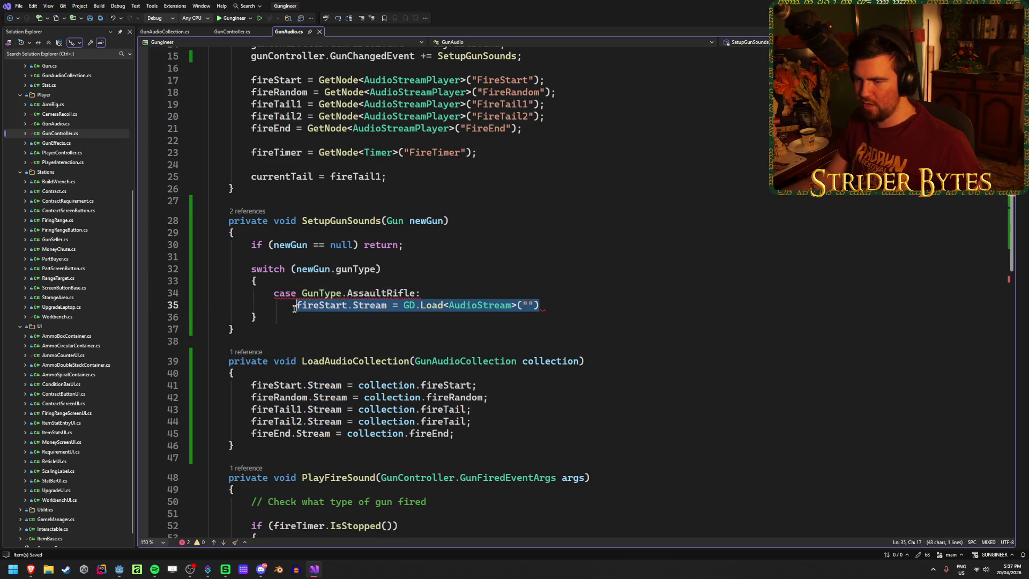
key(BackSpace)
text(LoadAu)
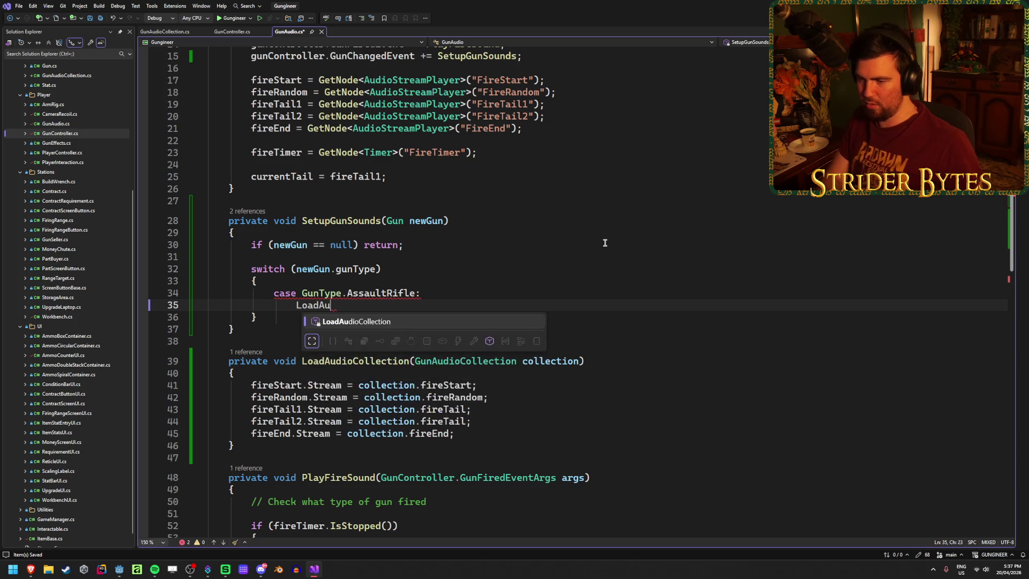
key(Tab)
text(()
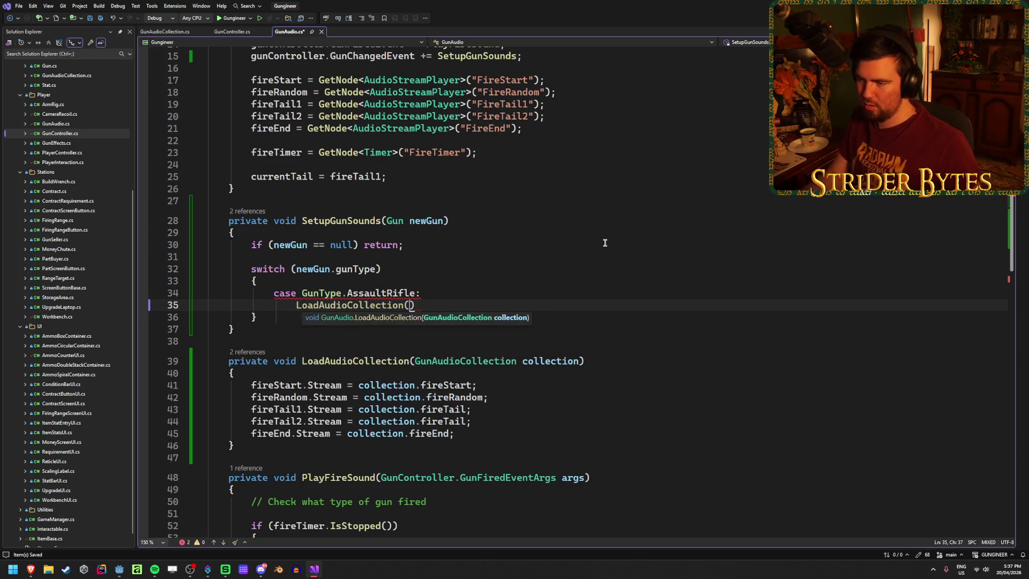
scroll(571, 245, up, 4)
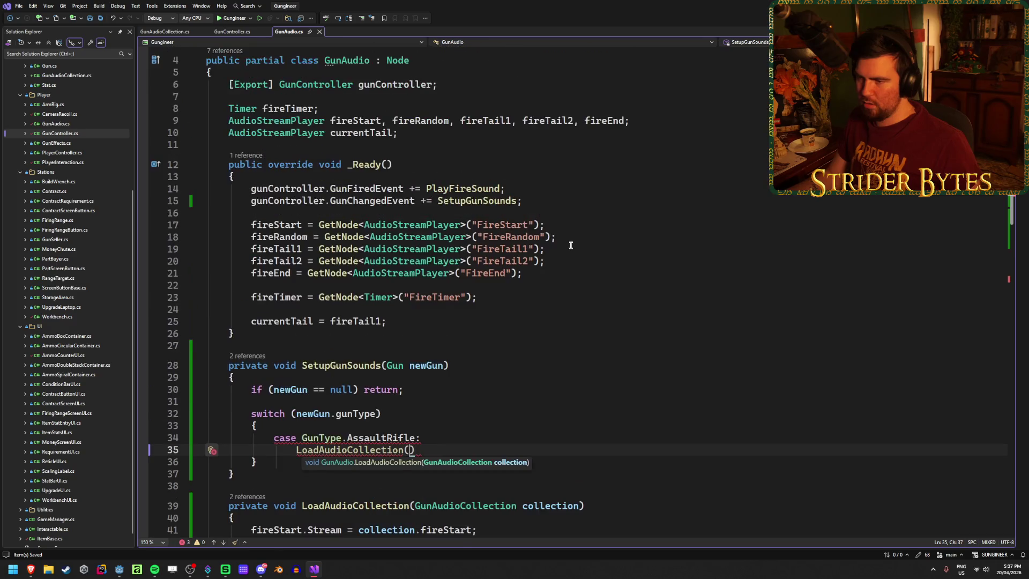
scroll(571, 245, down, 6)
scroll(571, 245, up, 3)
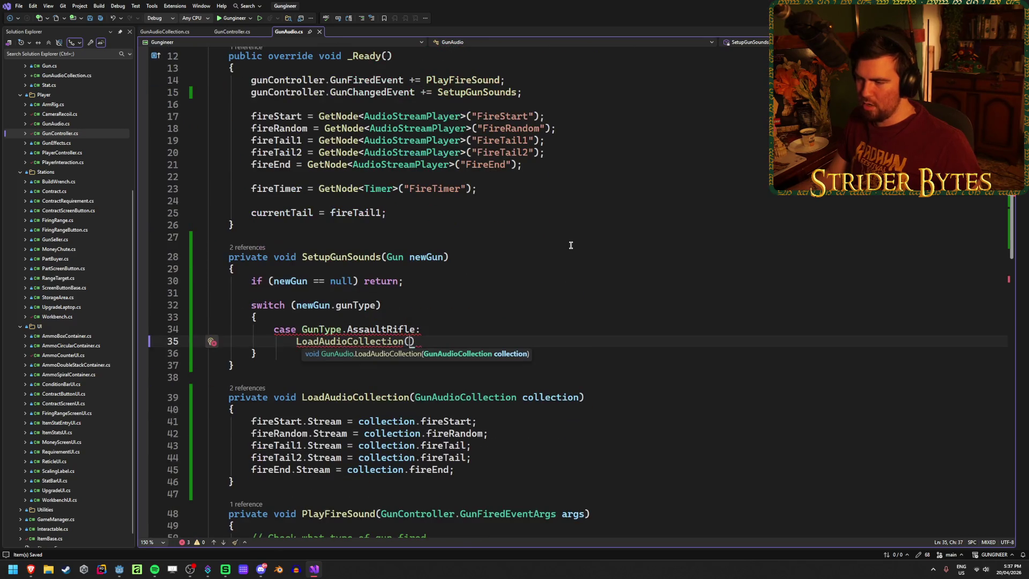
scroll(570, 245, up, 3)
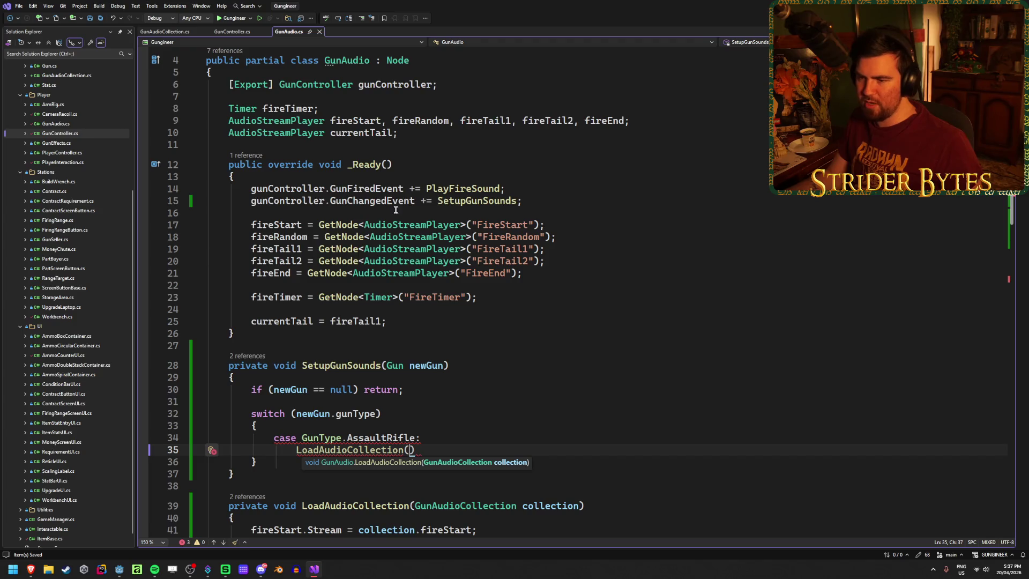
click(411, 131)
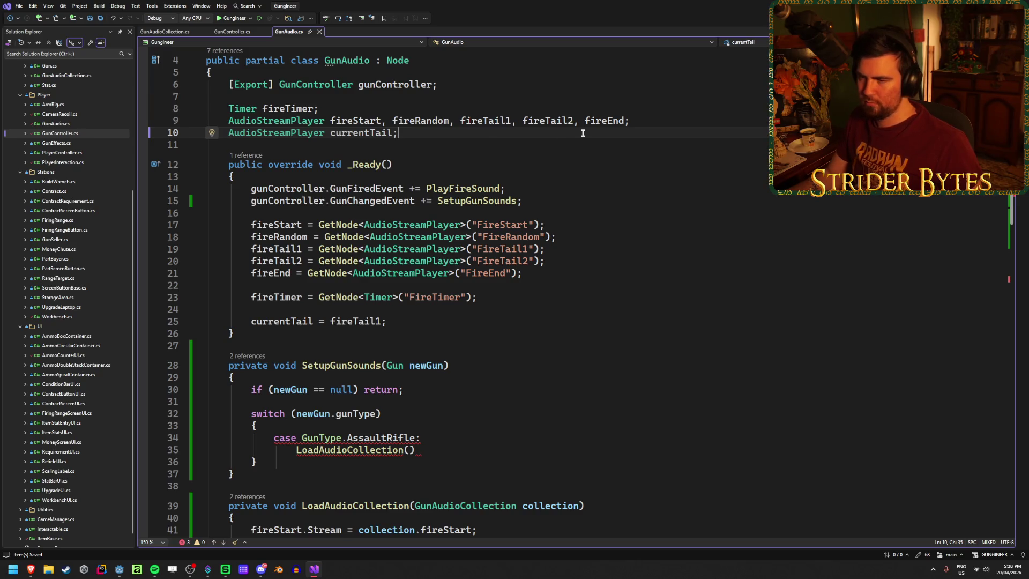
Step: Declare GunAudioCollection assaultRifle loading "res://Audio/Audio_AR.tres" via GD.Load<GunAudioCollection>
key(Return)
key(Return)
text(GunAudi)
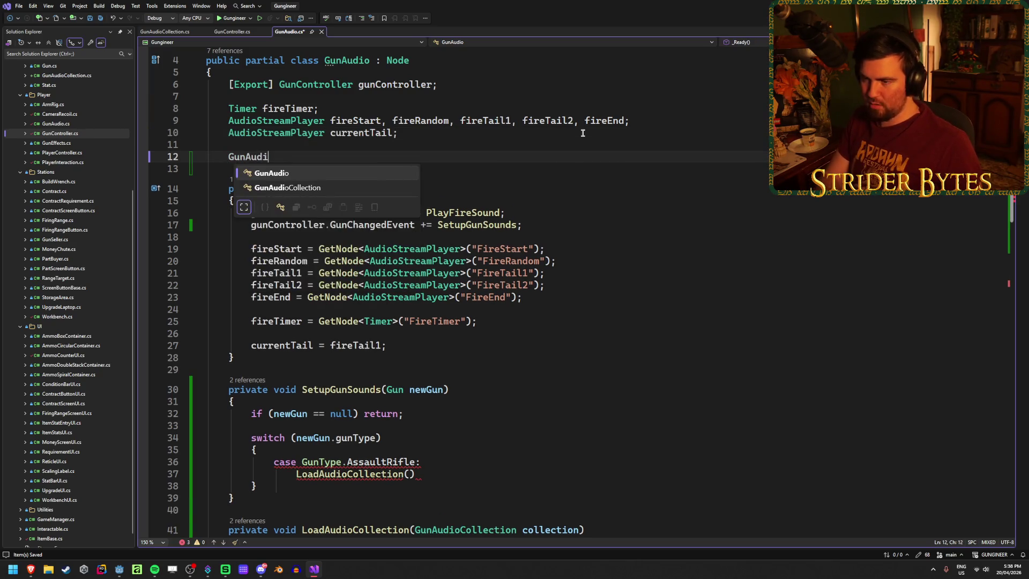
key(Tab)
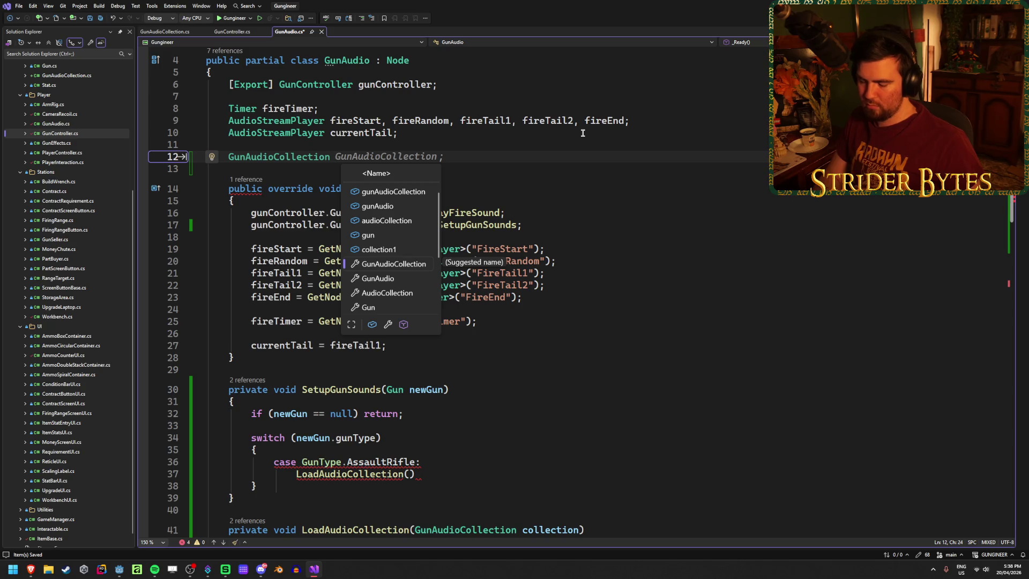
text(assaultRi)
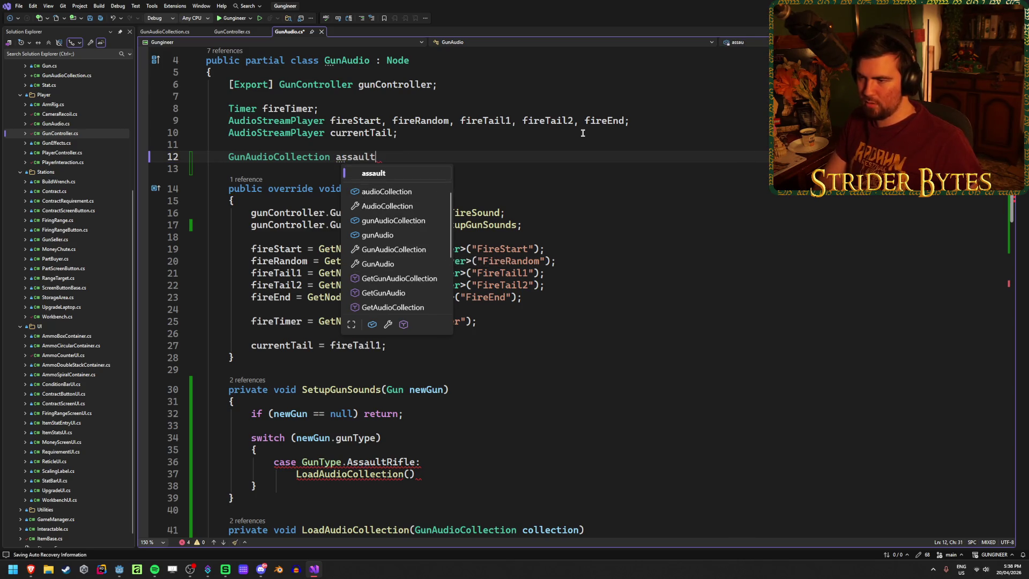
text(fle = GDS)
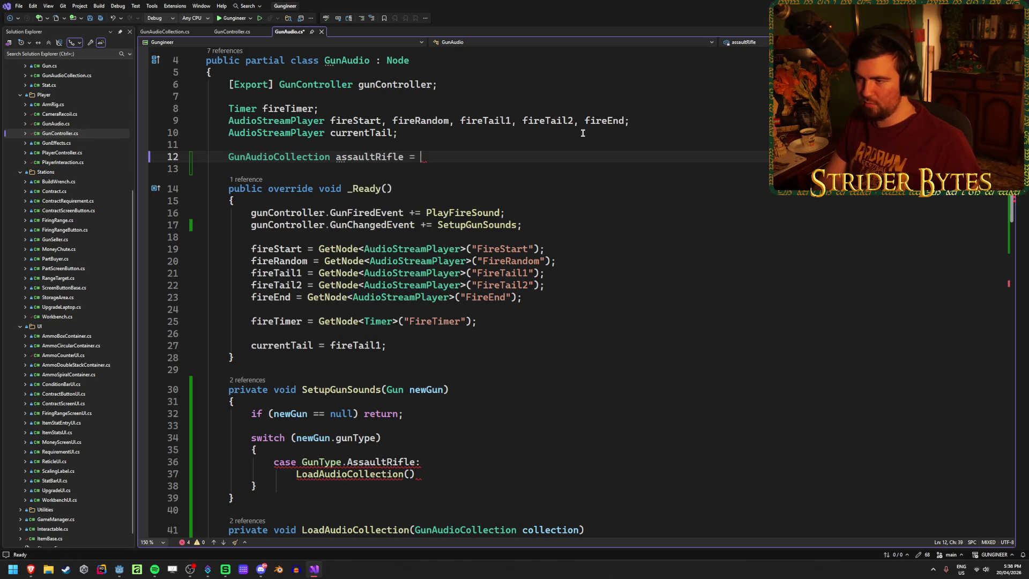
key(BackSpace)
text(.L)
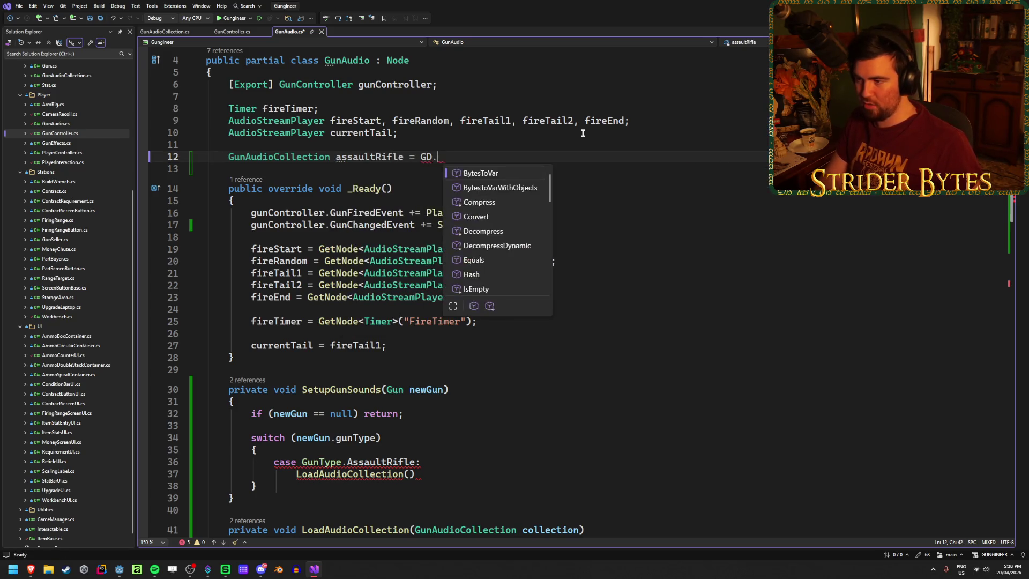
key(Tab)
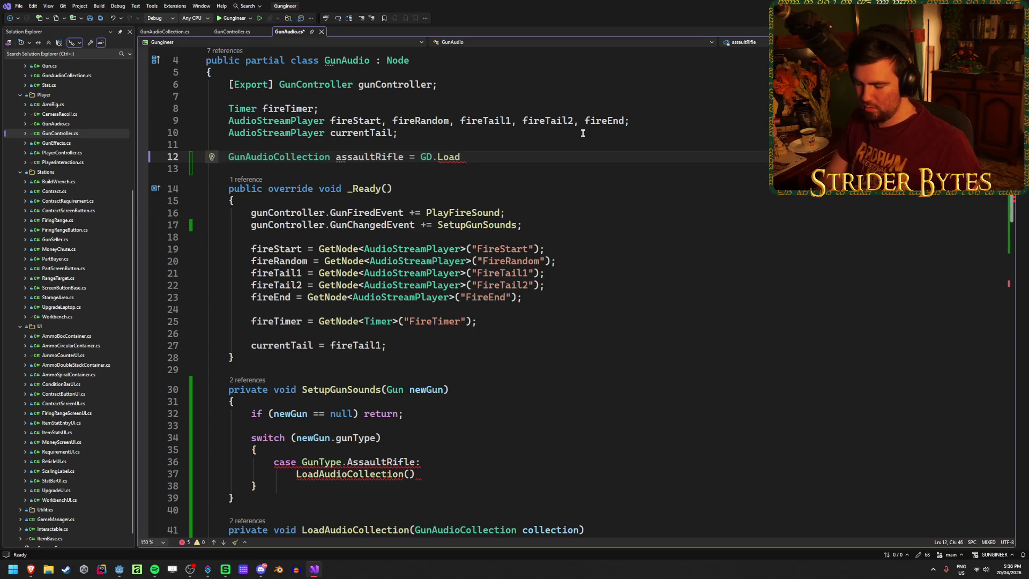
text(<GunAudioCollection)
text(>(")
key(ctrl+s)
text(res://Audio/Audio_AR.tres)
text(");)
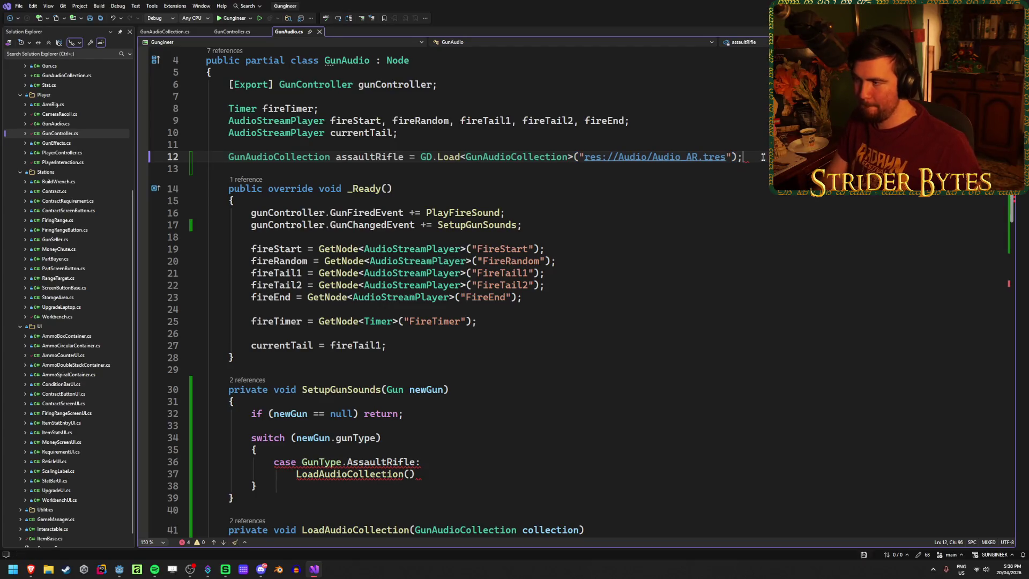
Step: Duplicate that field as shotgun, loading Audio_Shotgun.tres instead
key(Return)
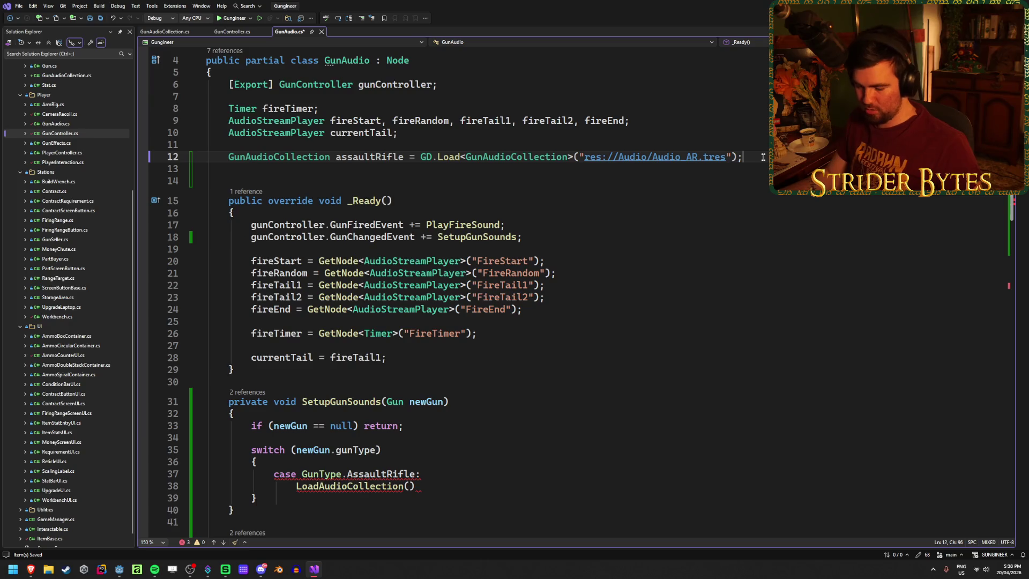
key(ctrl+d)
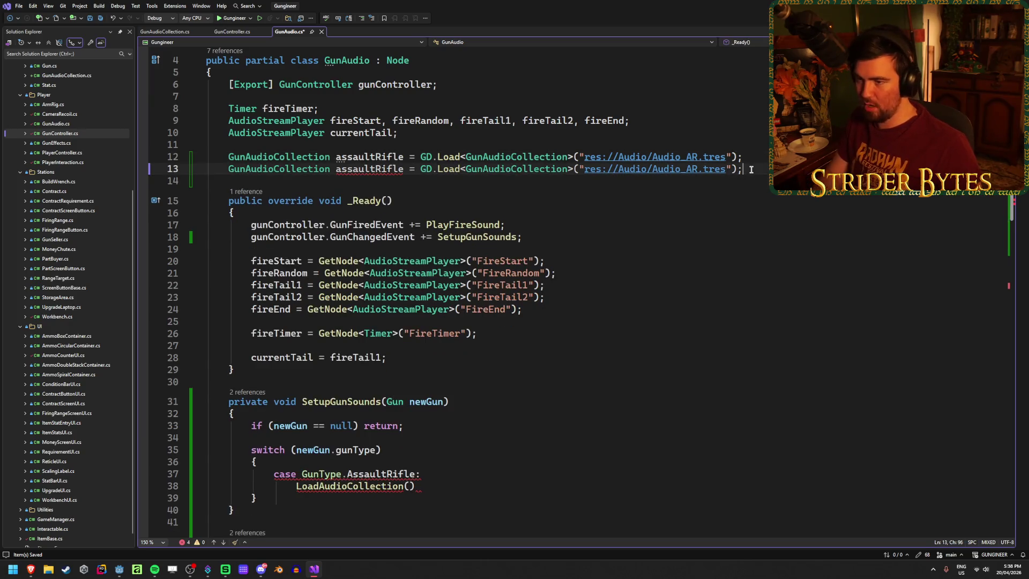
double_click(376, 169)
text(shotgun)
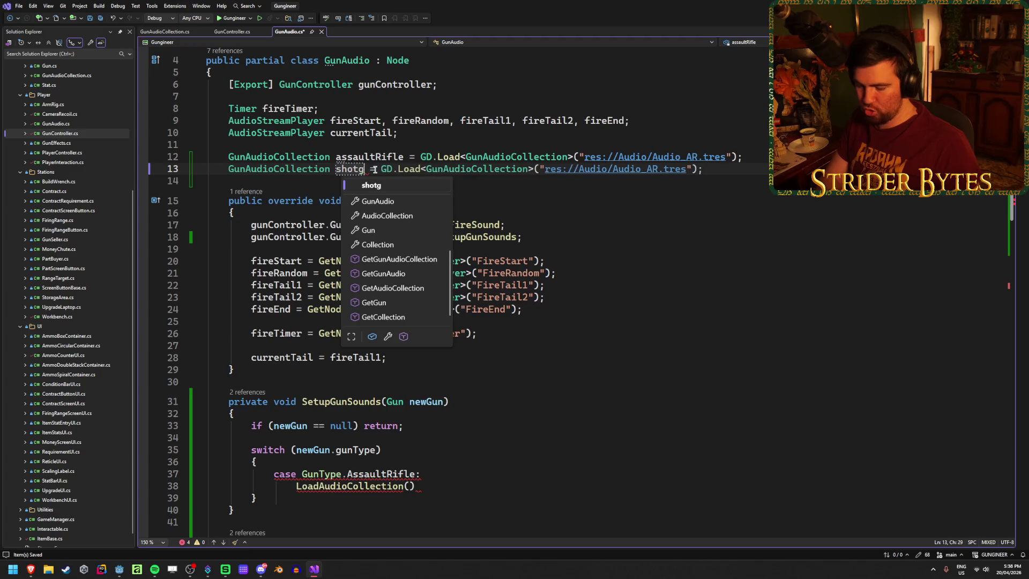
drag(671, 170, 659, 169)
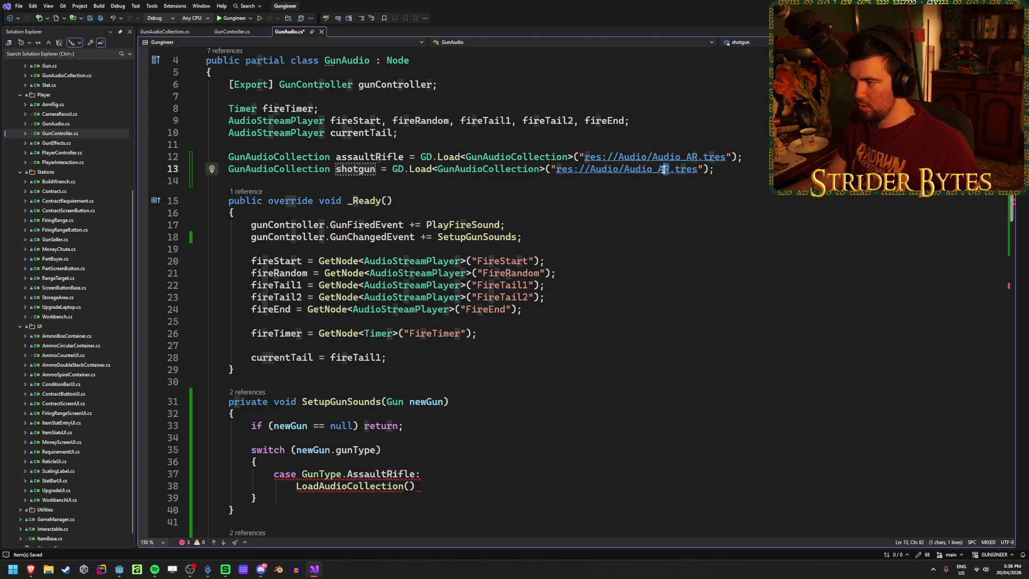
text(Shotgun)
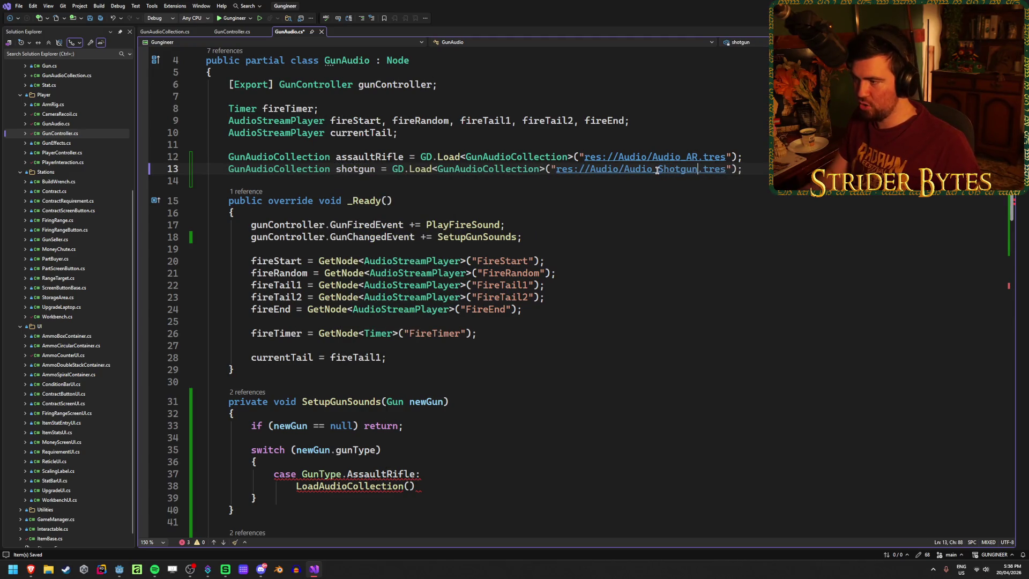
scroll(410, 376, down, 2)
click(410, 414)
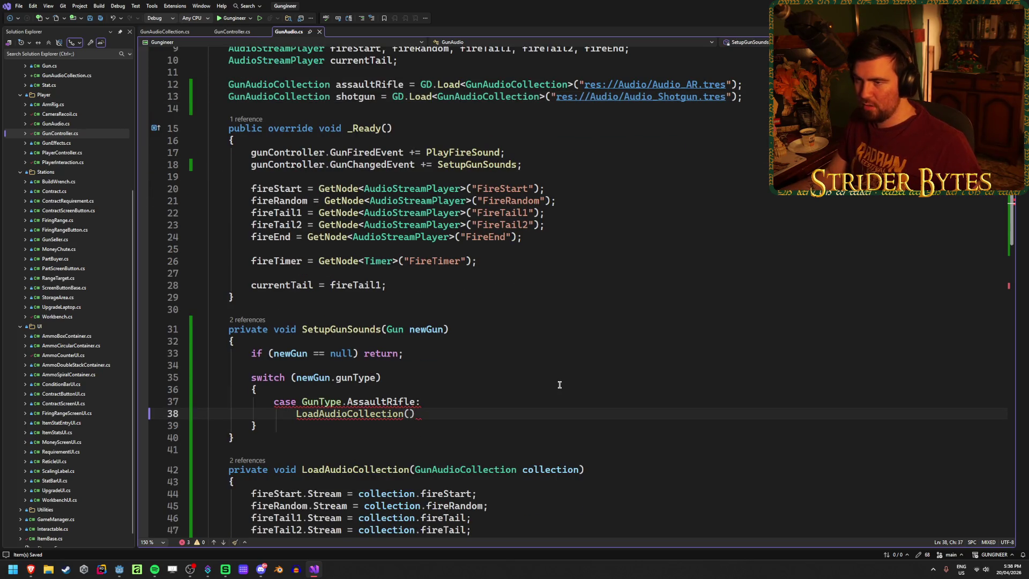
Step: Pass assaultRifle to LoadAudioCollection and end the AssaultRifle case with break;
text(assa)
key(Tab)
key(End)
text(;)
key(Return)
text(br)
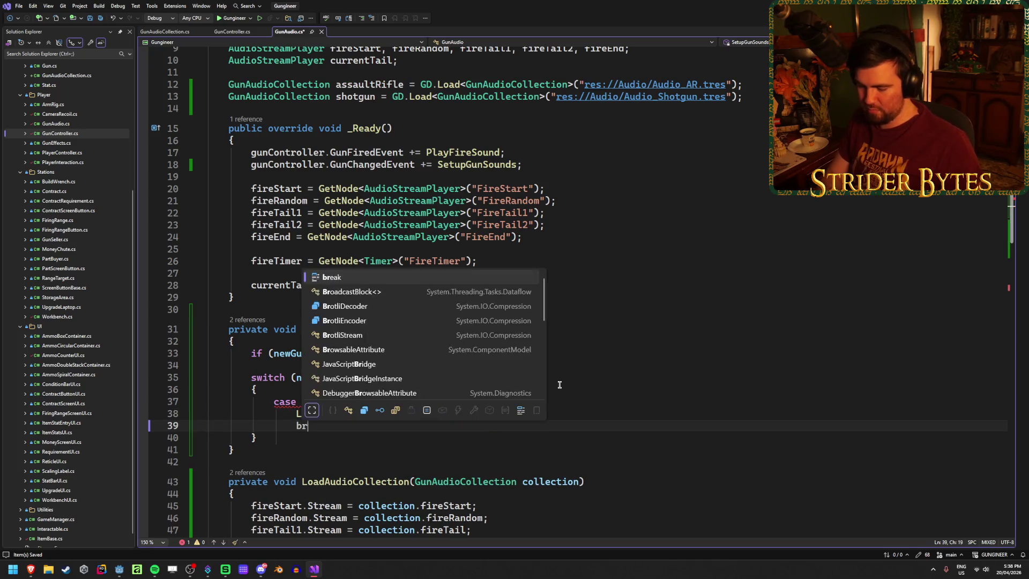
text(eak;)
Step: Add a case GunType.Shotgun that calls LoadAudioCollection(shotgun); then break;
key(Return)
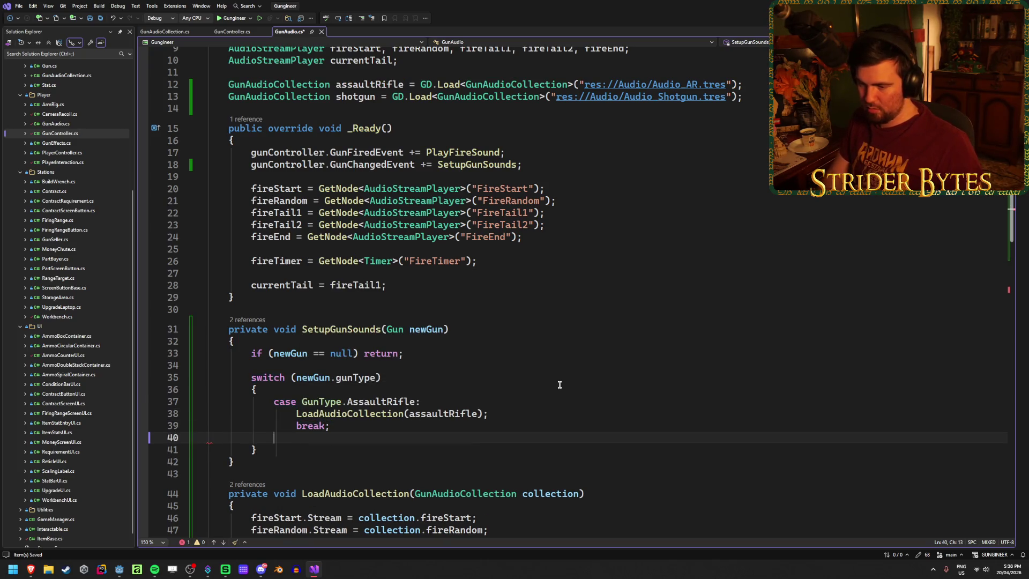
text(case shotg)
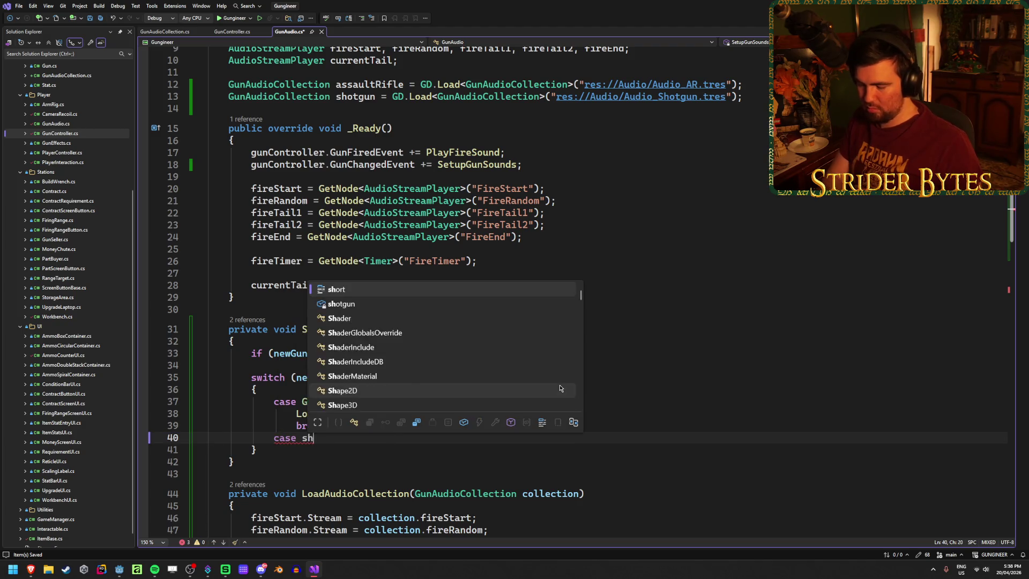
key(Tab)
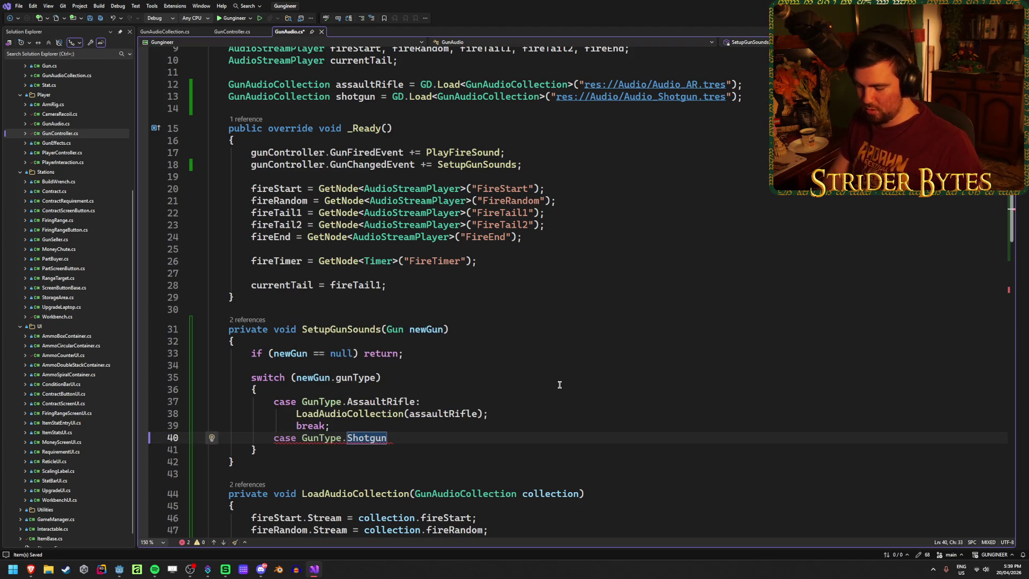
text(:)
key(Return)
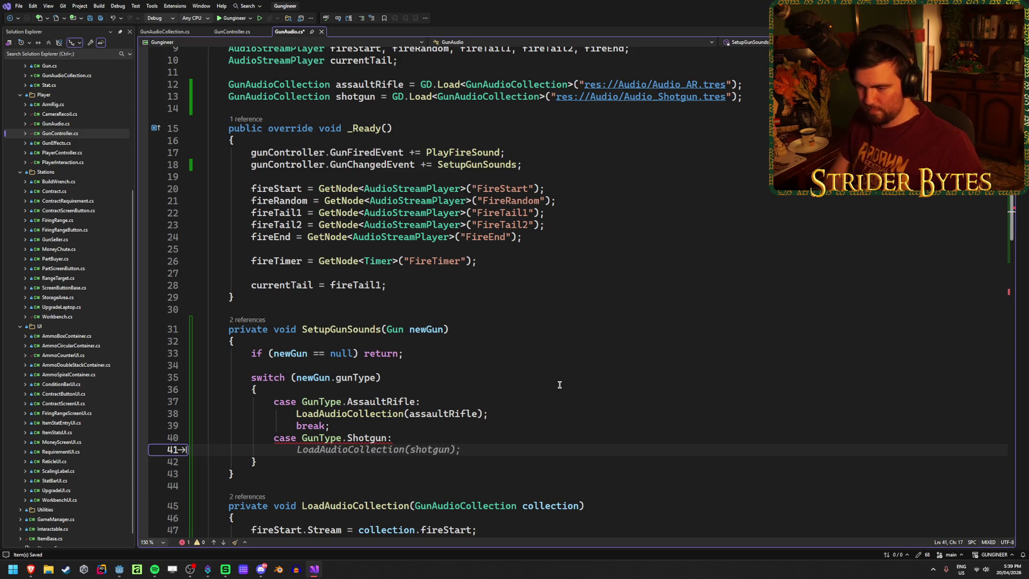
key(Escape)
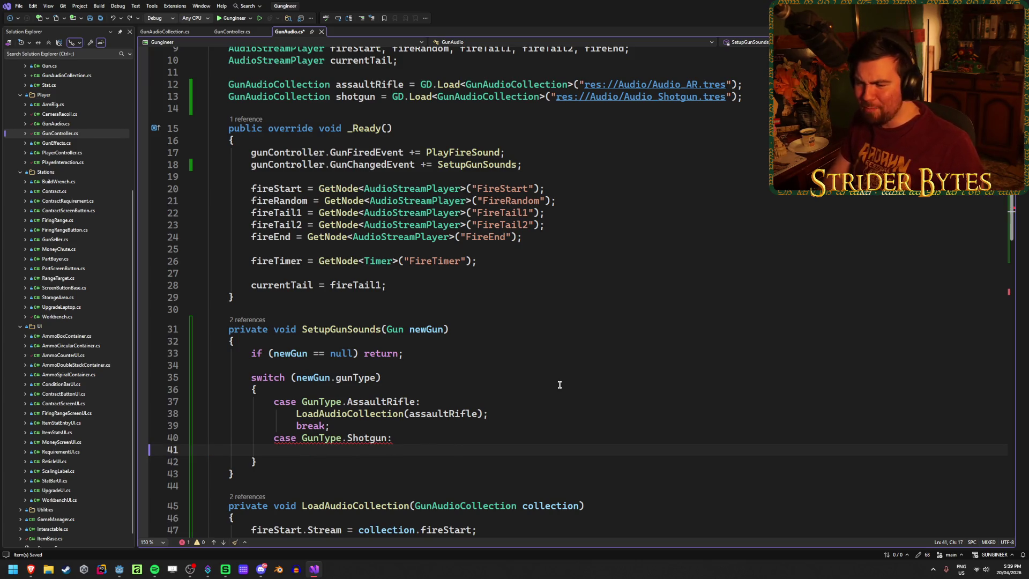
key(Tab)
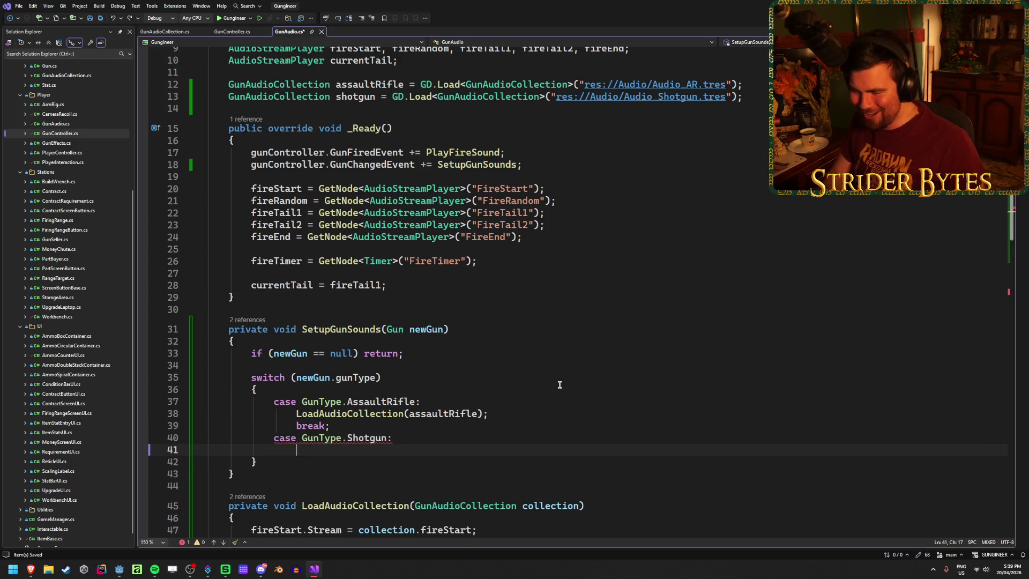
text(Load)
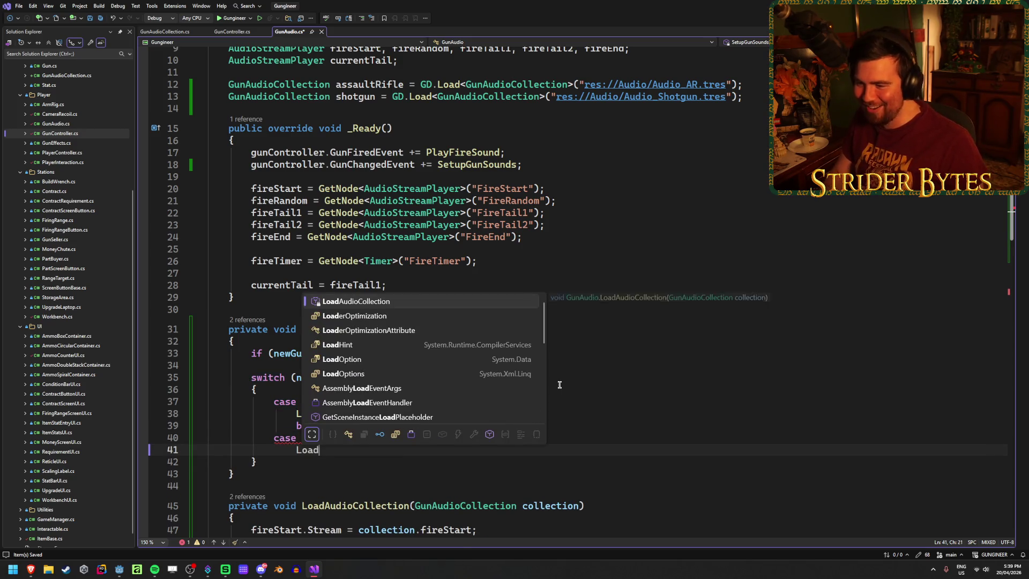
key(Tab)
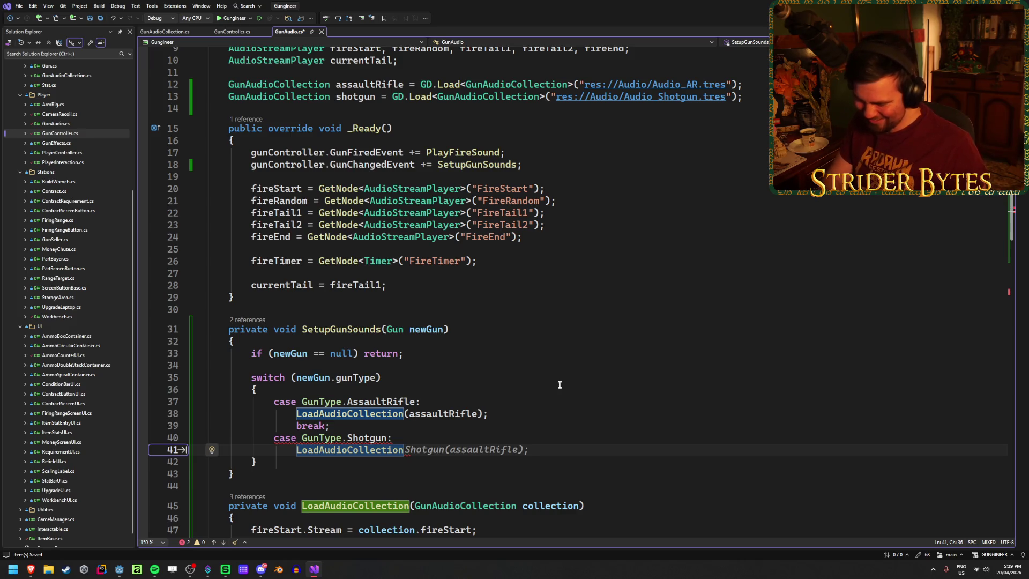
text((shotgun);)
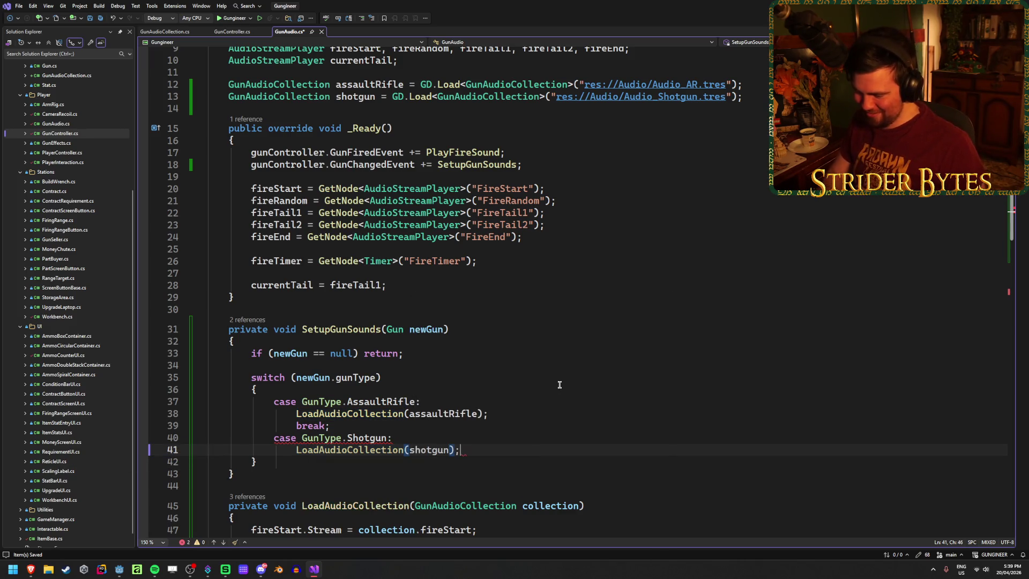
key(Return)
text(break)
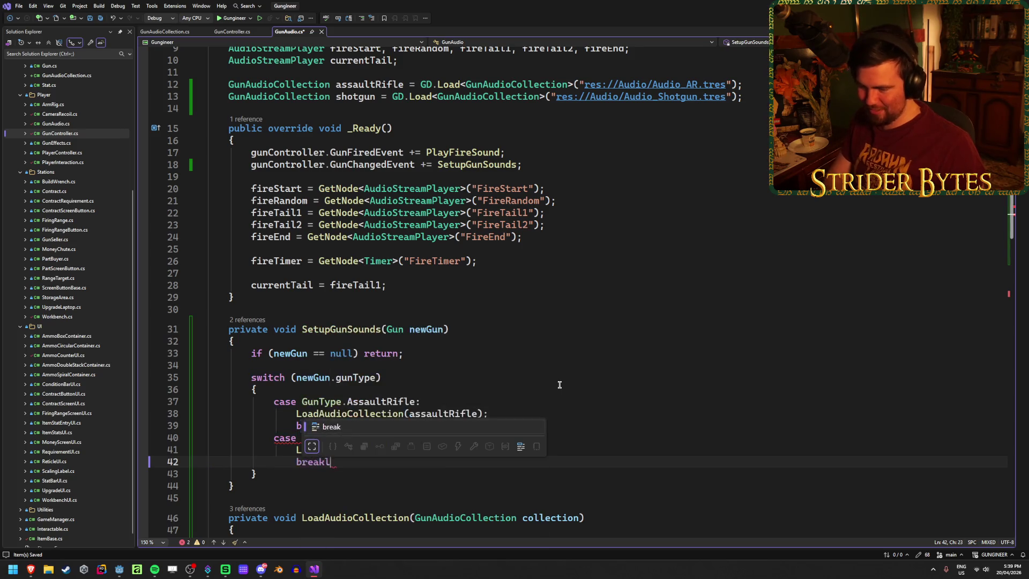
text(;)
Step: Add a default: break; case at the end of the switch
key(Return)
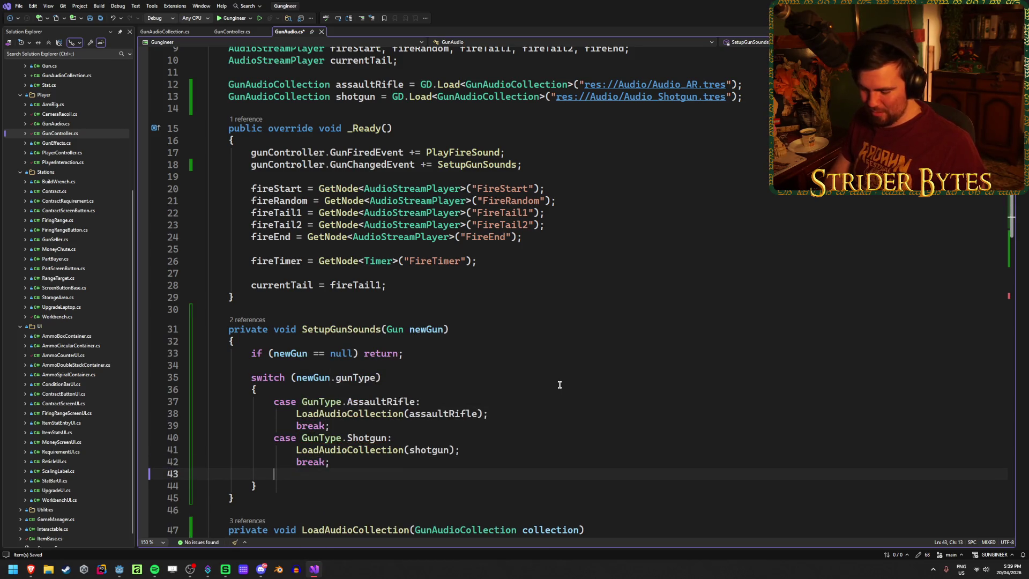
text(default:)
key(Return)
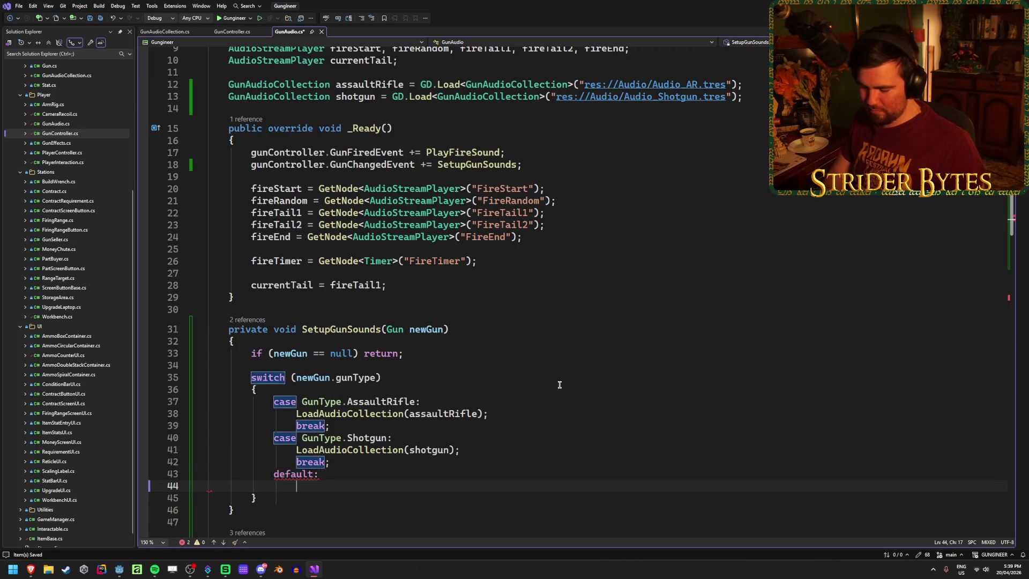
text(break;)
scroll(524, 364, down, 4)
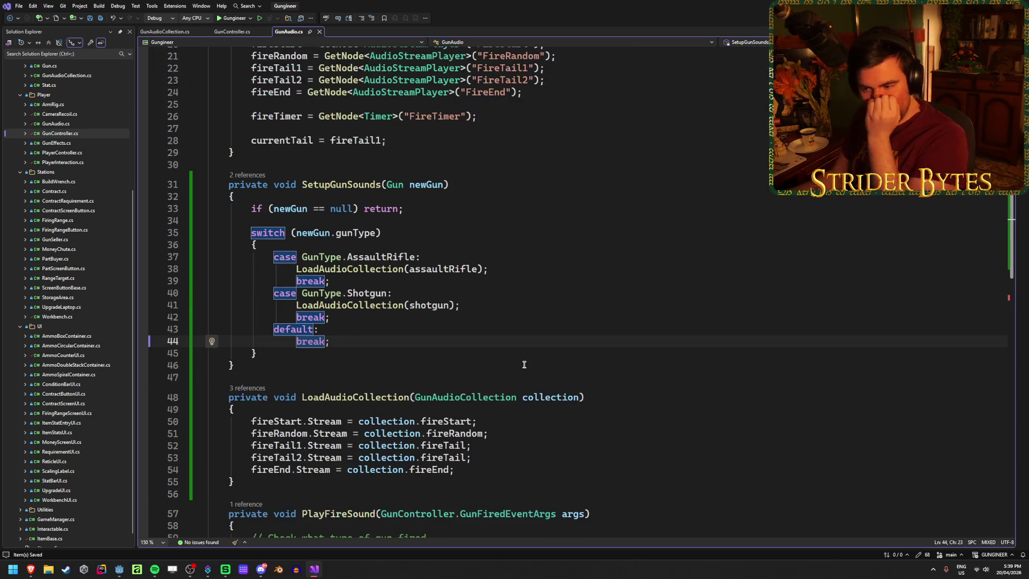
click(343, 353)
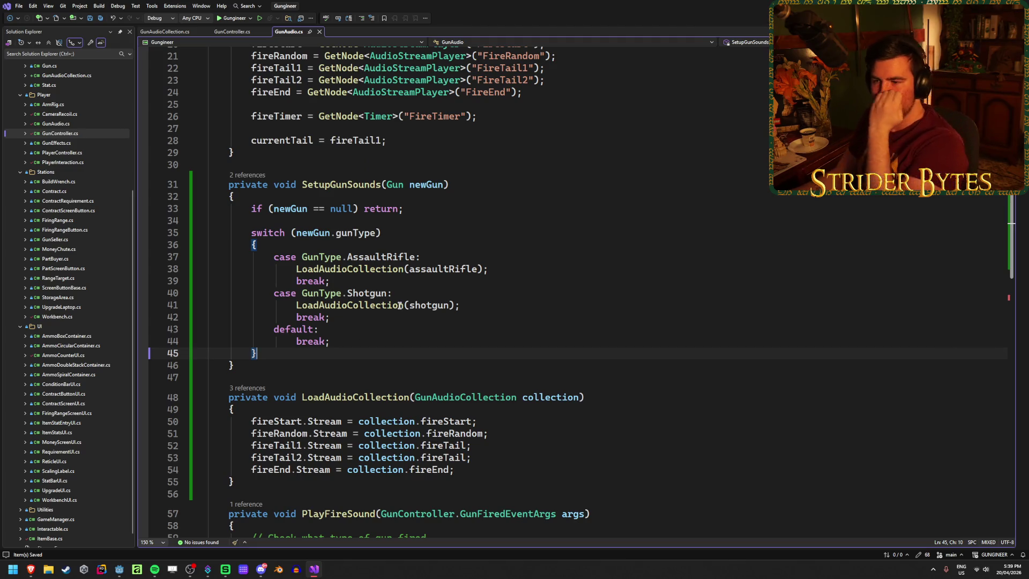
click(524, 304)
scroll(531, 298, down, 6)
scroll(536, 292, up, 10)
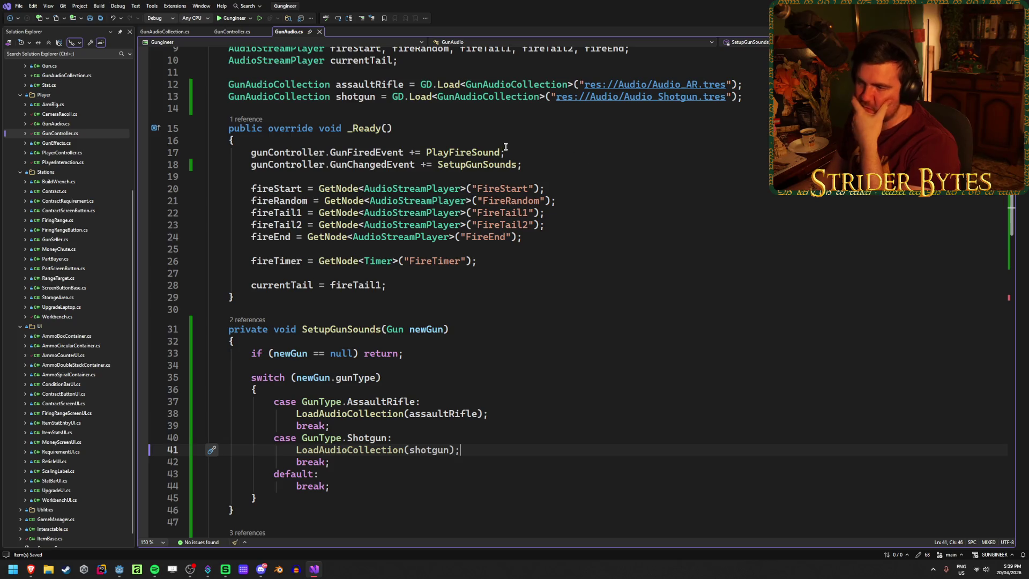
click(456, 165)
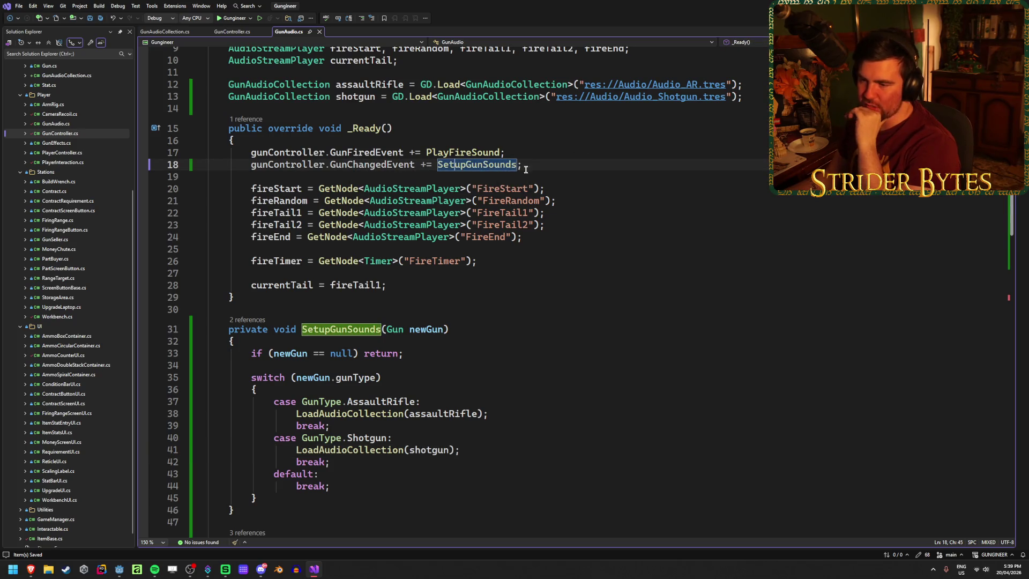
scroll(484, 209, down, 3)
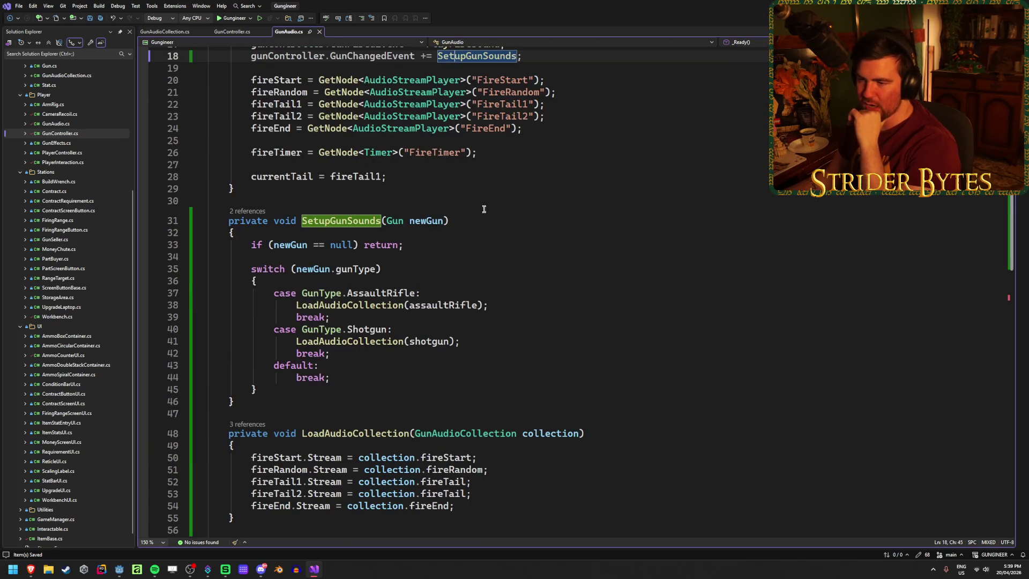
click(484, 304)
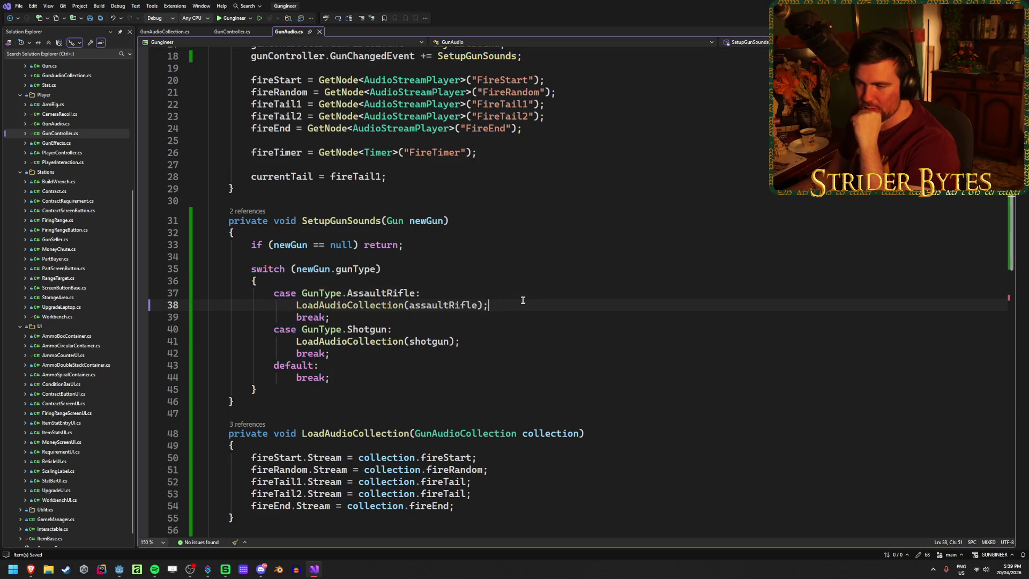
scroll(525, 324, down, 5)
scroll(524, 321, up, 4)
scroll(523, 317, down, 5)
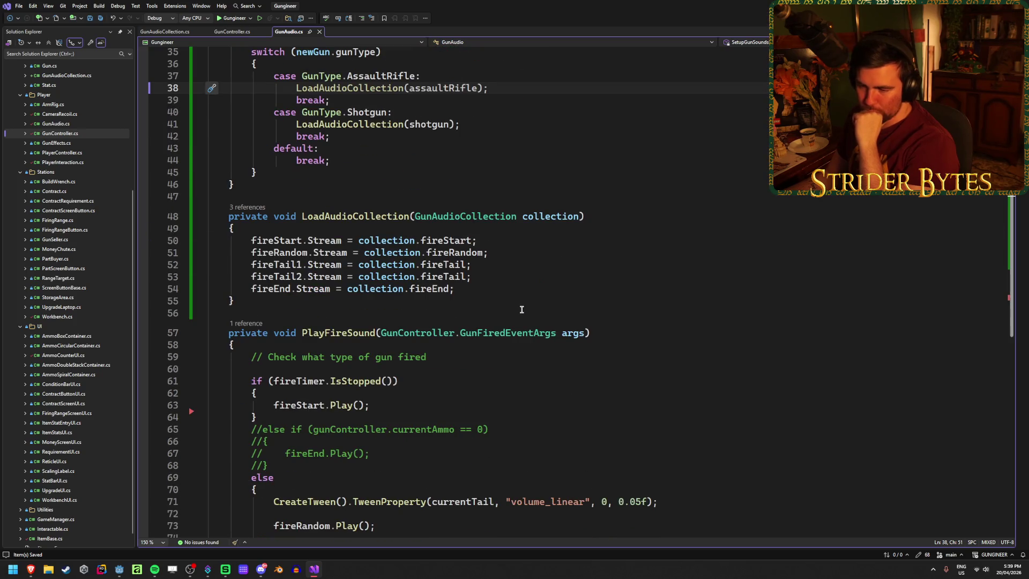
scroll(522, 310, up, 11)
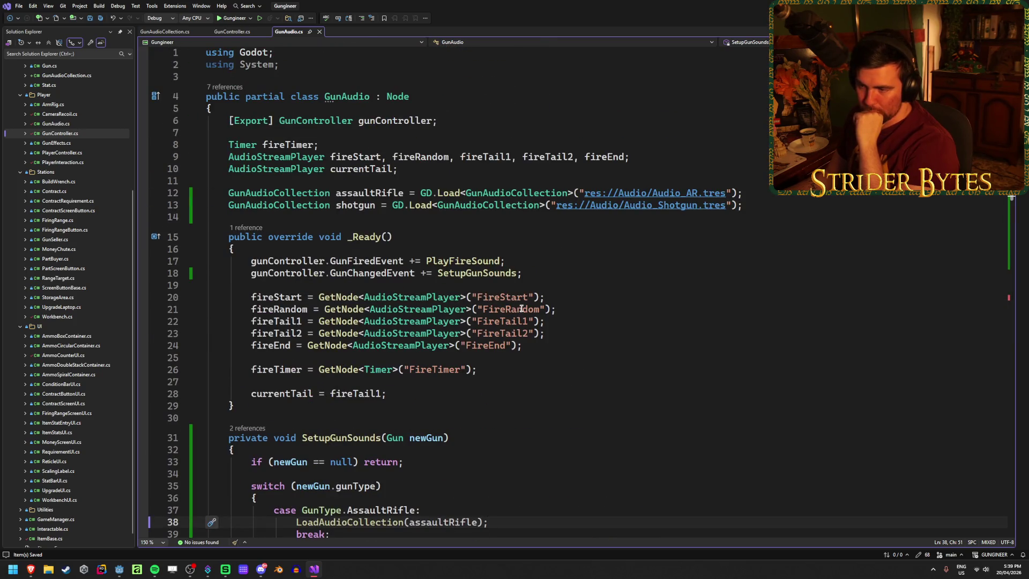
scroll(521, 307, down, 10)
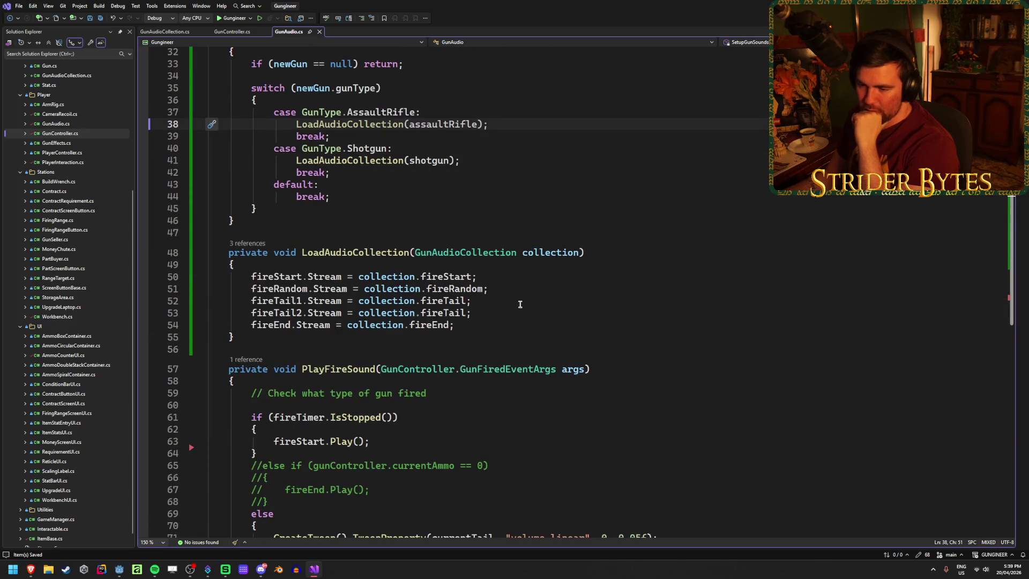
scroll(520, 304, down, 5)
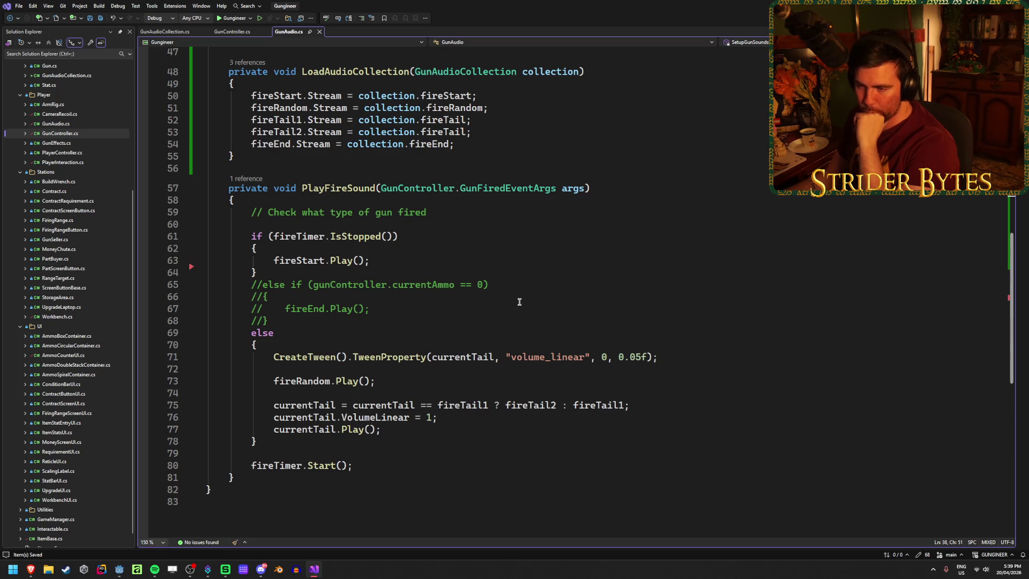
scroll(519, 302, up, 2)
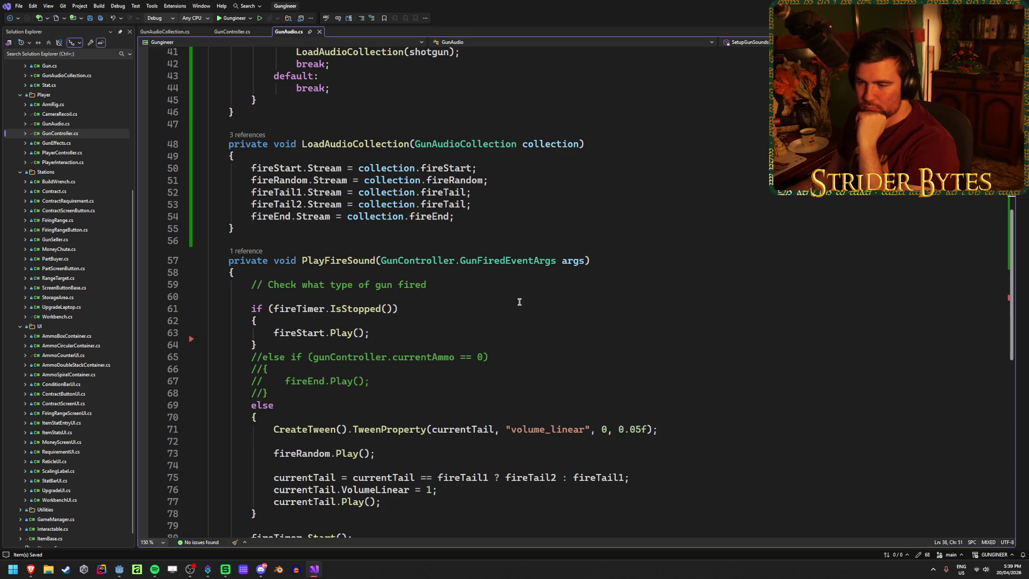
click(374, 340)
click(377, 335)
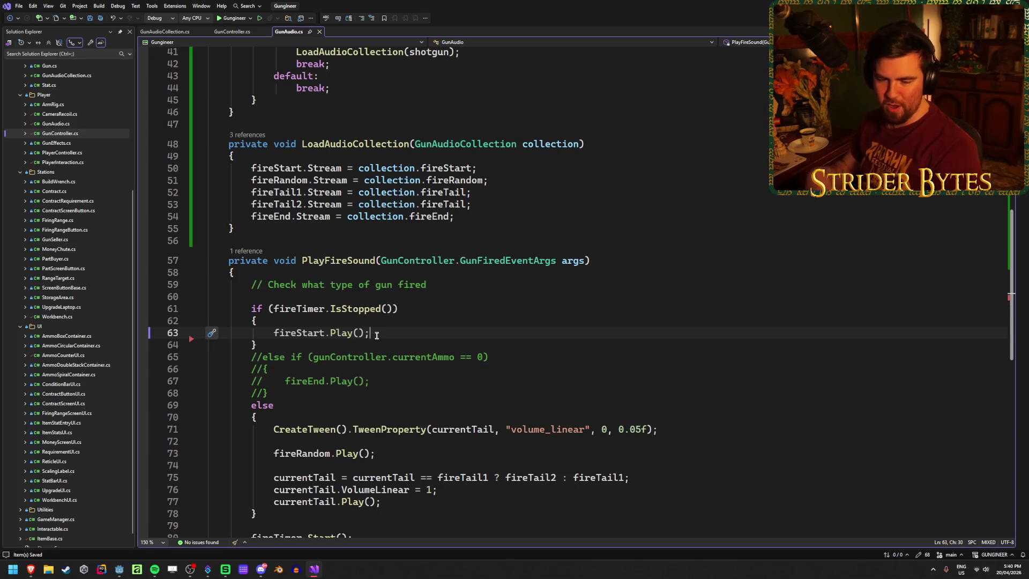
click(406, 309)
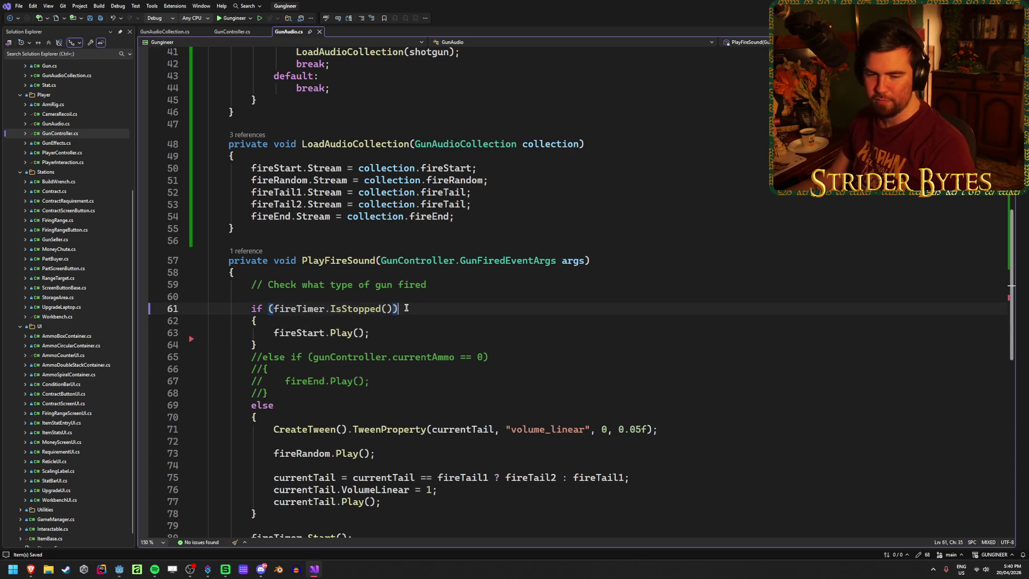
scroll(411, 316, down, 7)
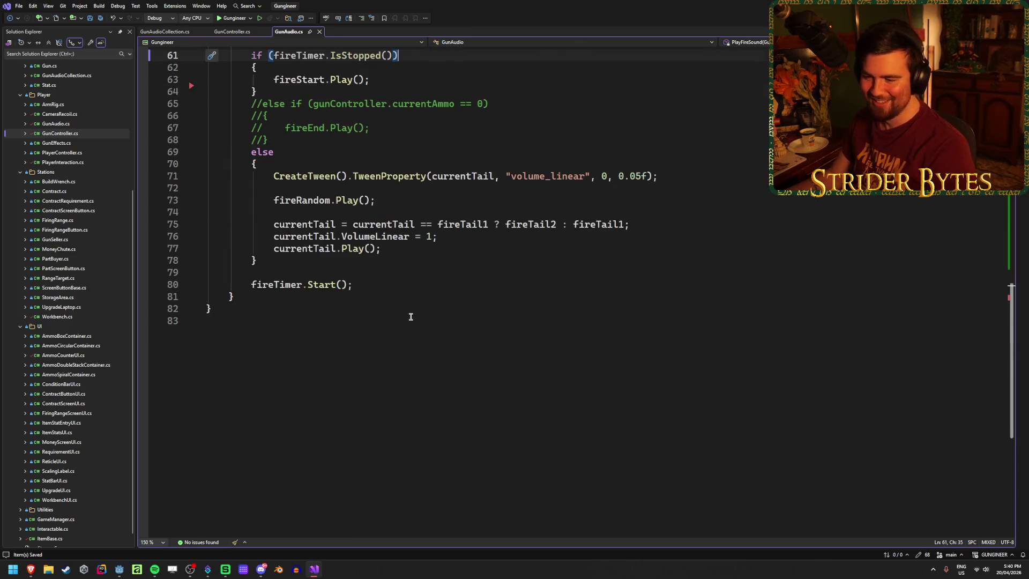
scroll(411, 317, up, 4)
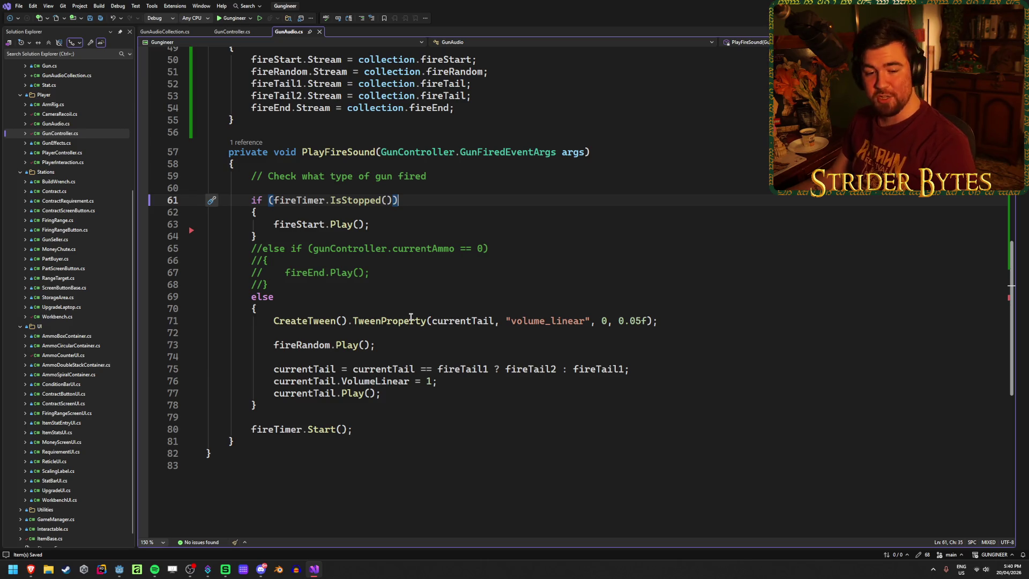
click(691, 321)
click(393, 296)
click(407, 272)
click(556, 247)
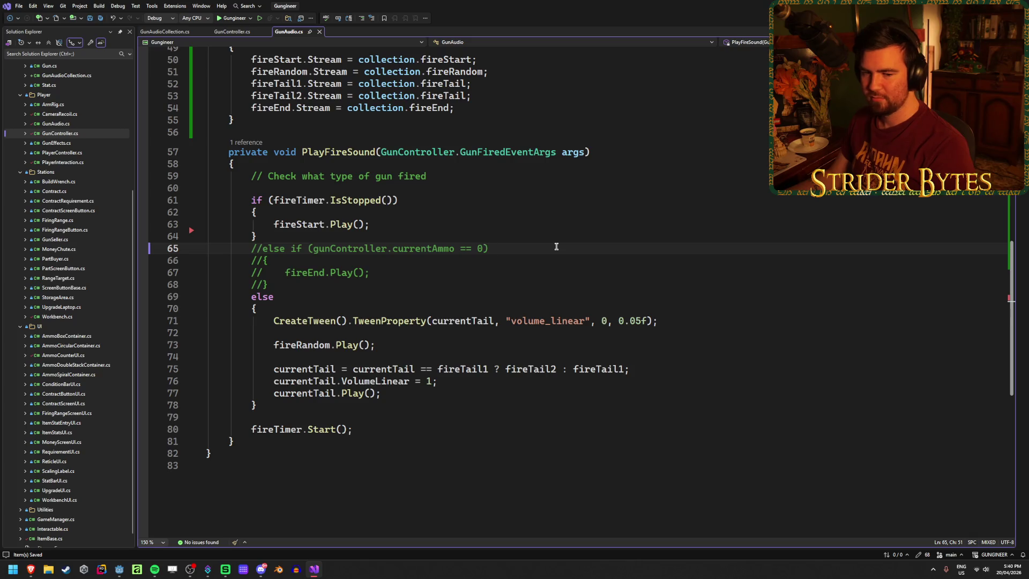
click(399, 272)
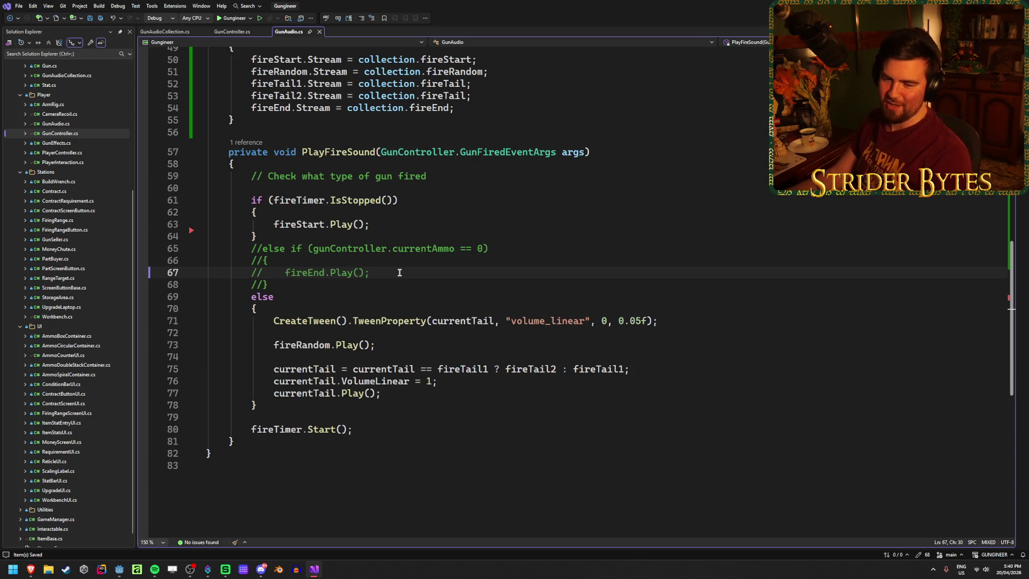
click(498, 247)
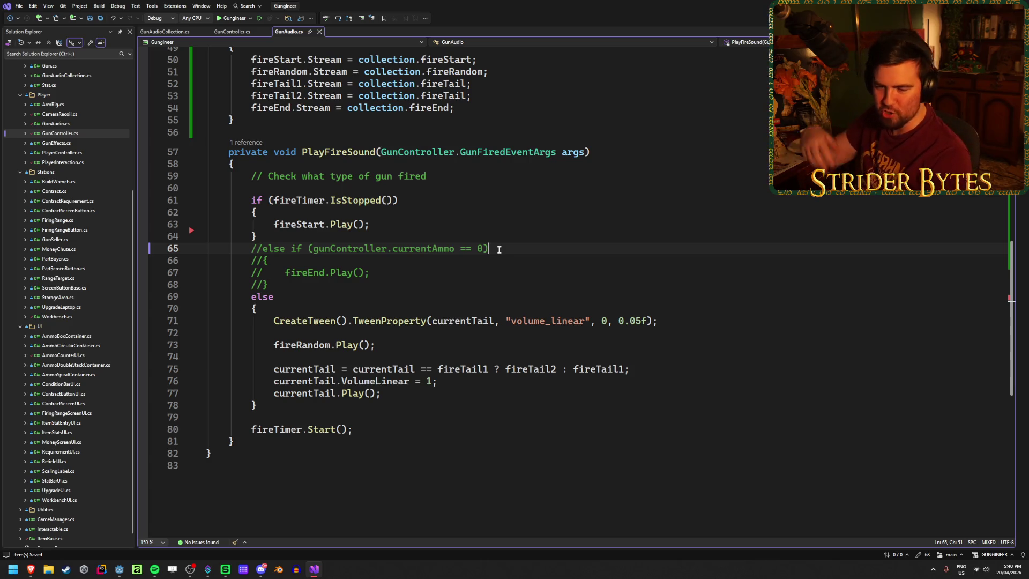
click(438, 200)
click(442, 179)
scroll(444, 215, up, 4)
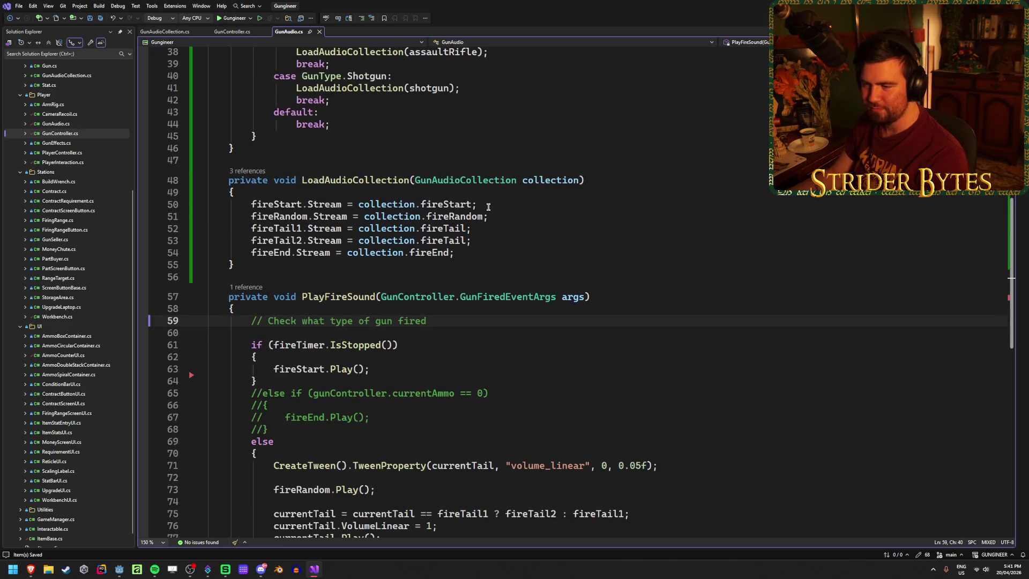
click(624, 300)
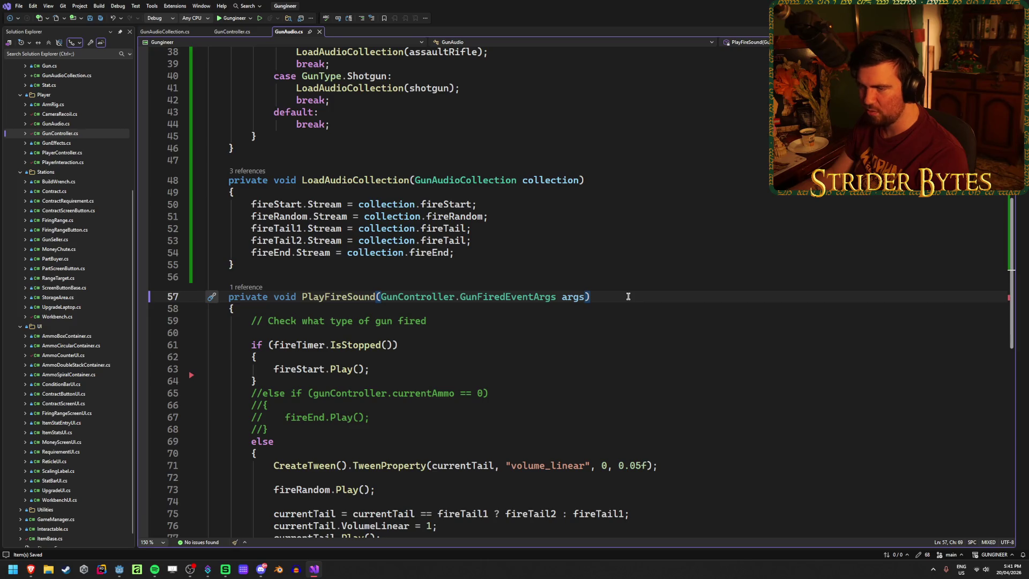
scroll(630, 295, up, 4)
click(598, 324)
scroll(559, 314, up, 3)
click(557, 305)
click(498, 268)
click(459, 244)
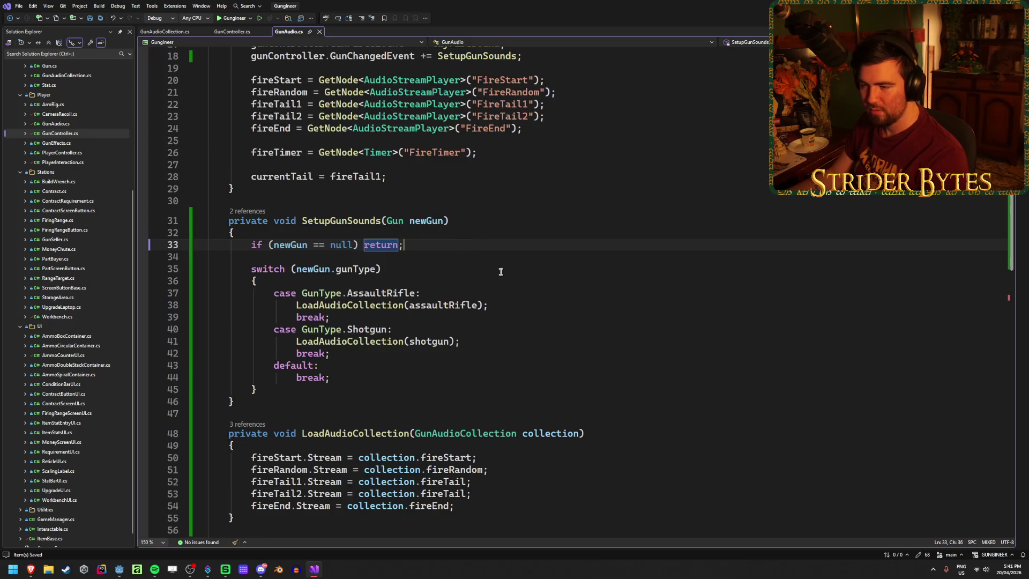
scroll(500, 272, up, 5)
scroll(576, 278, down, 13)
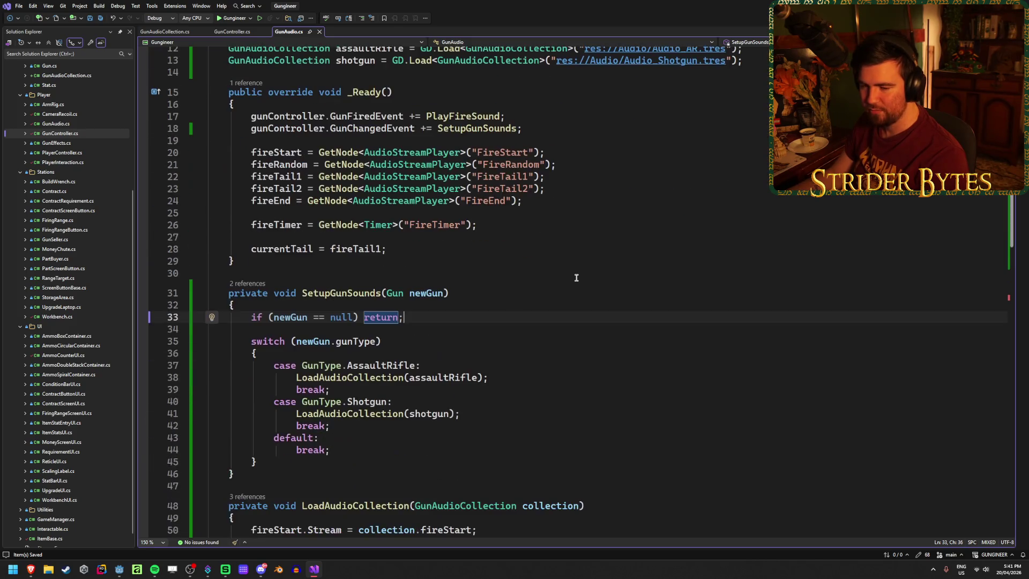
click(538, 284)
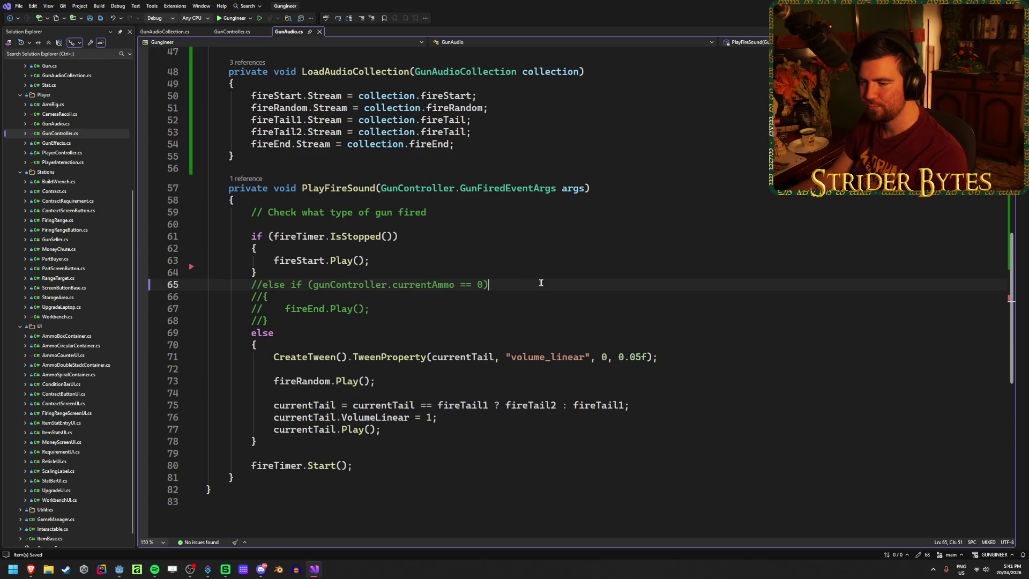
click(441, 237)
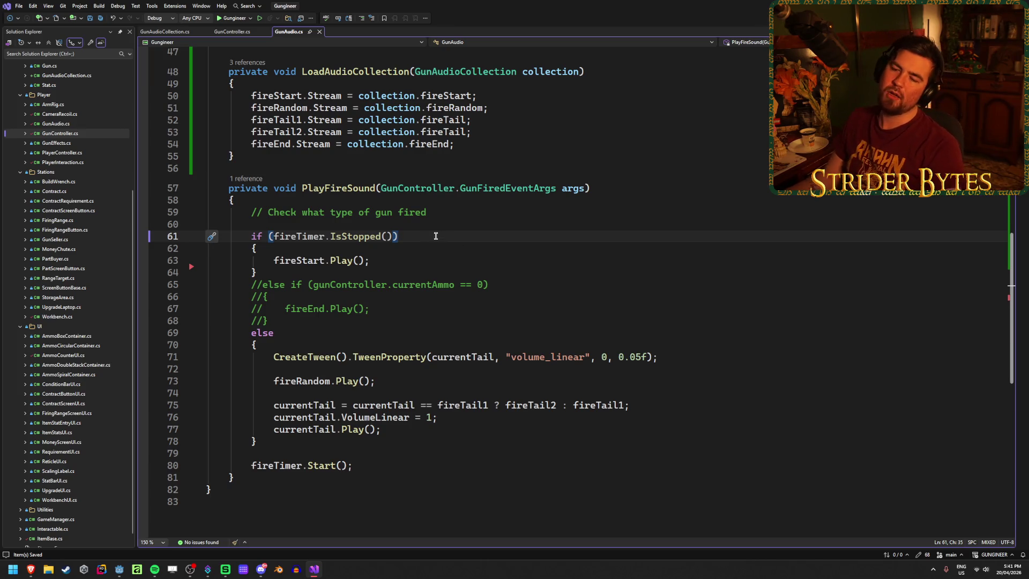
click(508, 284)
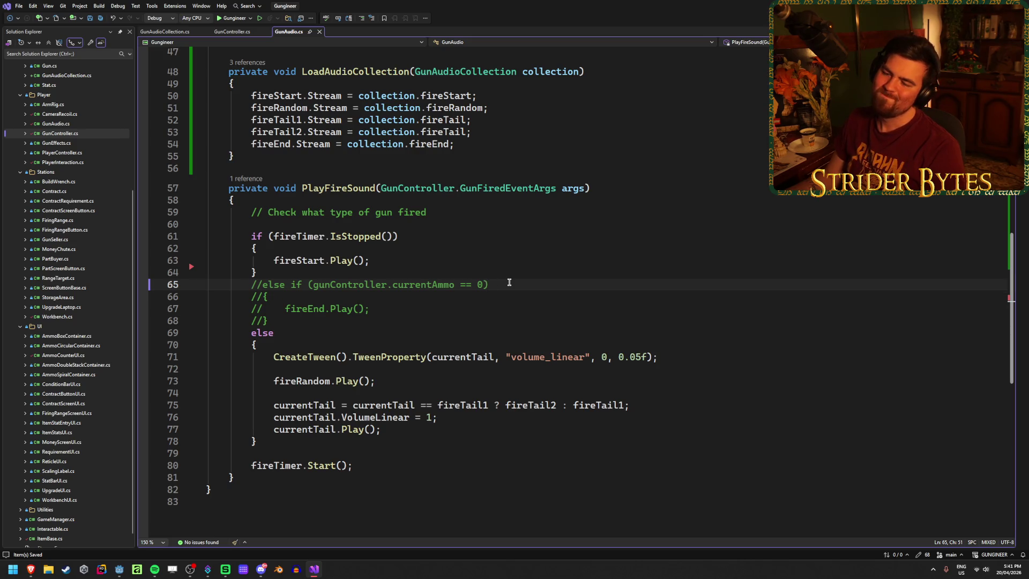
scroll(442, 342, up, 10)
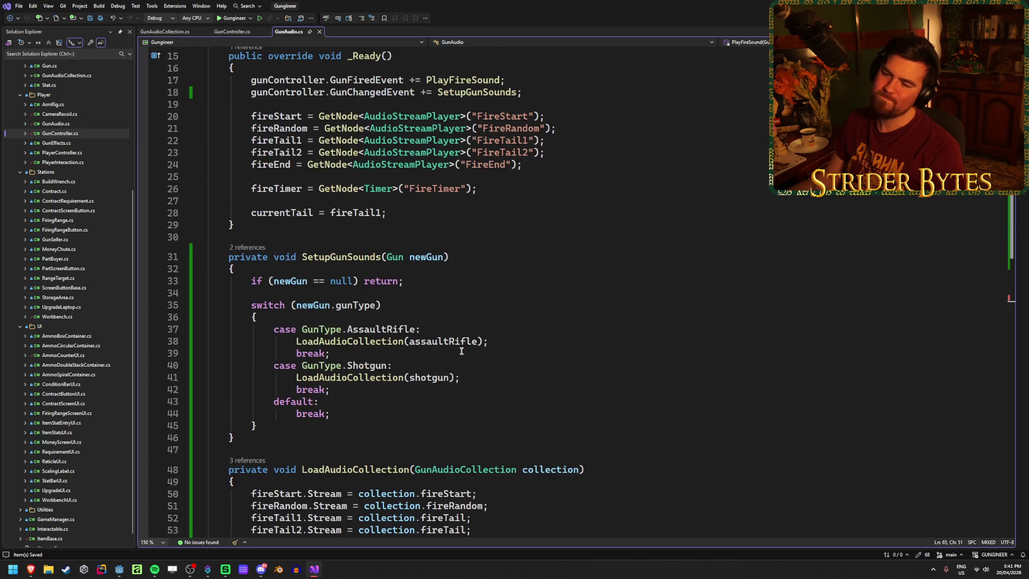
click(501, 341)
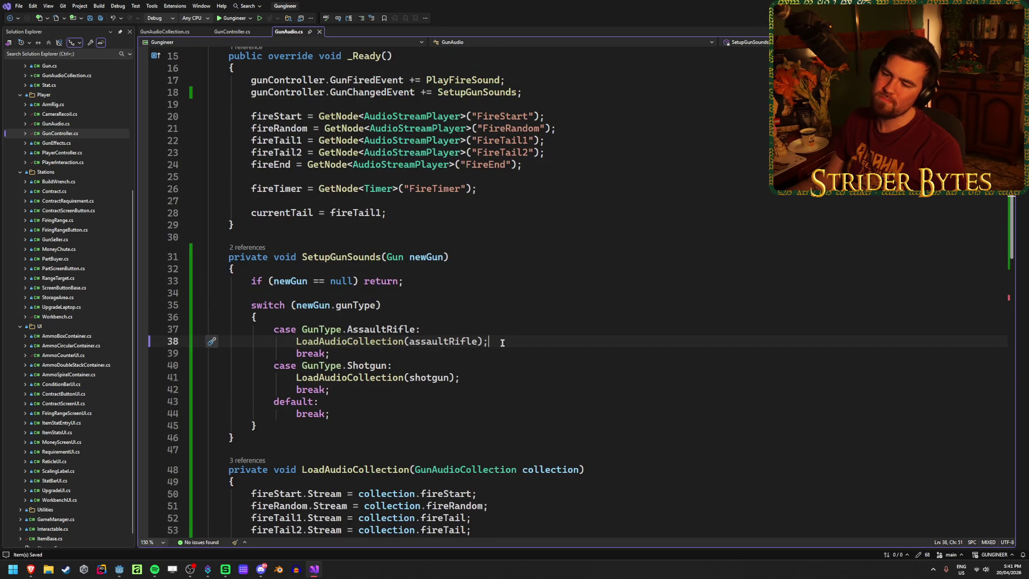
key(Down)
key(Down)
key(Down)
click(501, 344)
click(482, 379)
click(506, 341)
click(483, 383)
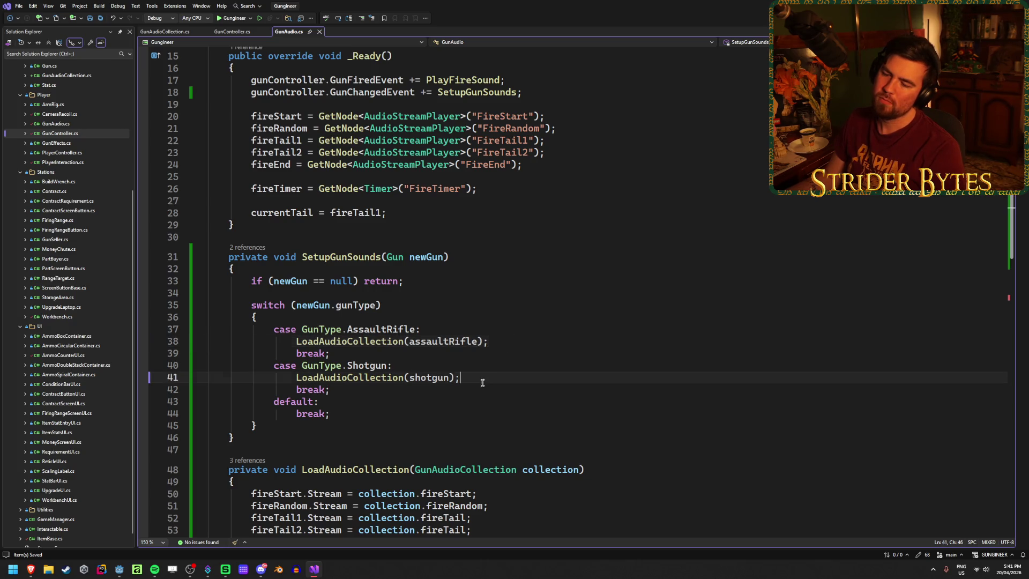
click(509, 341)
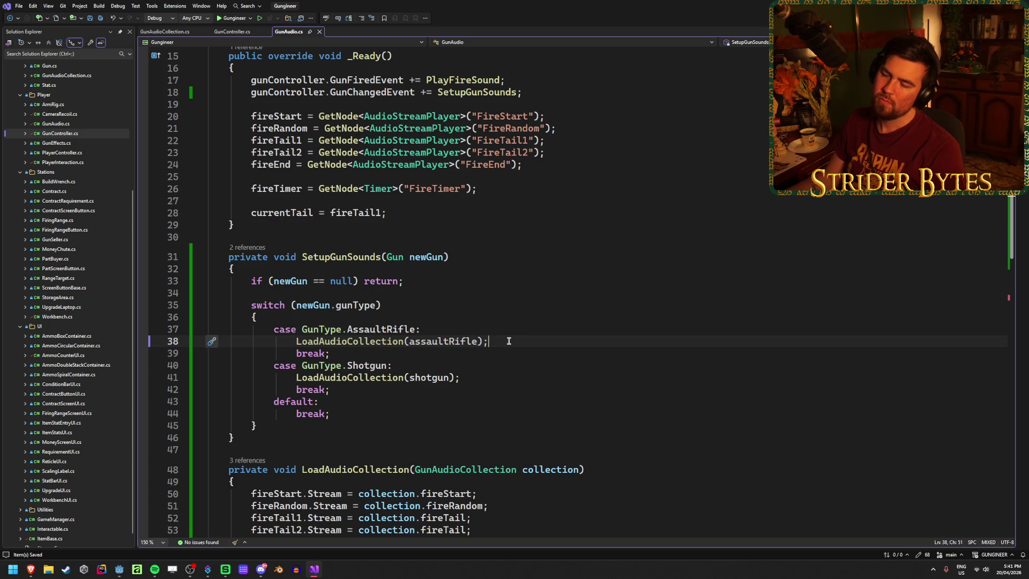
key(Down)
key(Down)
key(Down)
key(Up)
key(Up)
key(Up)
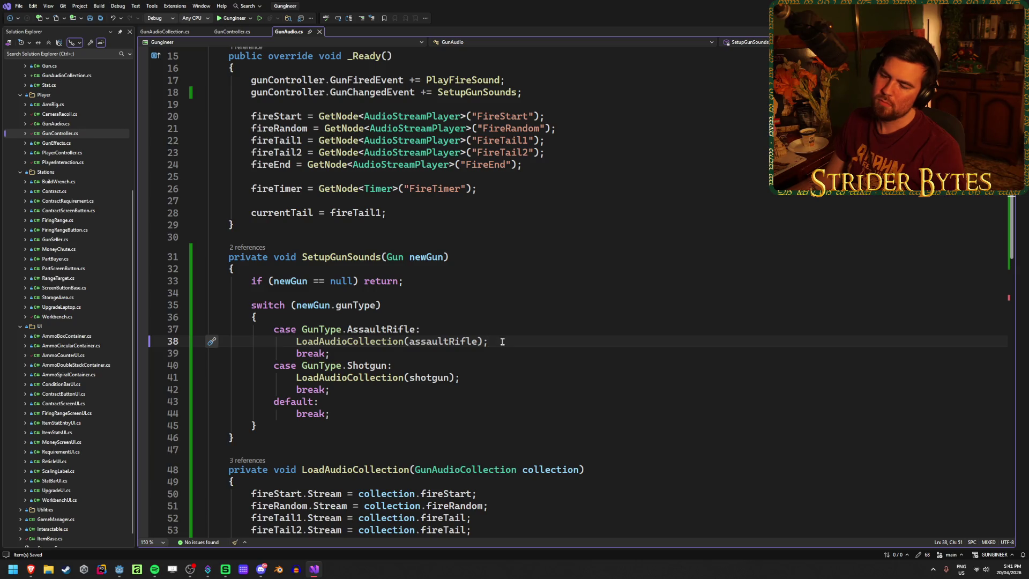
scroll(502, 341, down, 10)
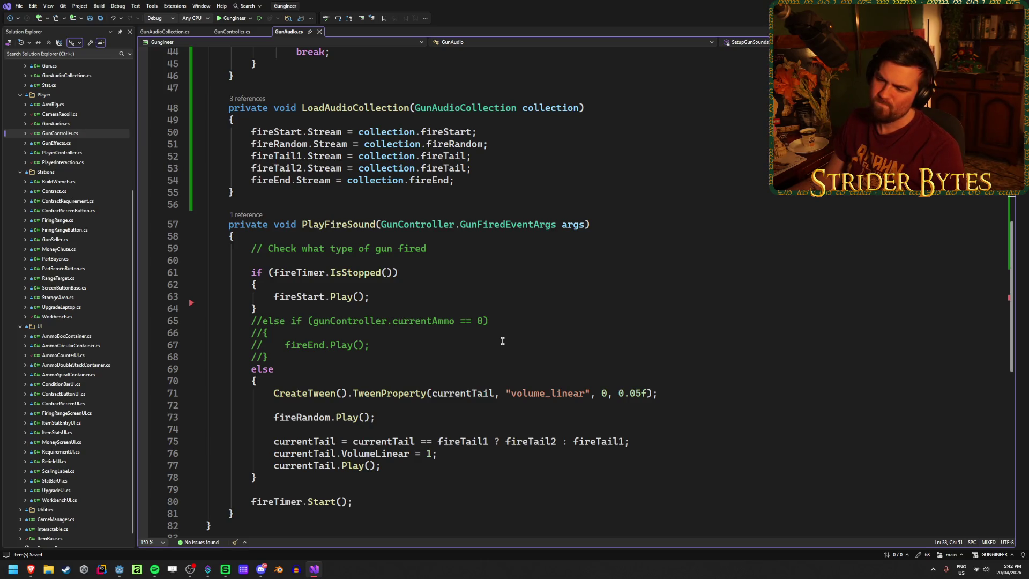
Step: Undo a stray question mark typed on the fireStart stream assignment line
click(359, 131)
text(?)
click(532, 163)
key(ctrl+z)
click(527, 163)
Step: Delete the "Check what type of gun fired" comment, fix the if indentation, and save
click(455, 271)
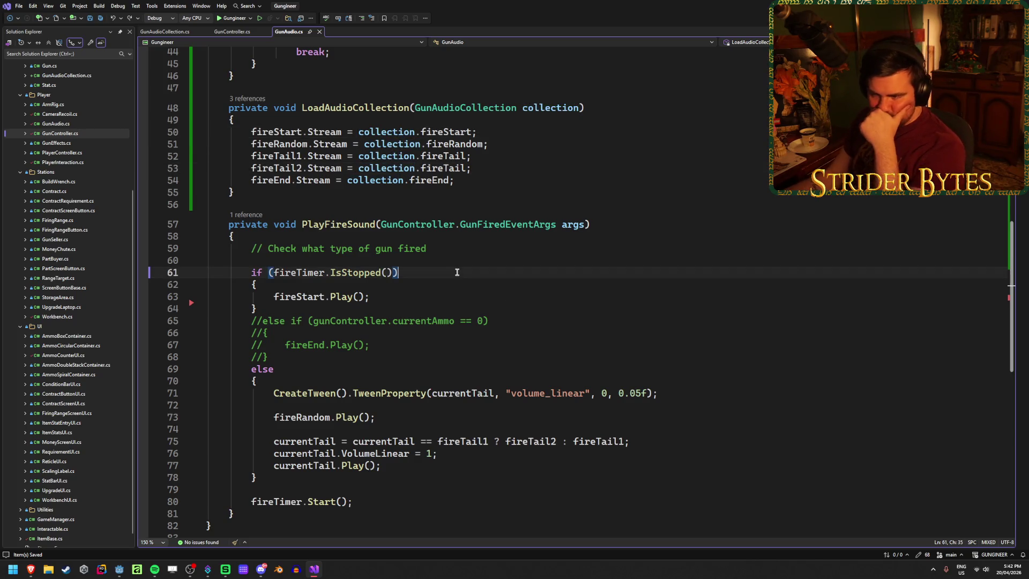
drag(443, 248, 244, 249)
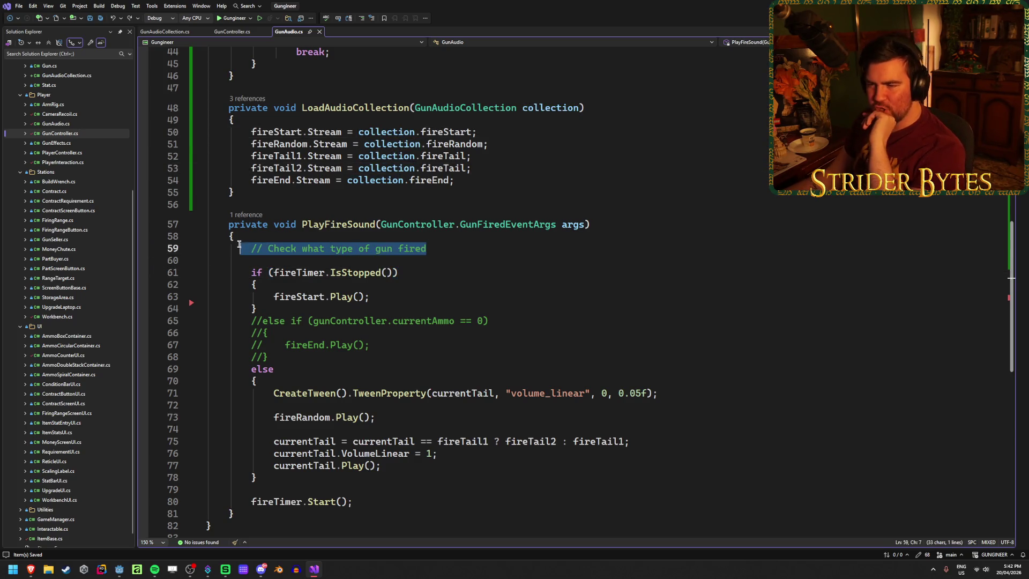
key(Delete)
key(Delete)
key(Delete)
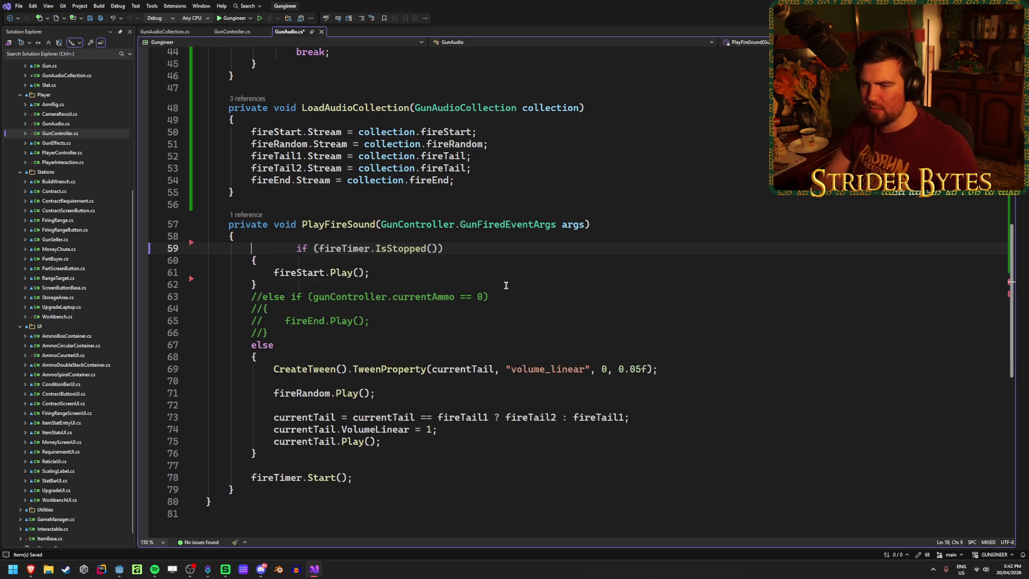
key(Delete)
key(Delete)
key(Delete)
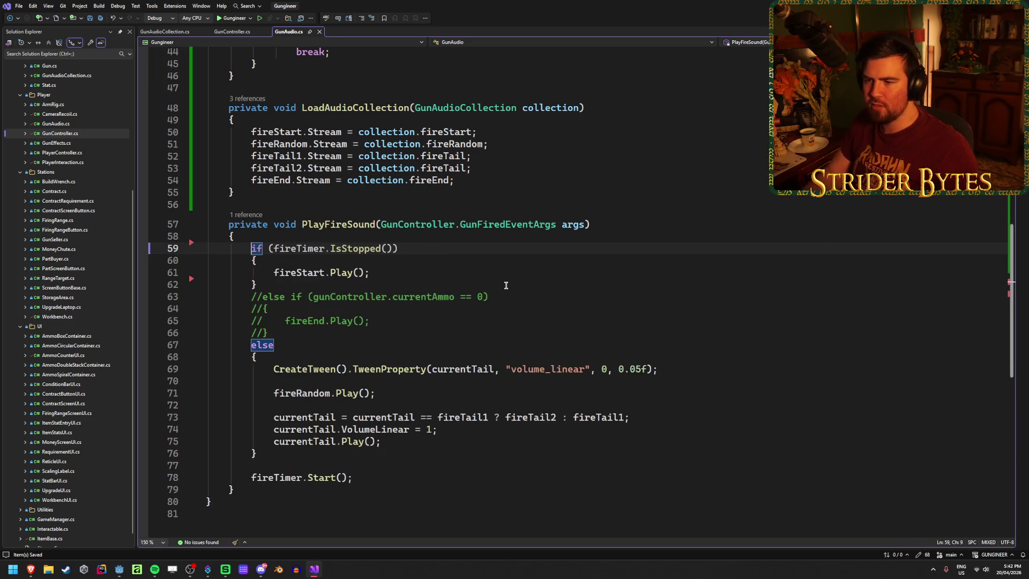
click(506, 285)
key(ctrl+s)
Step: Review PlayFireSound, briefly selecting the fireRandom.Play() call
click(429, 248)
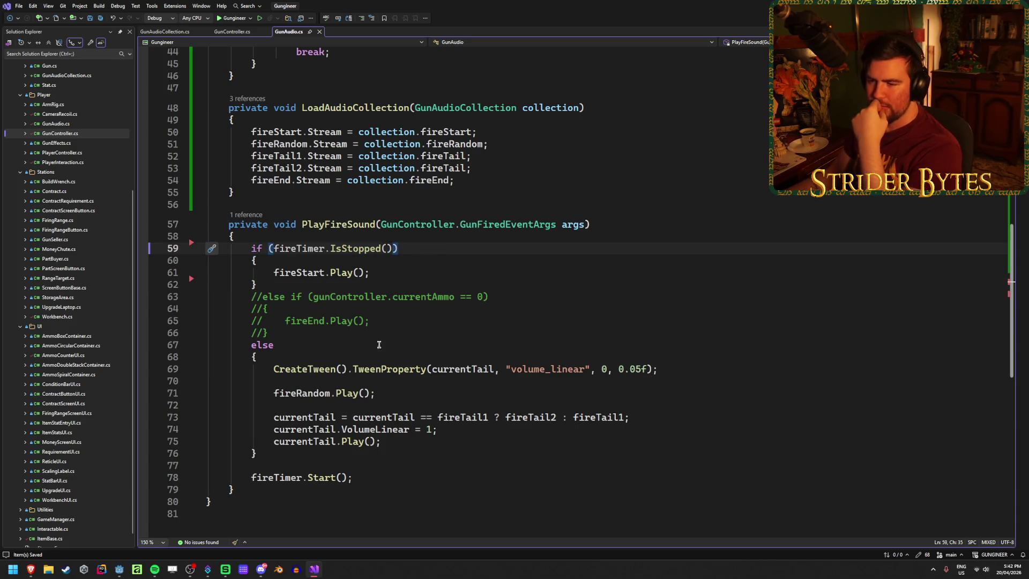
click(395, 393)
drag(395, 393, 275, 395)
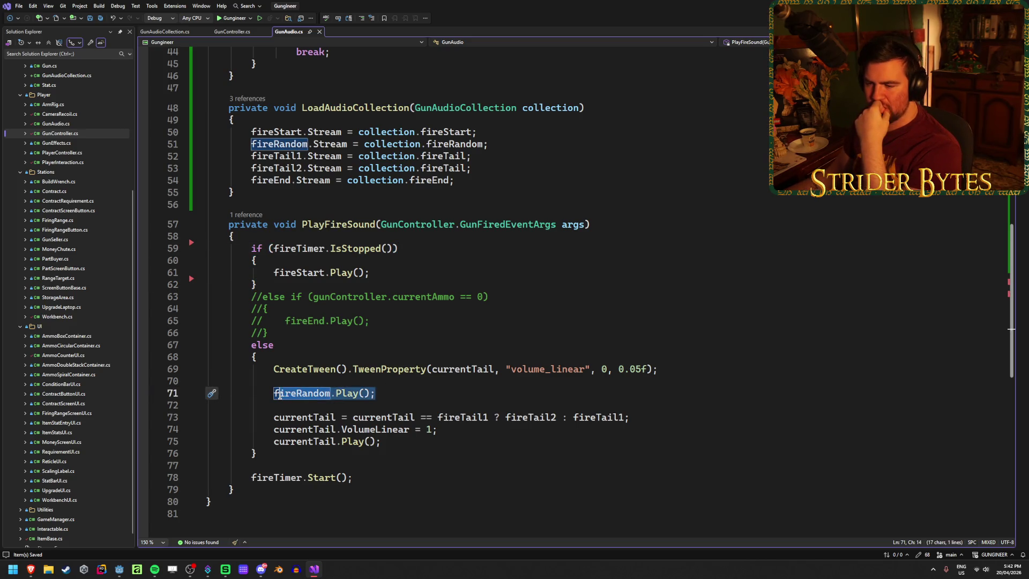
click(386, 393)
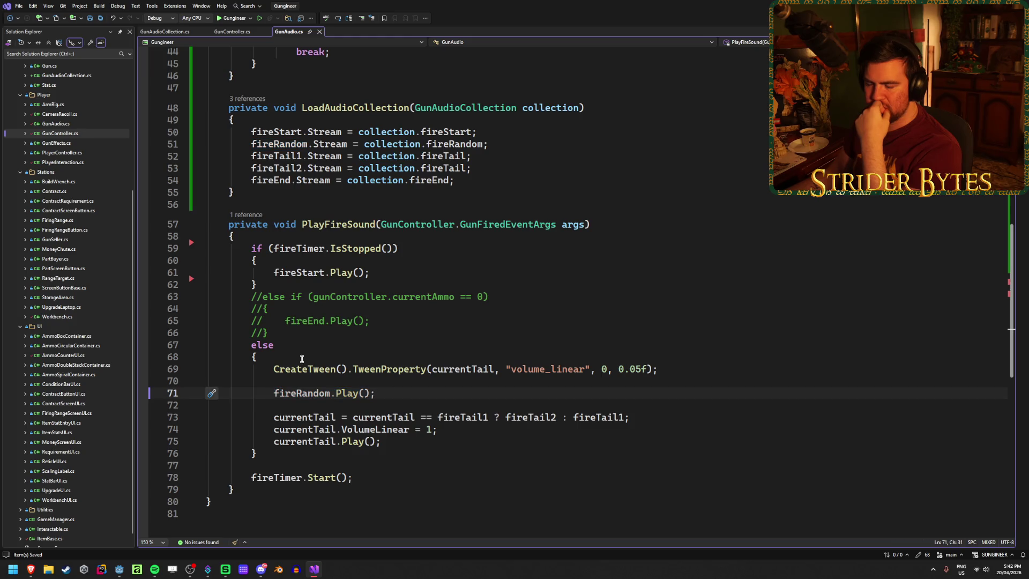
click(275, 234)
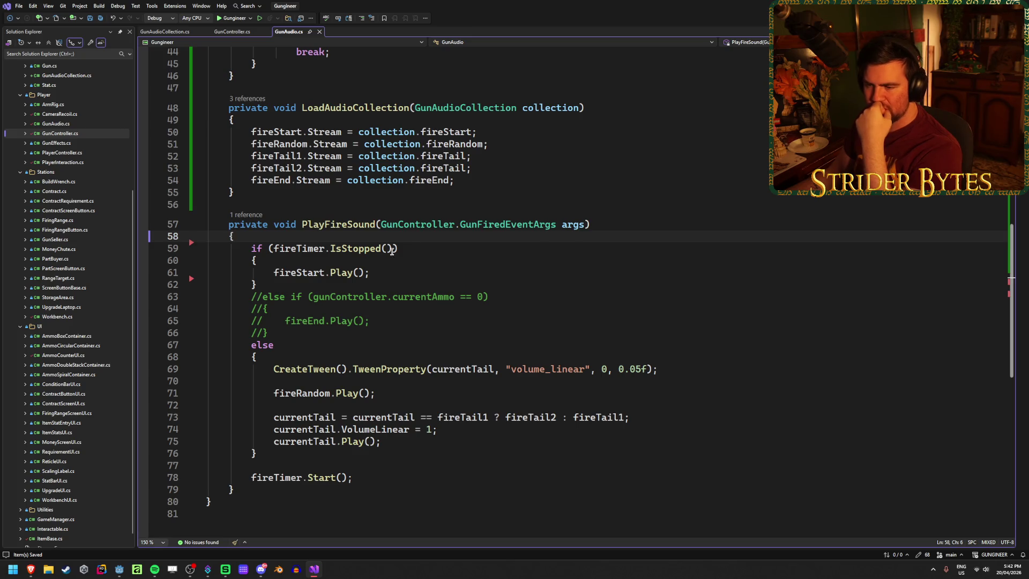
scroll(309, 343, up, 14)
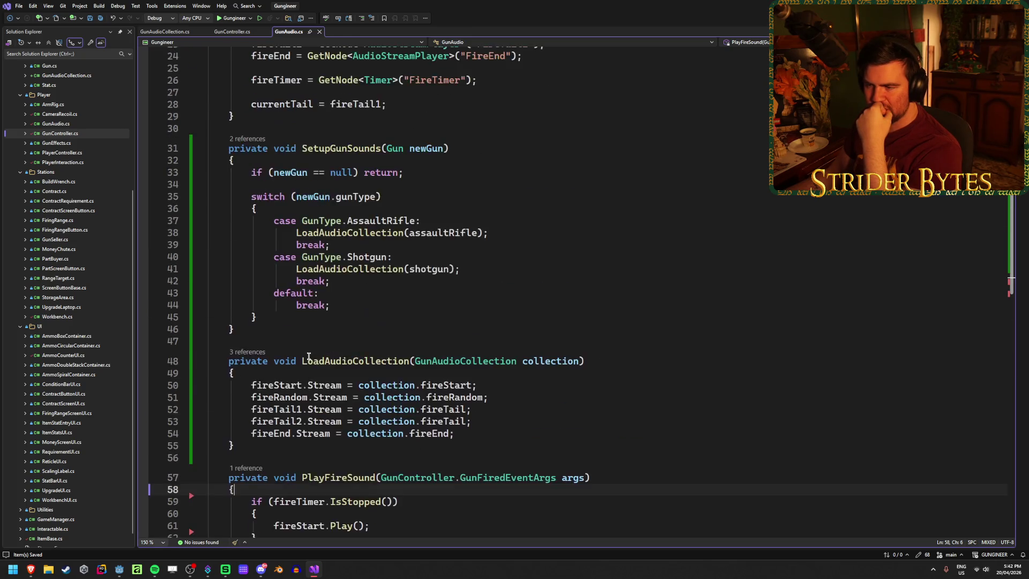
scroll(308, 356, down, 4)
scroll(310, 351, up, 4)
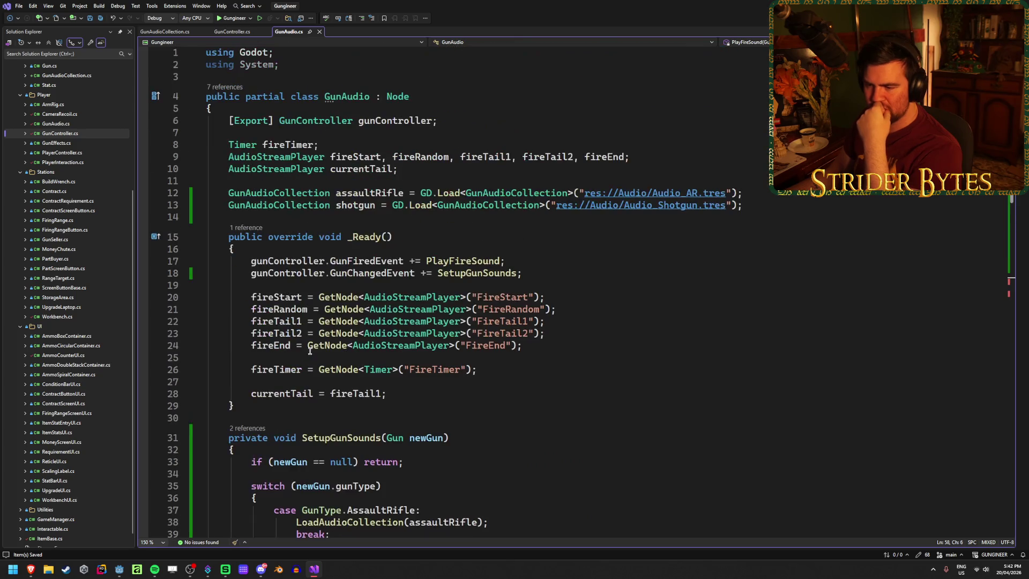
Step: Declare bool usingTail = false; below the shotgun collection field
scroll(310, 351, down, 3)
scroll(309, 351, up, 3)
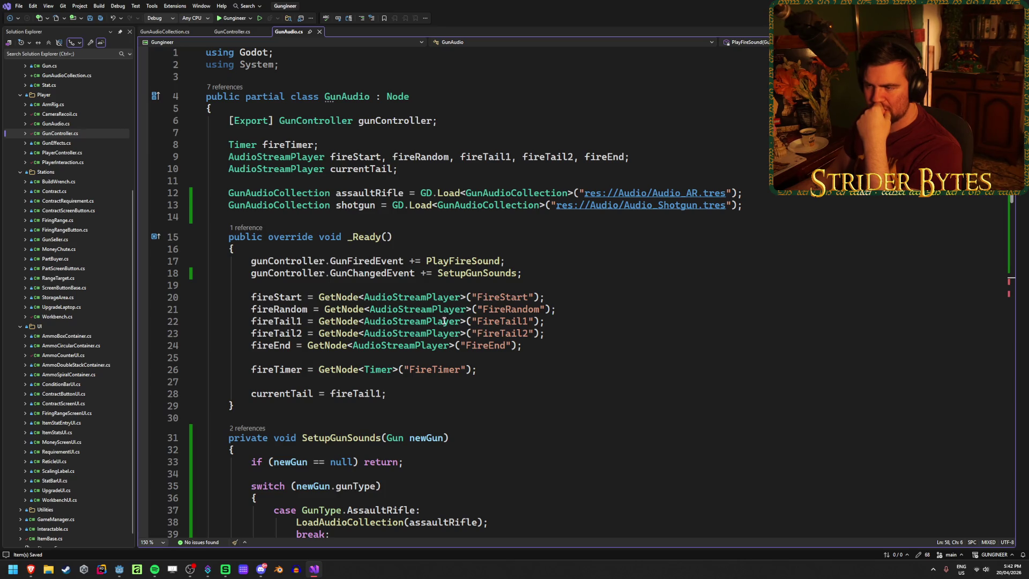
click(790, 205)
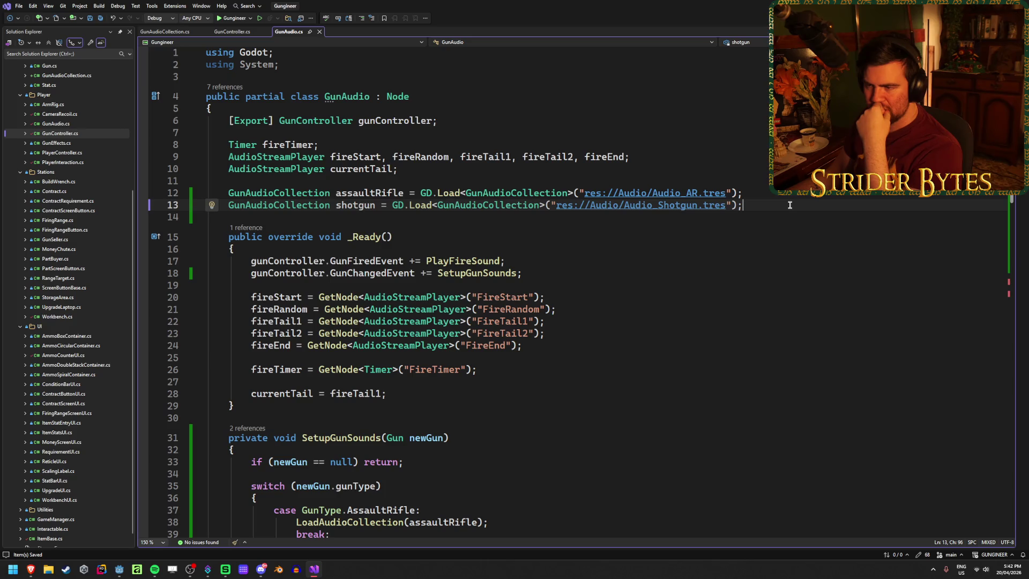
key(Return)
key(Return)
text(bool)
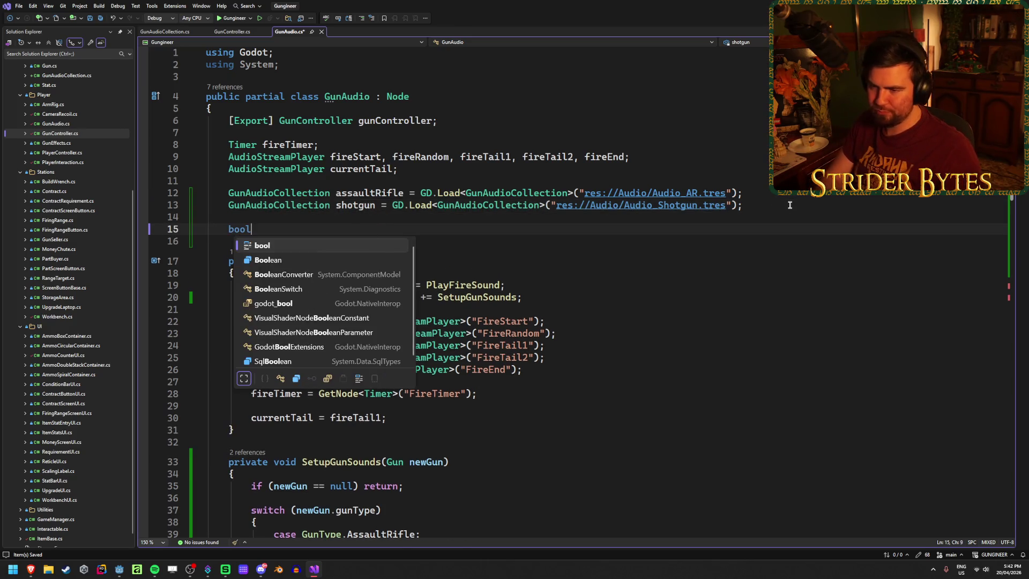
text( us)
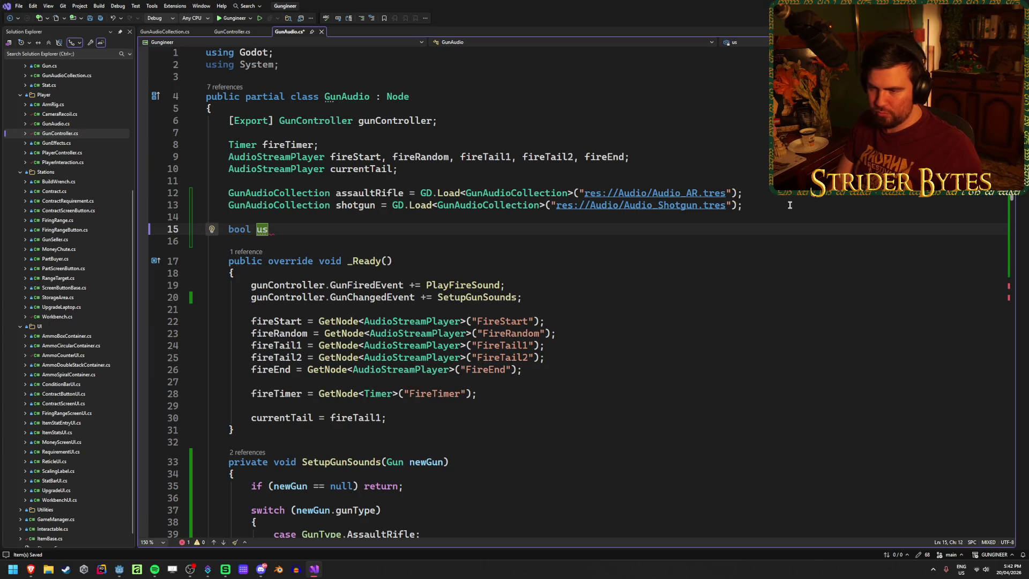
text(ing)
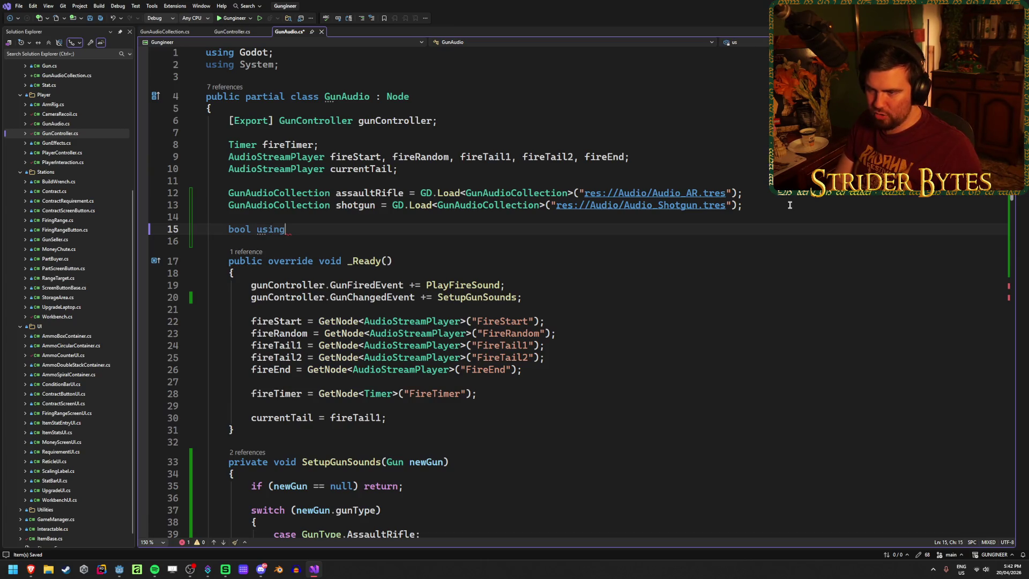
text(Tail = false;)
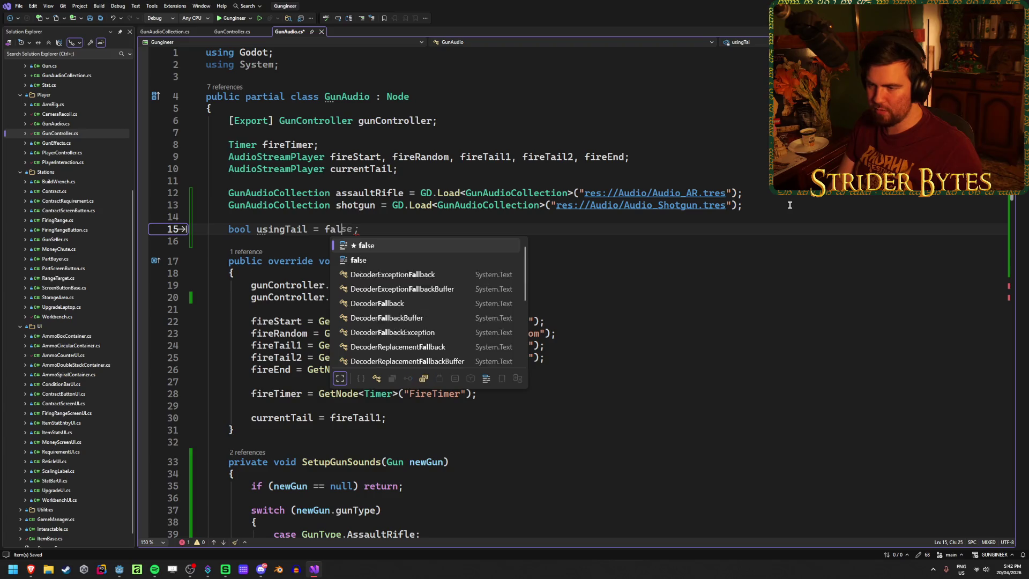
Step: Add usingTail = true; to the AssaultRifle case and usingTail = false; to the Shotgun case
scroll(306, 386, down, 5)
click(515, 365)
key(Return)
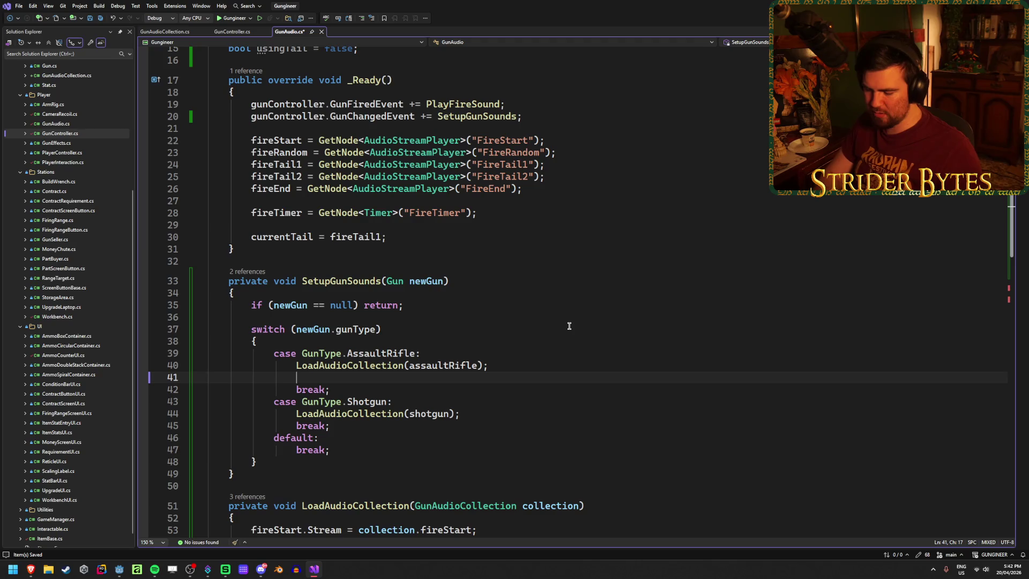
text(using)
key(Tab)
text(= )
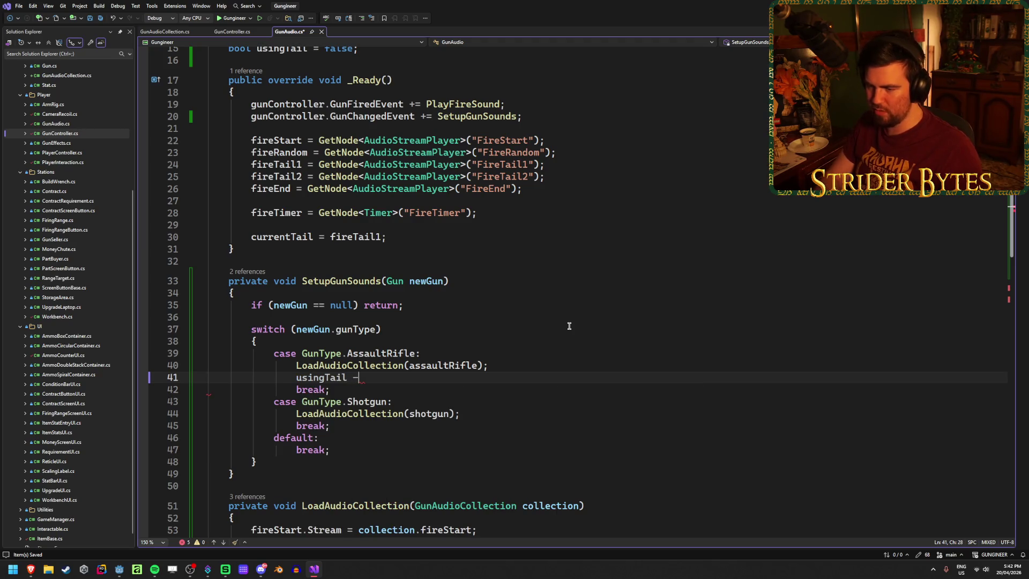
text(true;)
click(496, 416)
key(Return)
text(using)
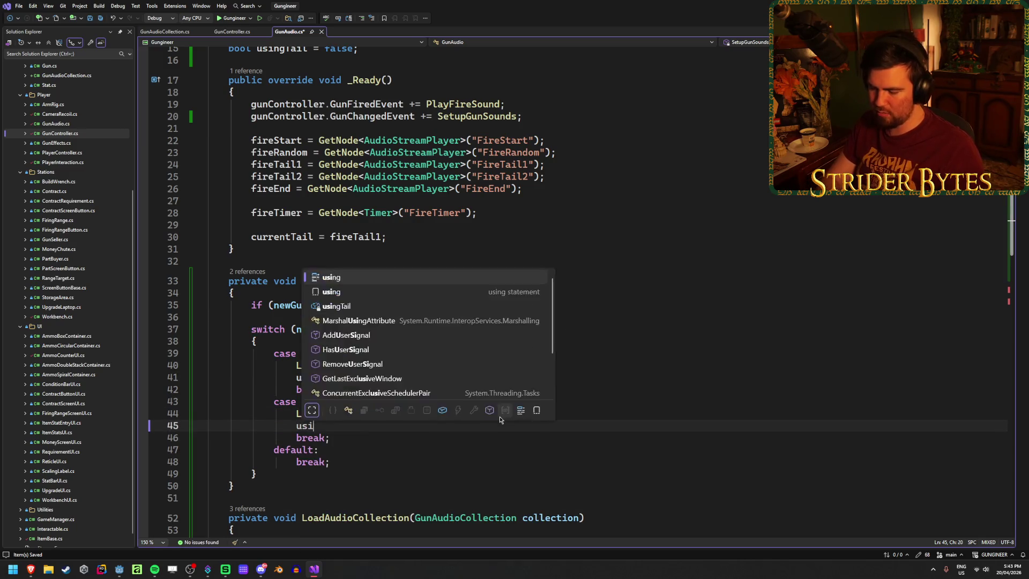
key(Tab)
text(= false;)
scroll(500, 417, down, 9)
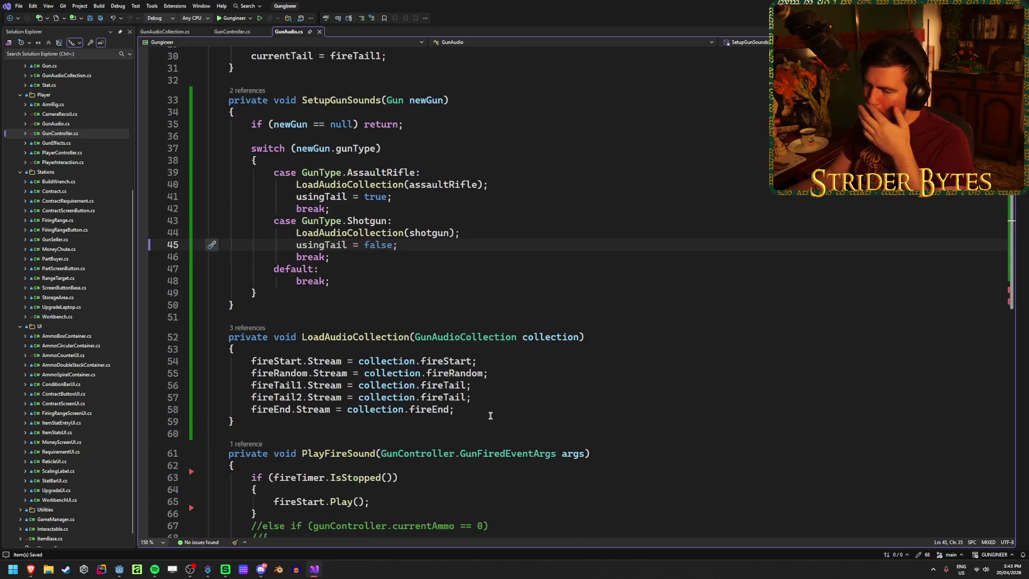
Step: Open an if (!usingTail) { block at the top of PlayFireSound
click(269, 324)
key(Return)
key(Return)
key(Up)
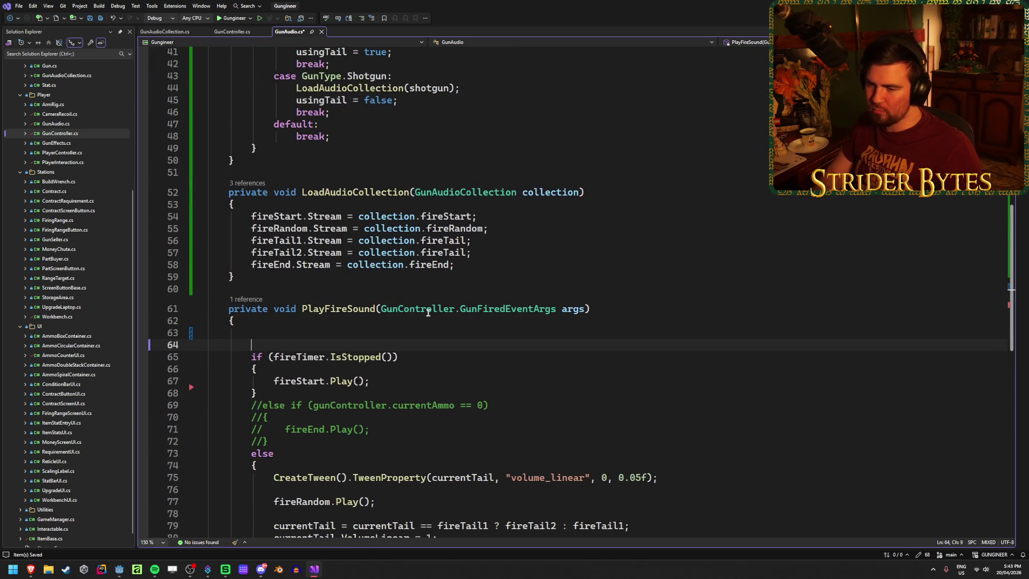
text(if ()
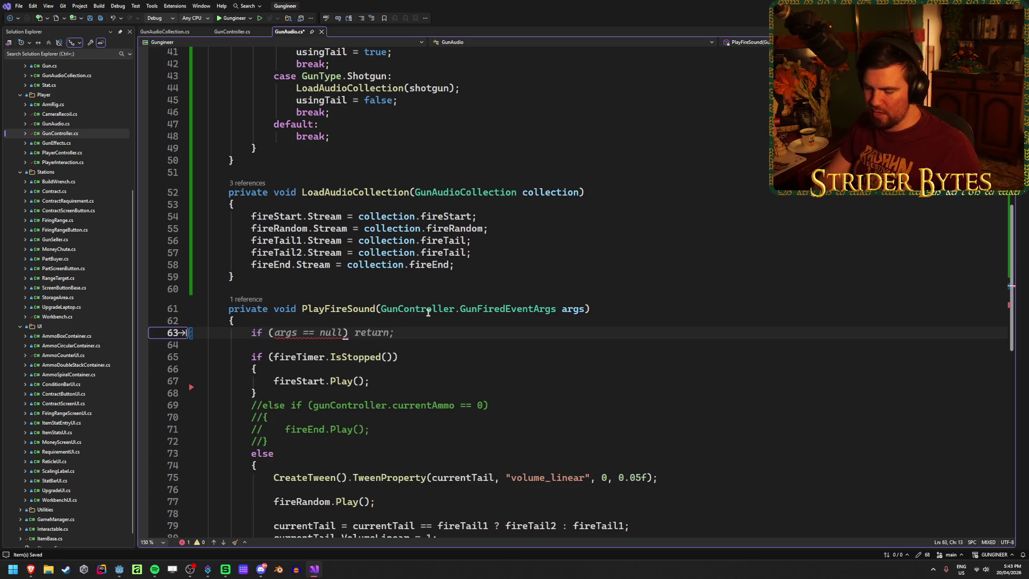
text(!us)
key(Tab)
text())
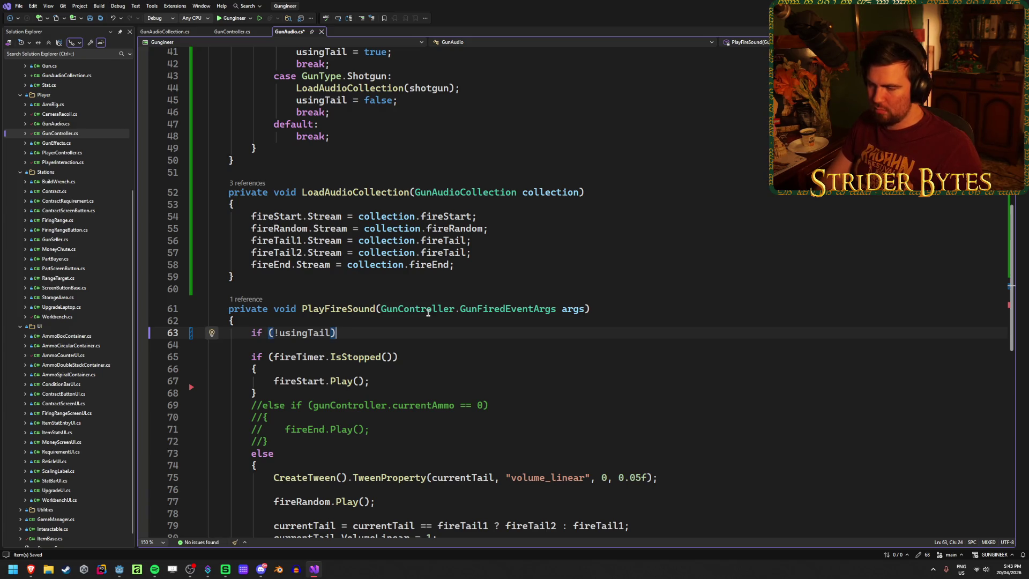
key(Return)
text({)
key(Return)
Step: Fill the block with fireRandom.Play(); copied from below, followed by return;
scroll(428, 311, down, 4)
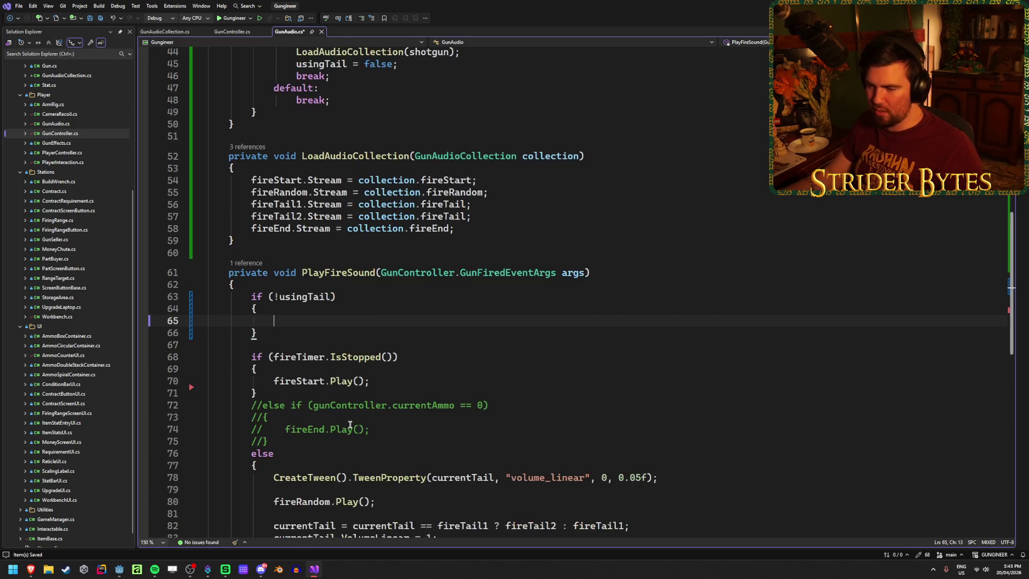
click(388, 393)
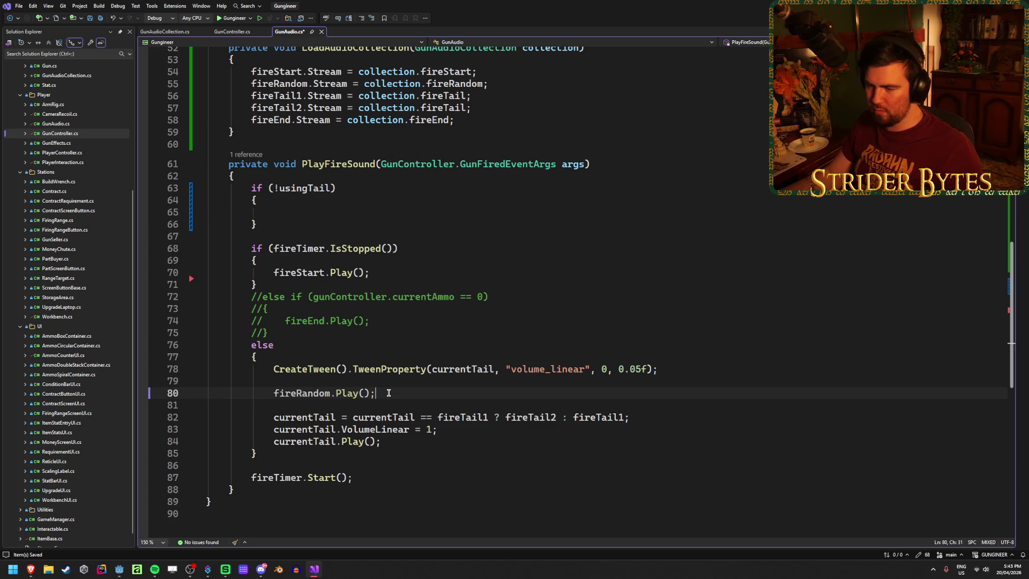
key(ctrl+c)
click(298, 214)
key(ctrl+v)
text(return;)
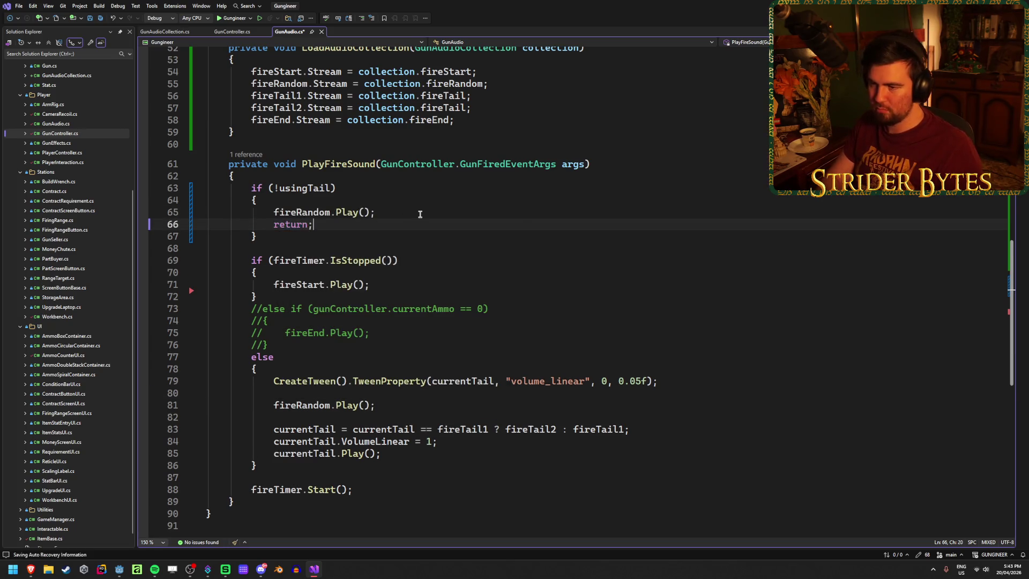
click(390, 248)
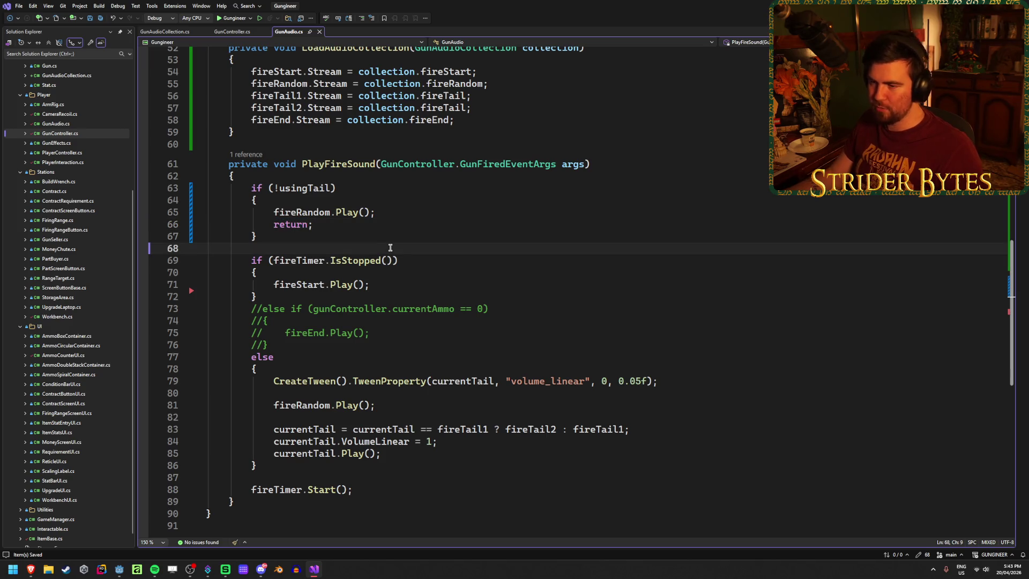
click(407, 237)
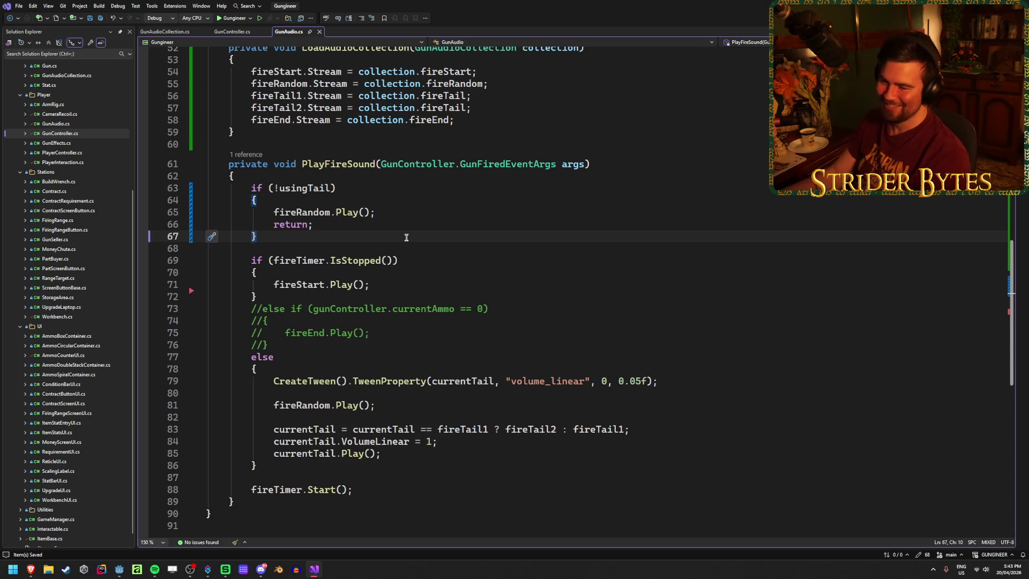
click(498, 306)
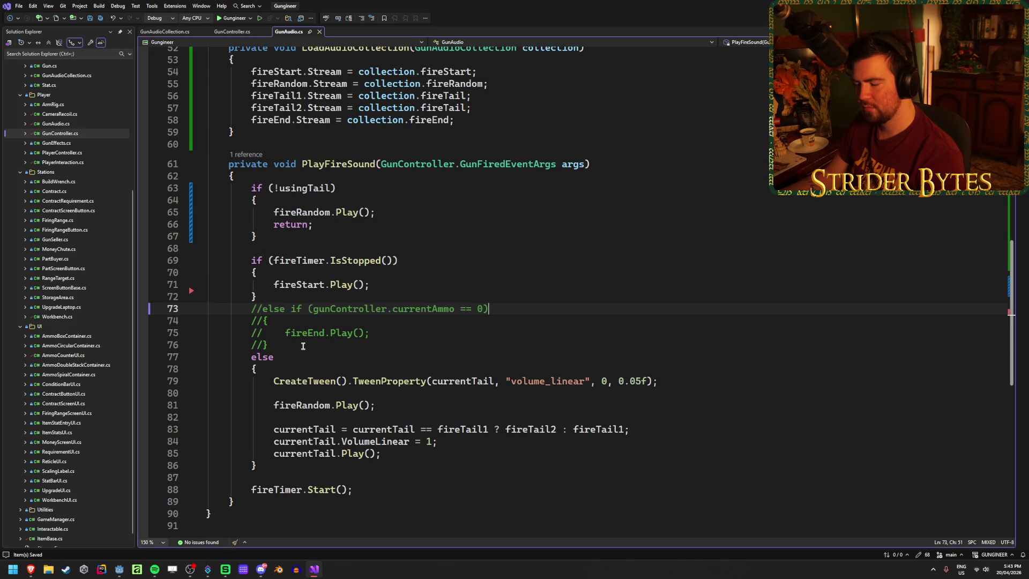
Step: Uncomment the else-if block on lines 73–76 and start its condition with gunController.EquippedGun
drag(309, 346, 105, 301)
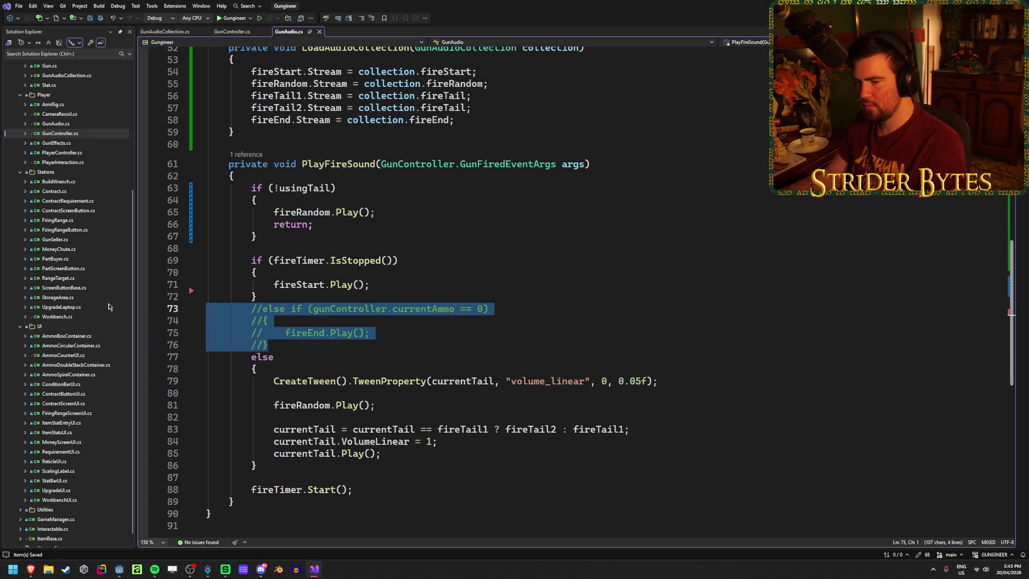
key(ctrl+k)
key(ctrl+u)
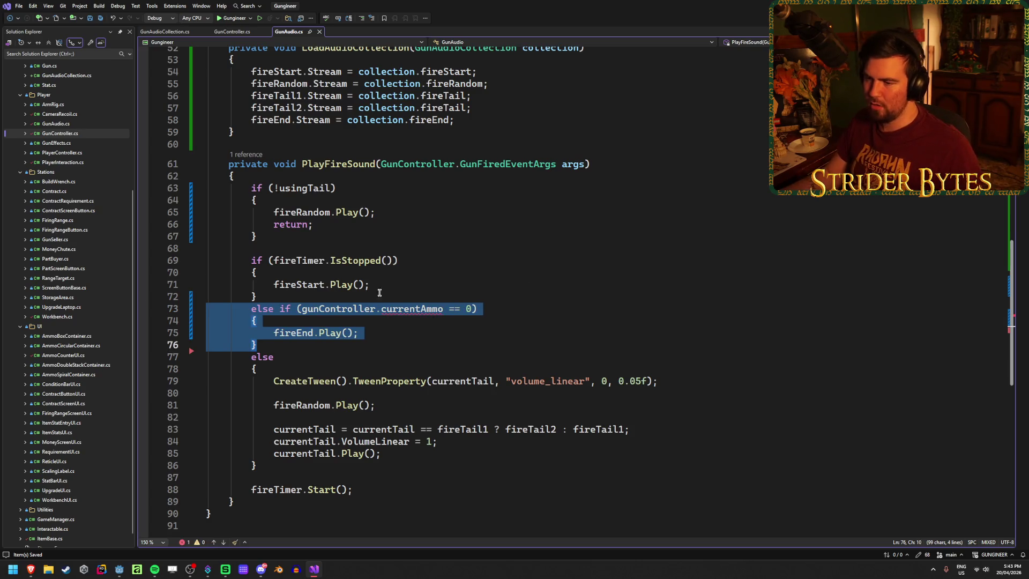
double_click(394, 308)
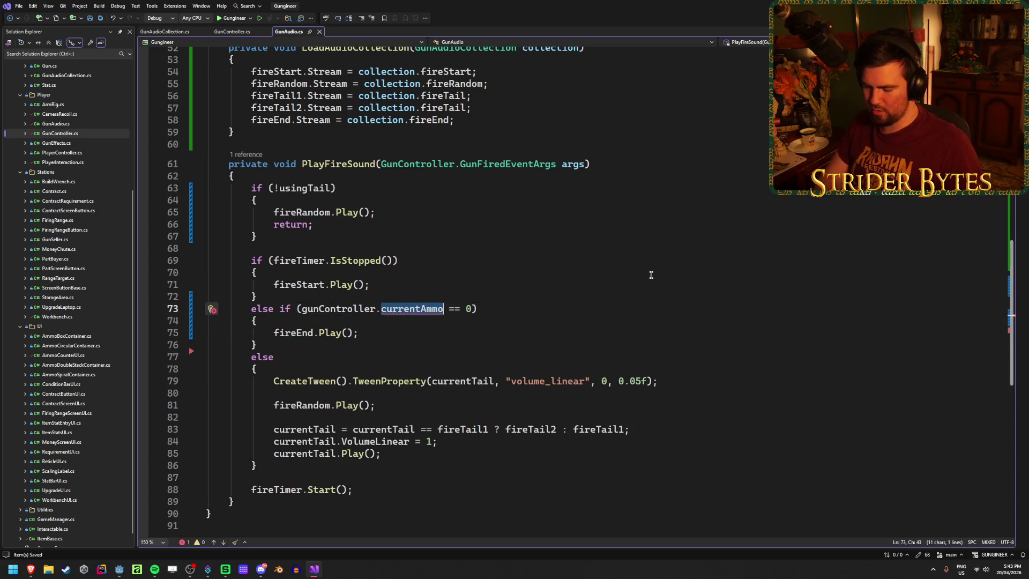
text(er.Equ)
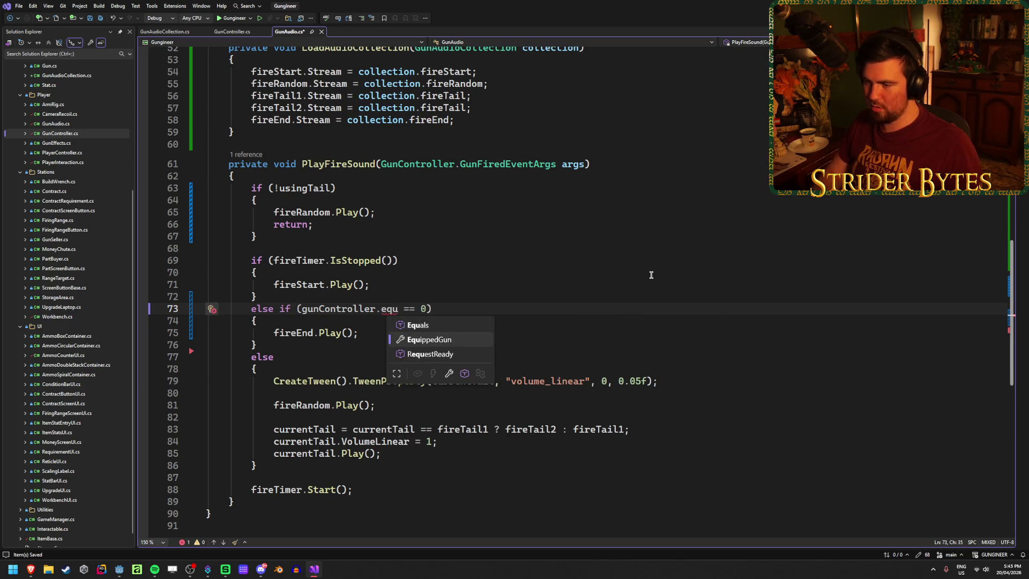
key(Tab)
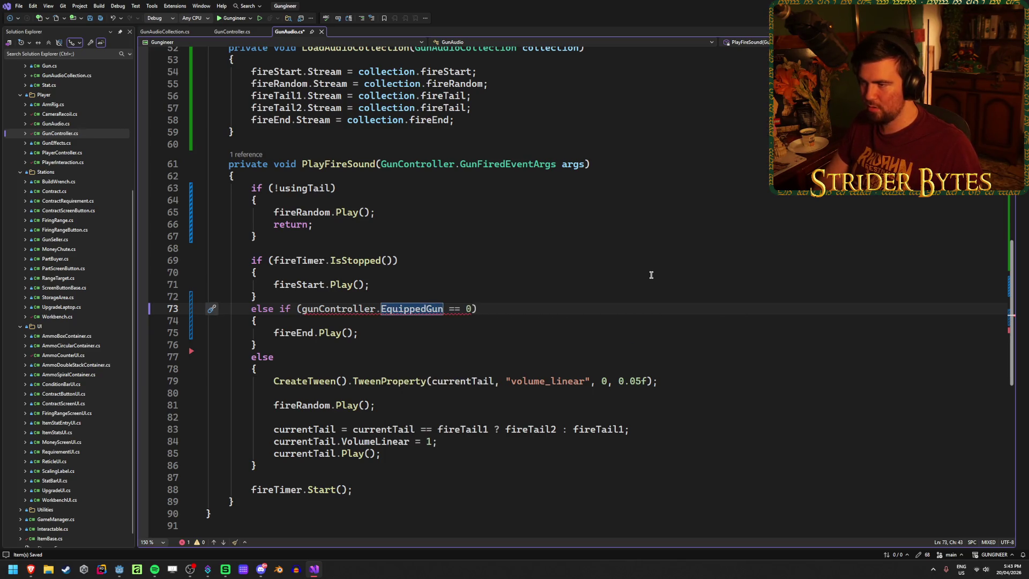
Step: Complete the condition as gunController.EquippedGun.currentAmmo == 0 after checking GunFiredEventArgs
ctrl+click(509, 164)
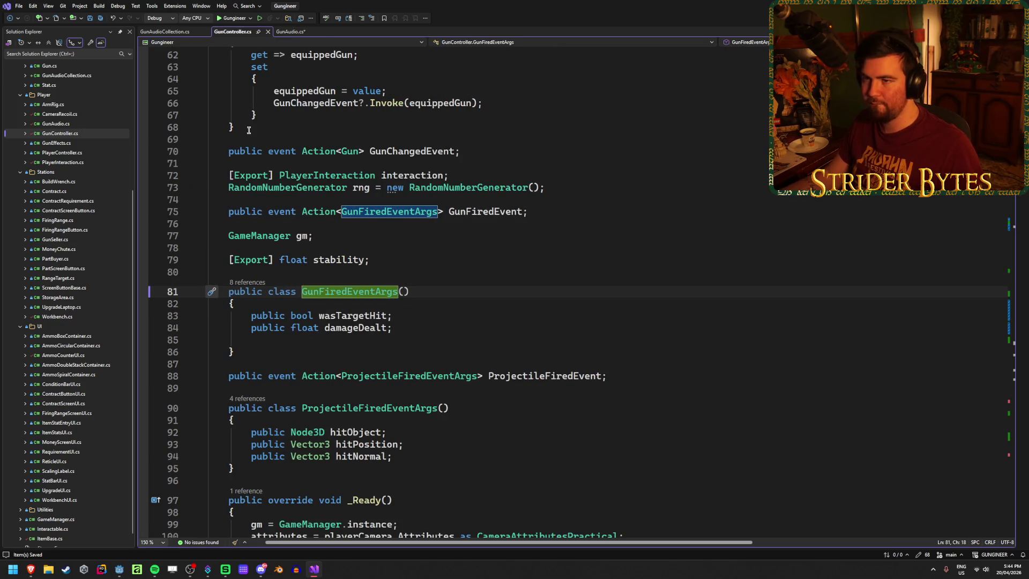
click(290, 31)
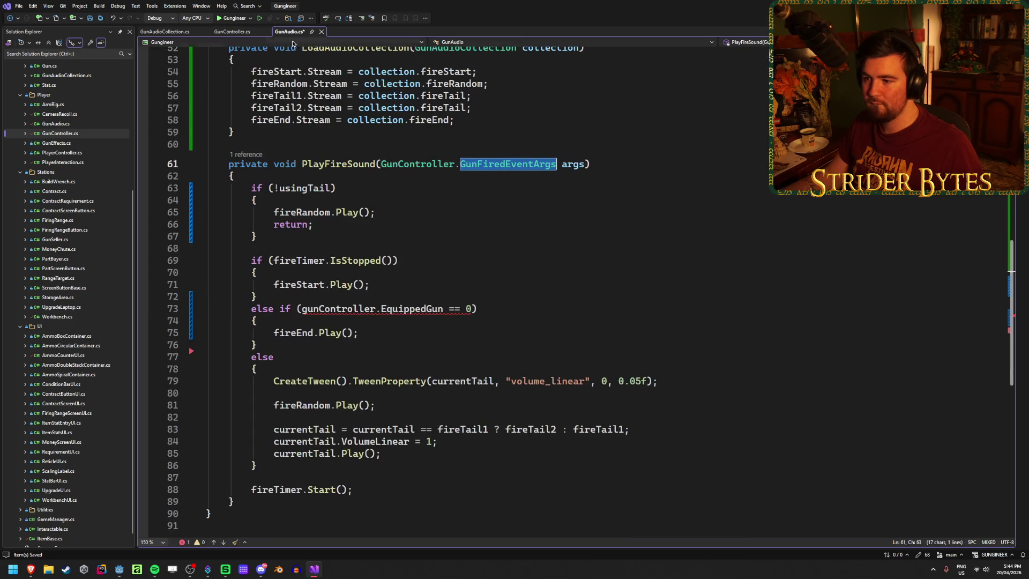
click(443, 309)
text(.cur)
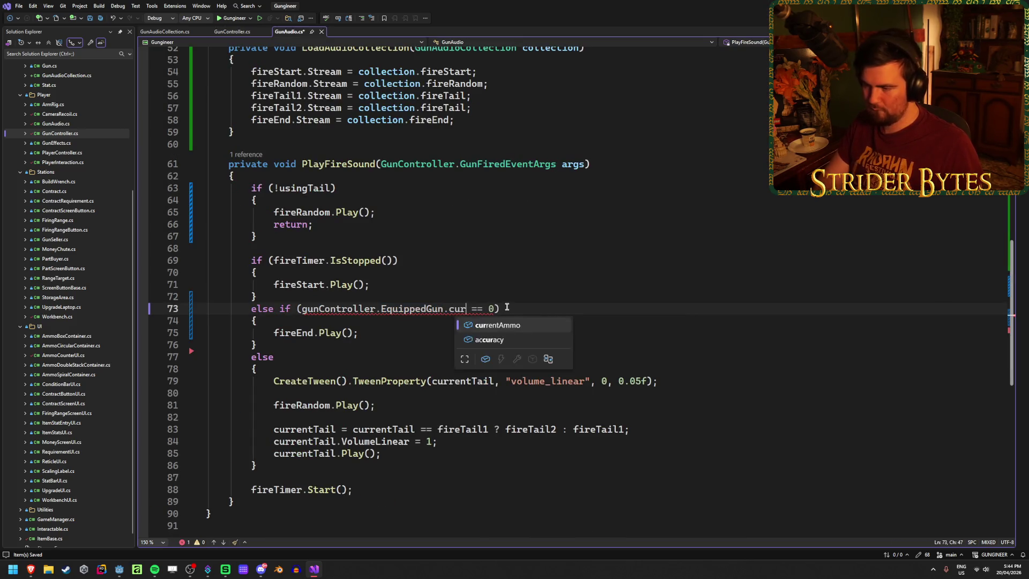
key(Tab)
click(576, 304)
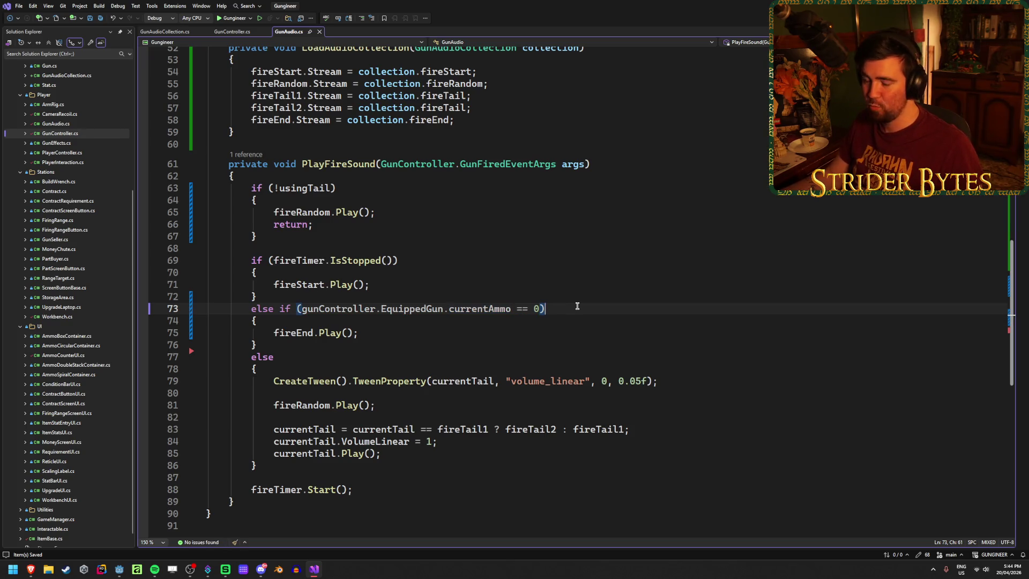
click(400, 332)
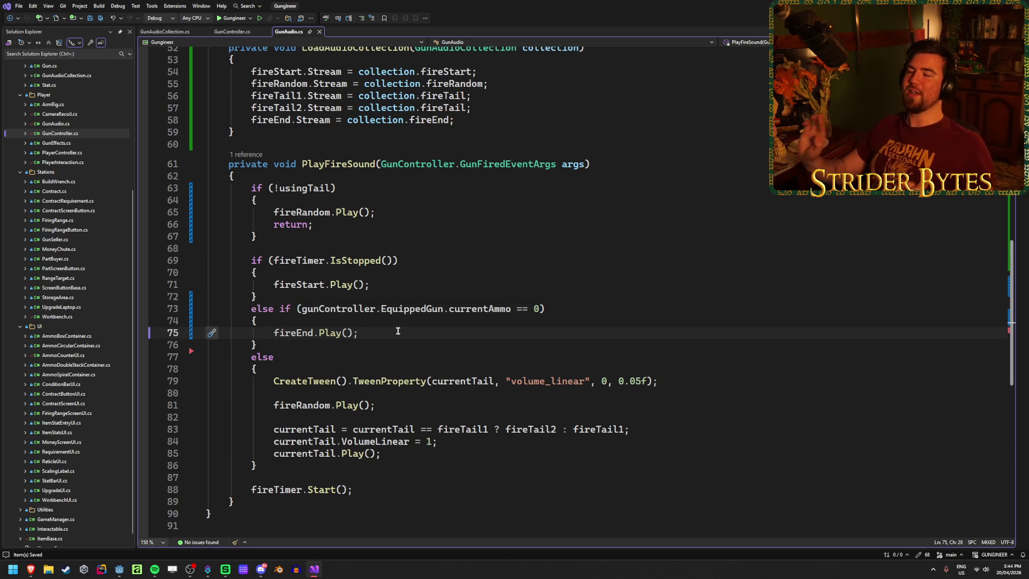
click(396, 213)
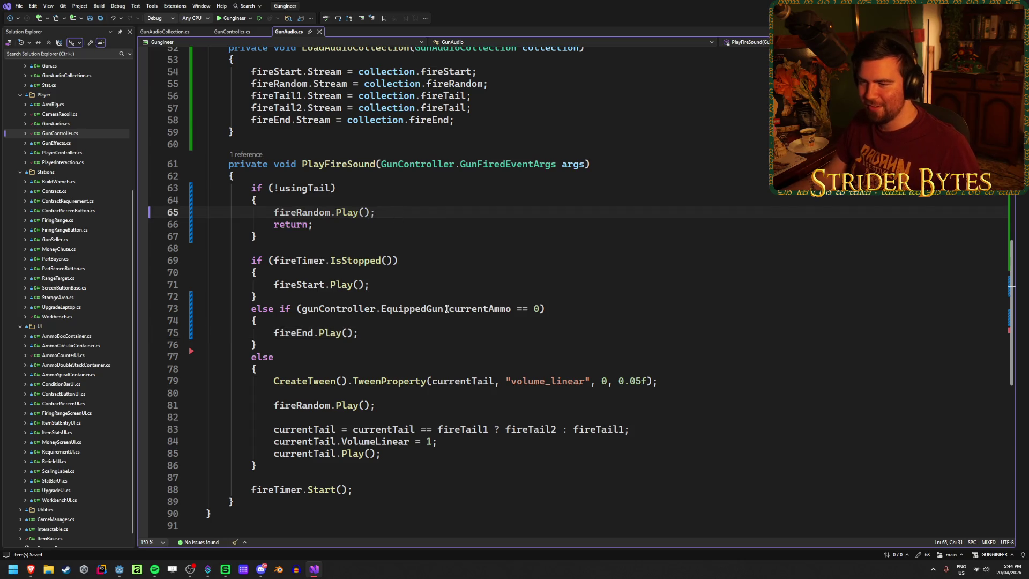
click(386, 335)
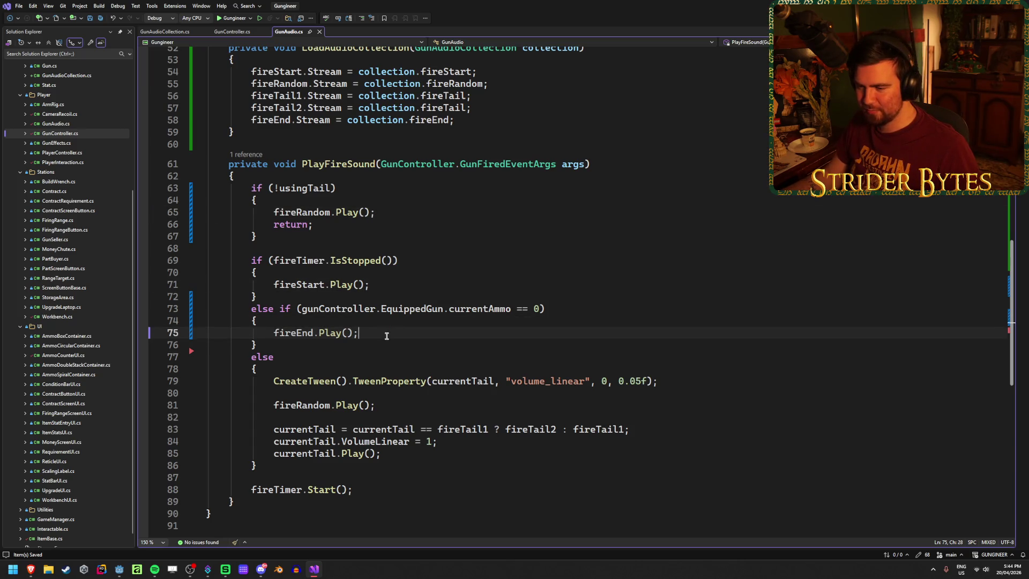
scroll(407, 401, up, 6)
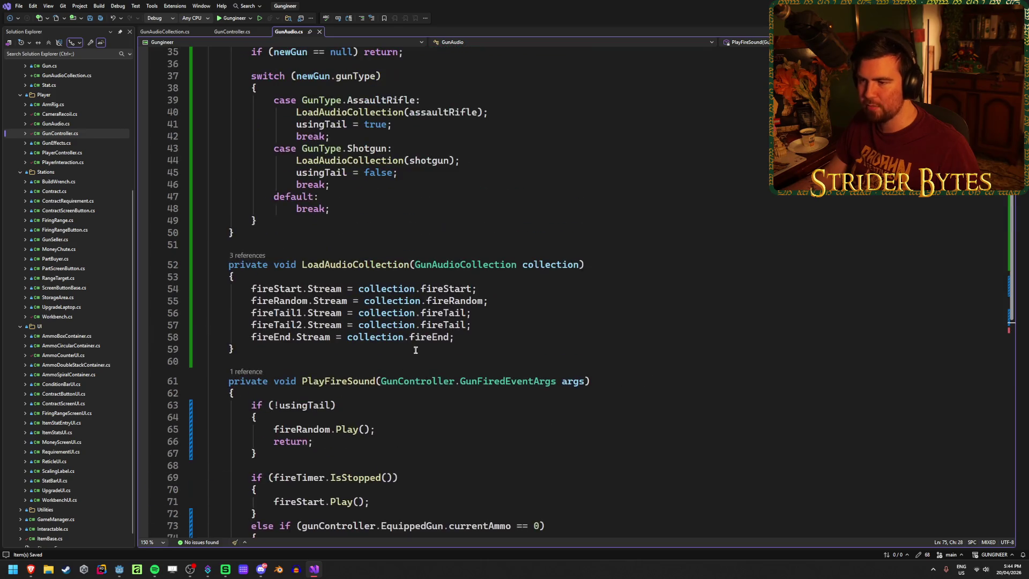
Step: Retype currentAmmo in PlayFireSound's ammo-check condition
scroll(486, 319, down, 5)
scroll(486, 318, up, 6)
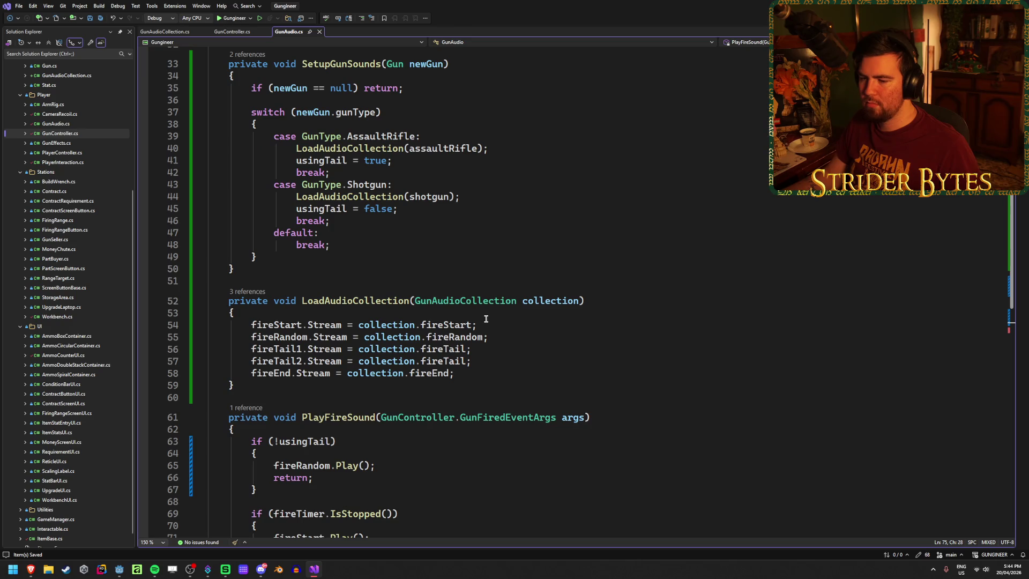
scroll(487, 319, down, 4)
click(274, 288)
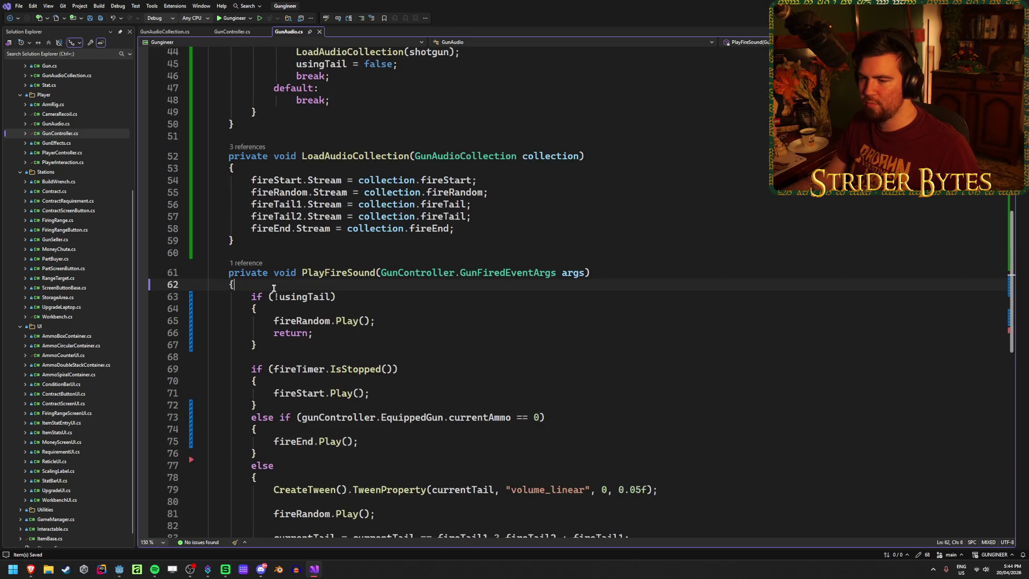
click(556, 419)
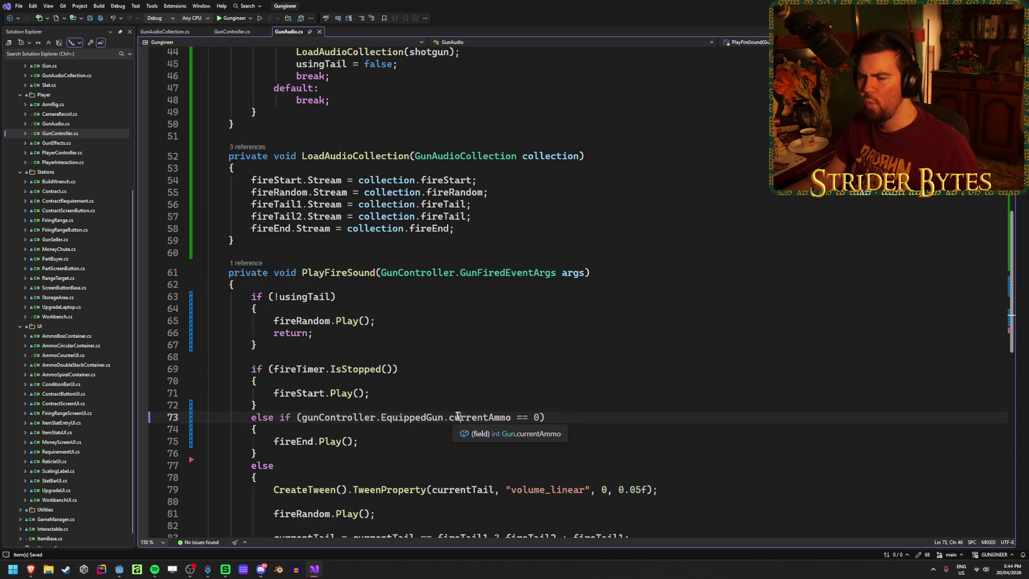
click(537, 417)
click(555, 417)
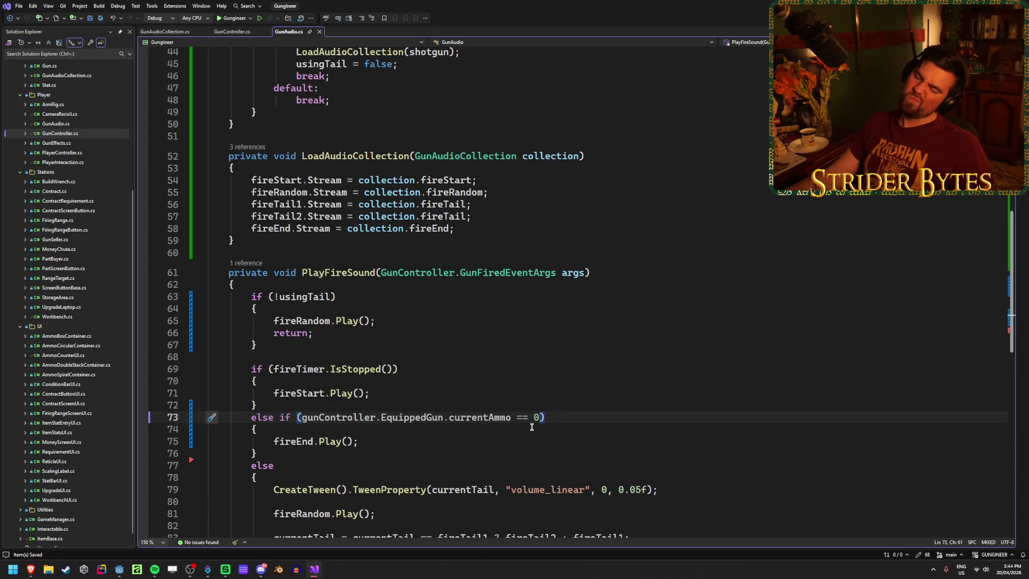
key(Left)
key(Left)
key(Left)
key(BackSpace)
key(BackSpace)
key(BackSpace)
text(currentAmmo)
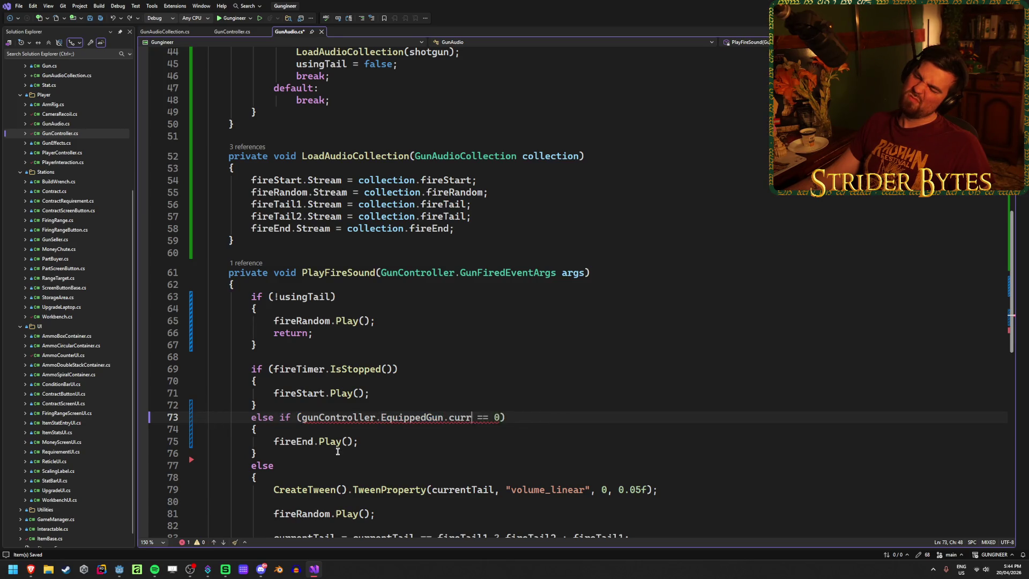
Step: Comment out the empty-ammo else-if block (lines 73–76) with Ctrl+K, Ctrl+C
mouse_move(257, 453)
mouse_down()
mouse_move(207, 441)
mouse_move(171, 417)
mouse_up()
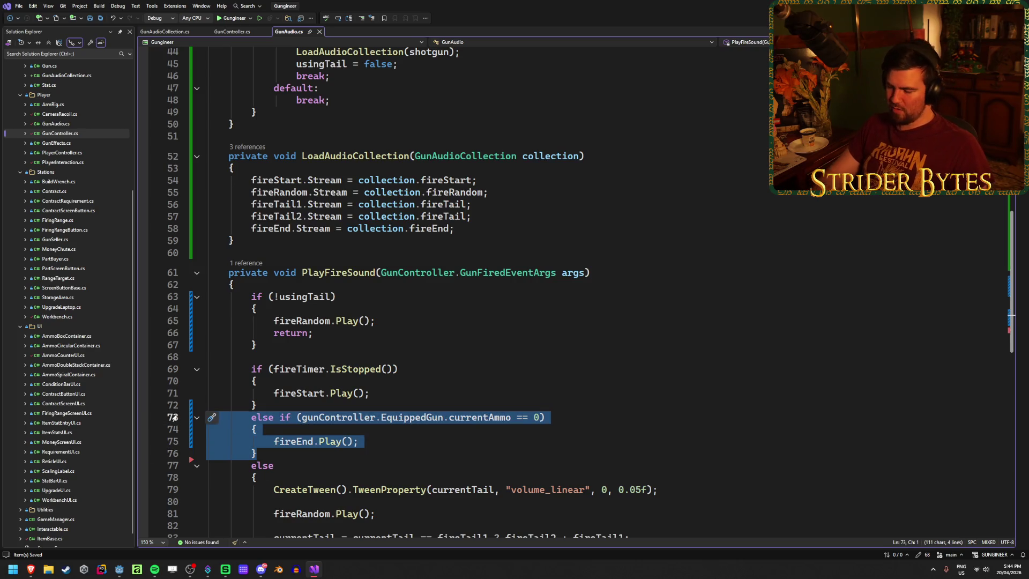
key(ctrl+k)
key(ctrl+c)
click(394, 320)
click(397, 284)
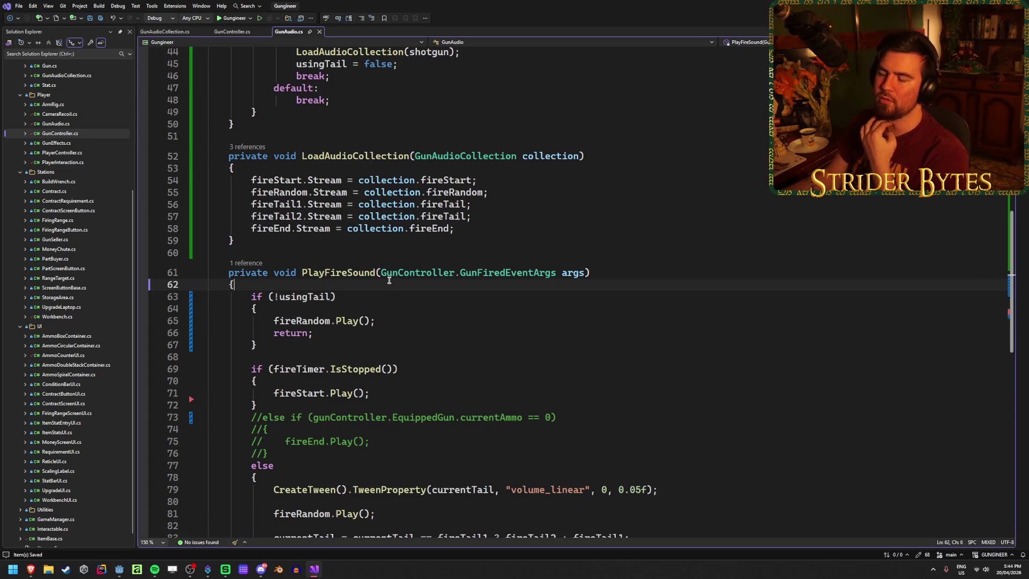
Step: Inspect the GunFiredEventArgs type in the PlayFireSound signature
click(587, 273)
double_click(509, 273)
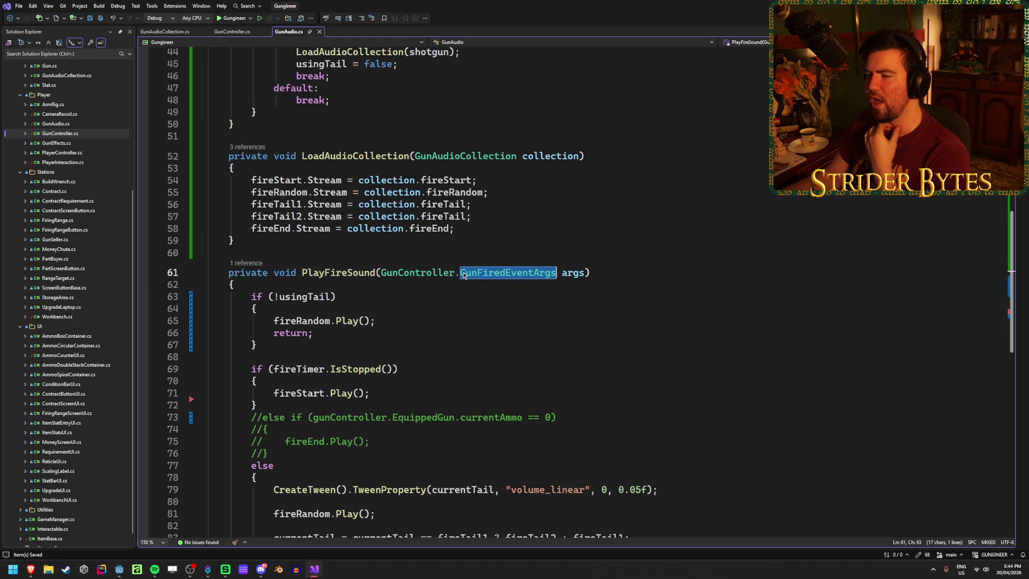
click(509, 273)
double_click(509, 273)
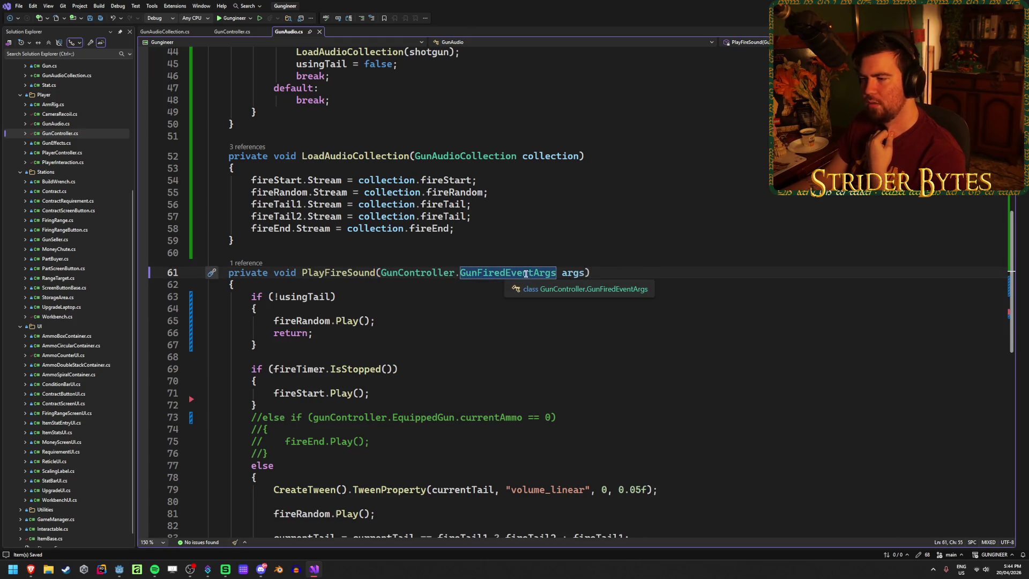
click(603, 273)
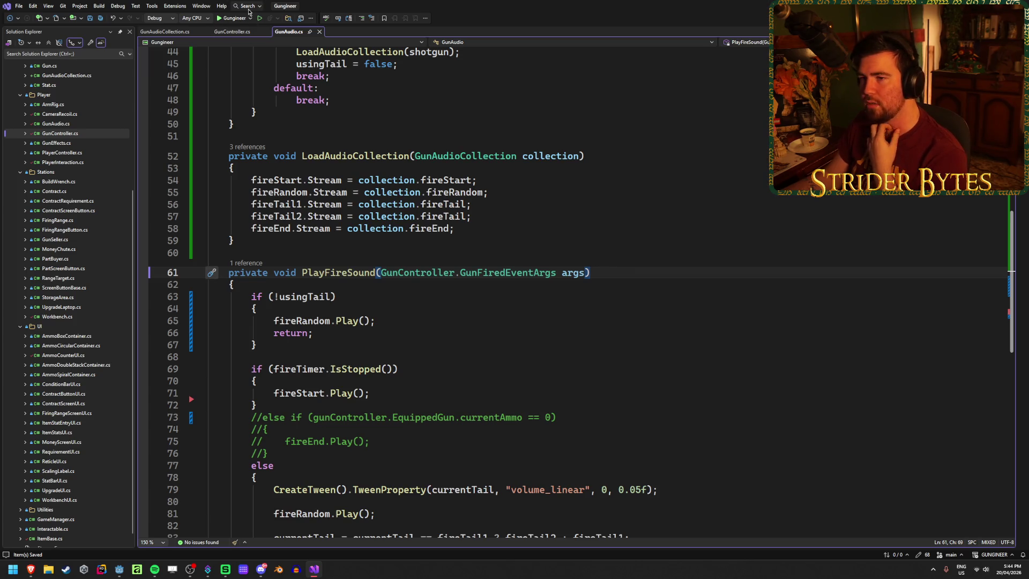
Step: In GunController.cs, go from the GunFiredEventArgs class to the currentAmmo decrement and GunFiredEvent invoke
click(233, 32)
click(449, 292)
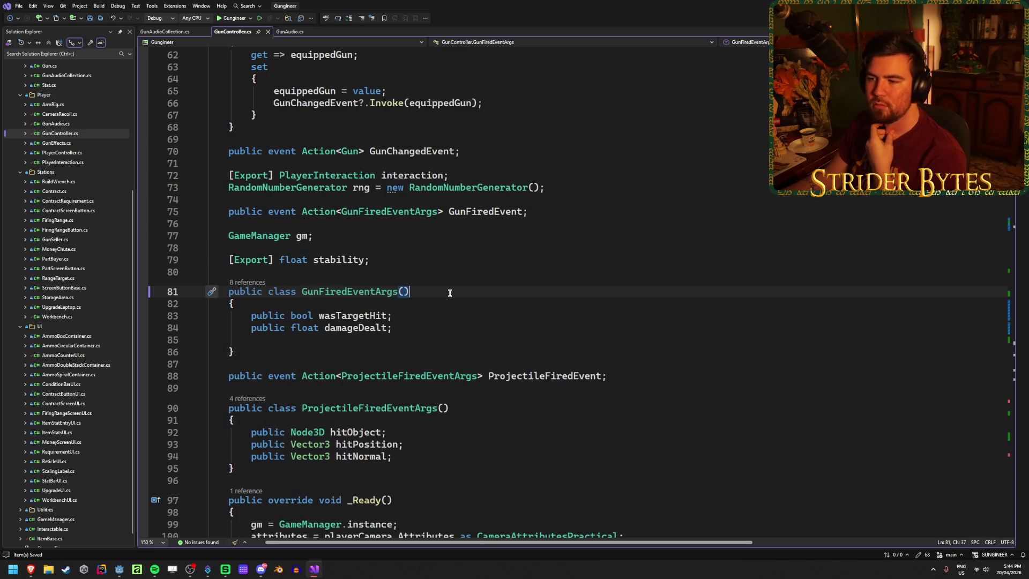
scroll(455, 290, down, 1)
scroll(389, 272, down, 20)
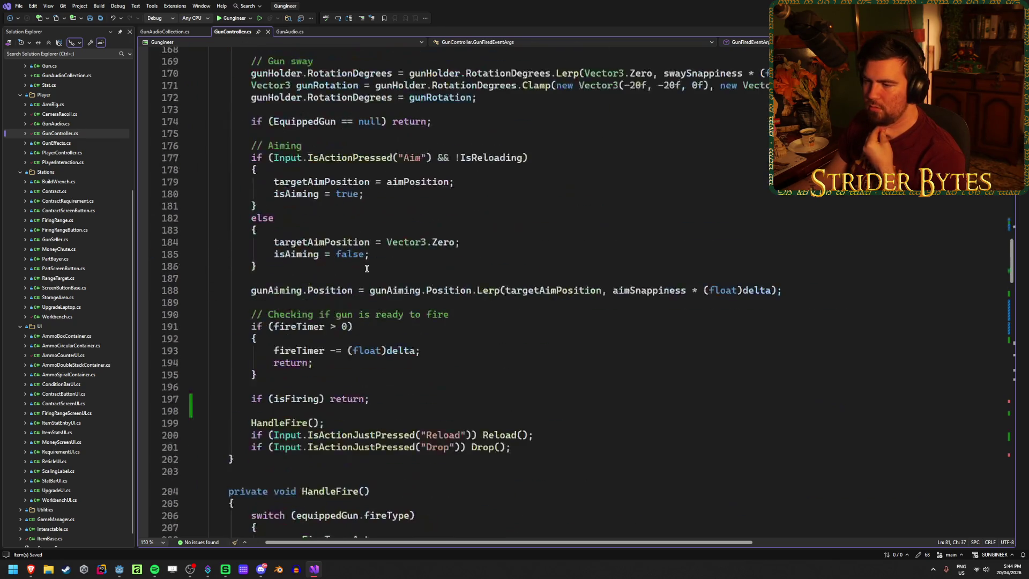
scroll(367, 268, down, 15)
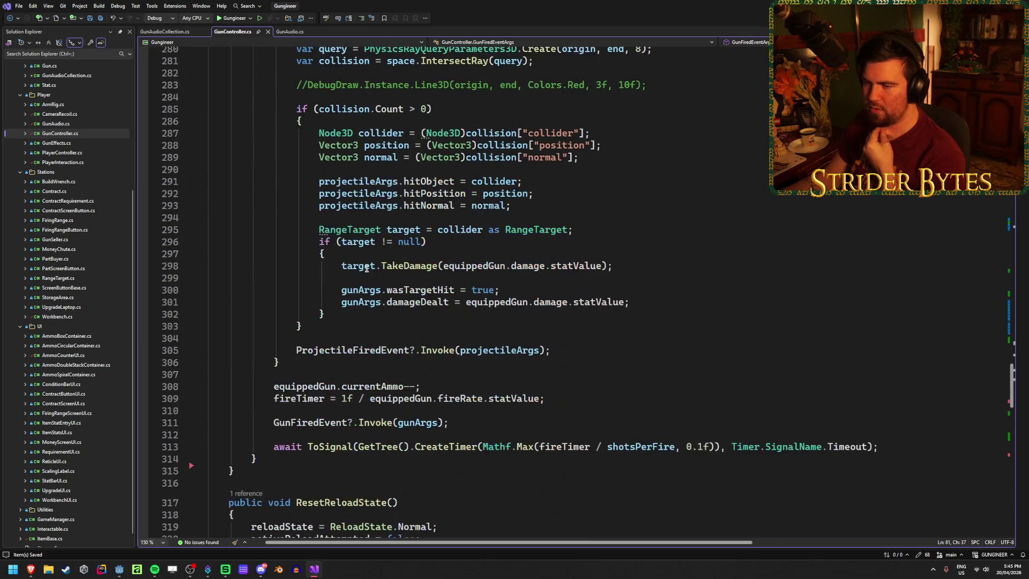
click(409, 421)
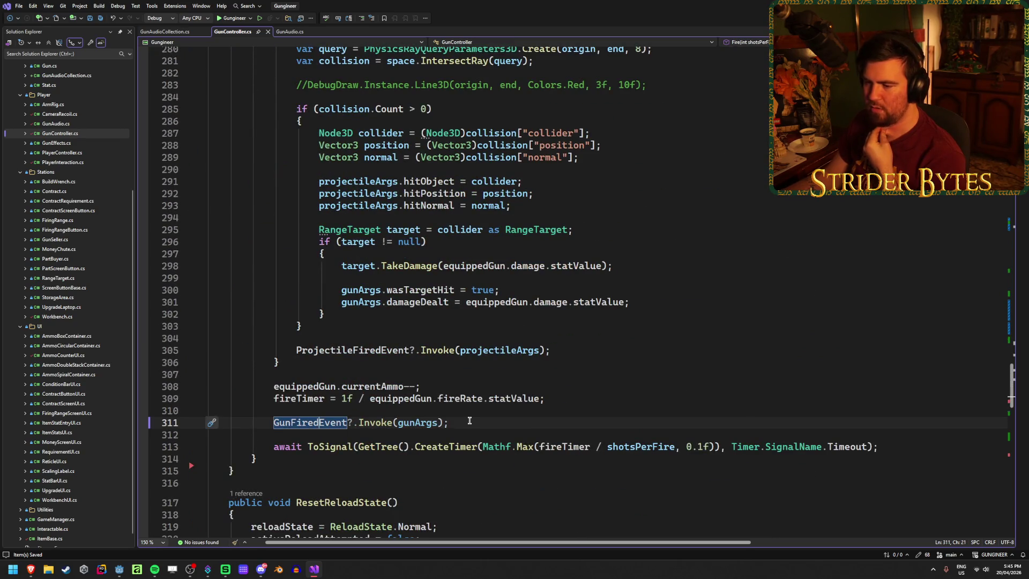
click(342, 385)
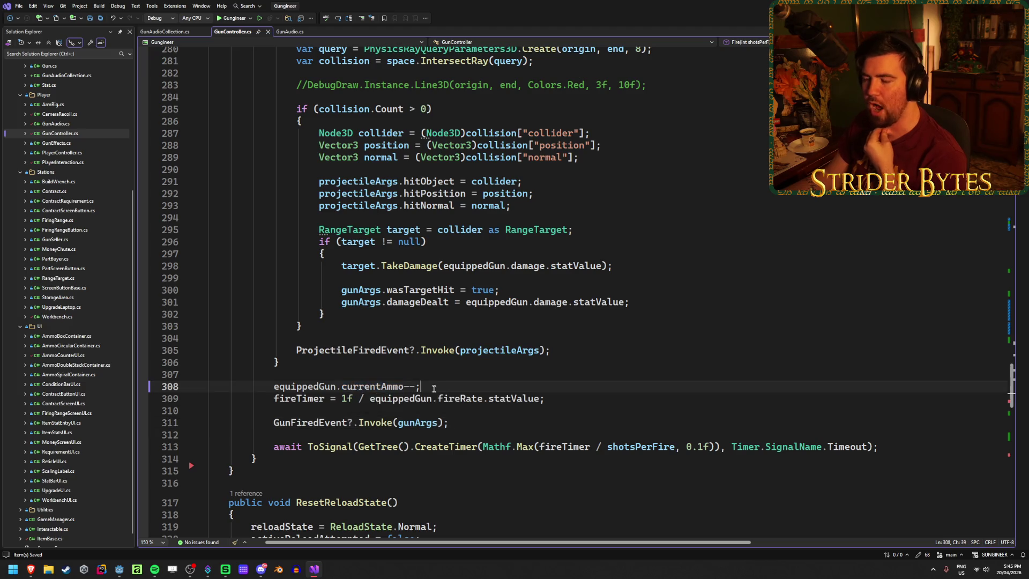
click(450, 381)
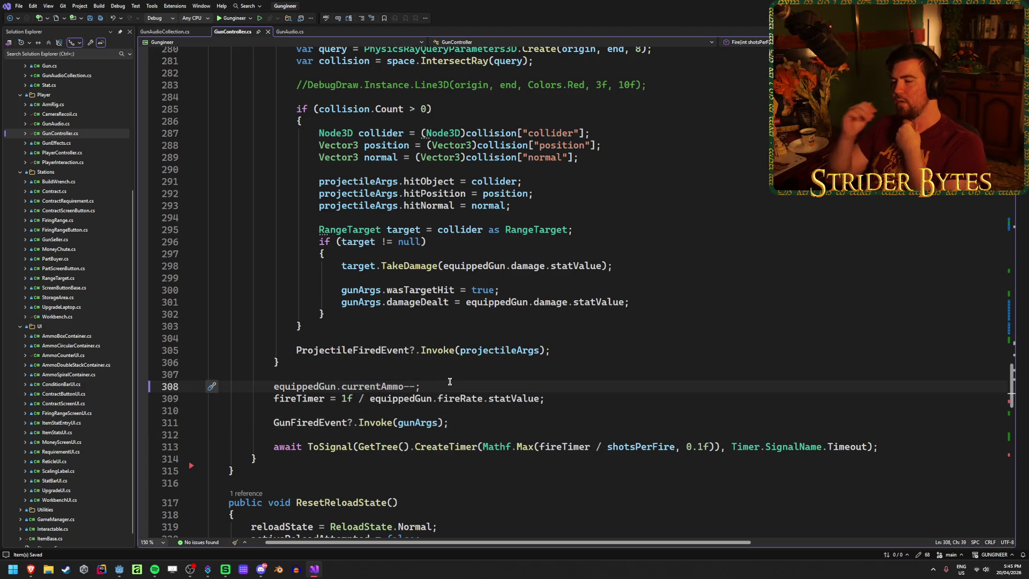
click(463, 424)
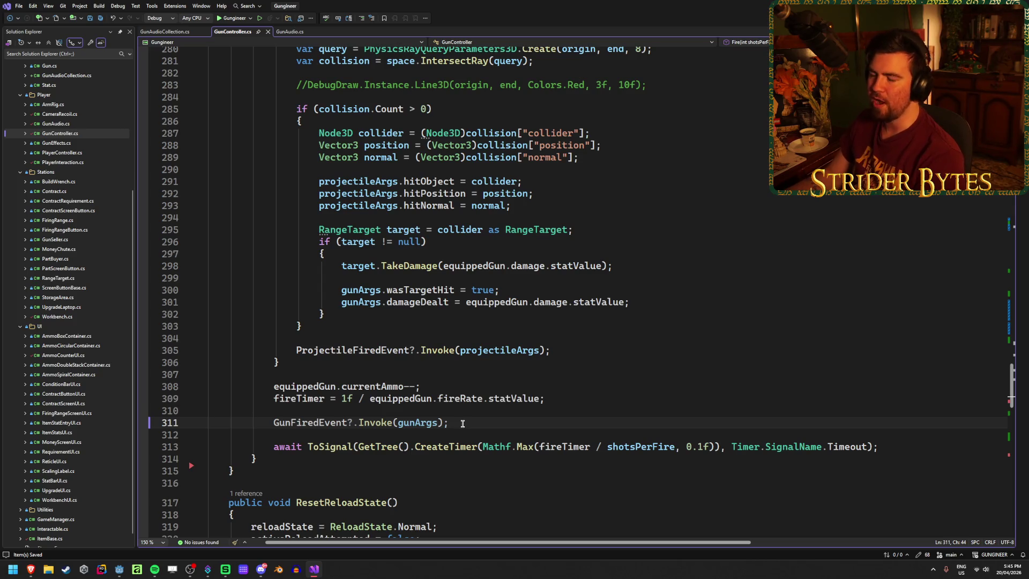
Step: Compare the fireTimer line with the GunFiredEvent invoke line below it
key(Up)
key(Up)
key(Down)
key(Down)
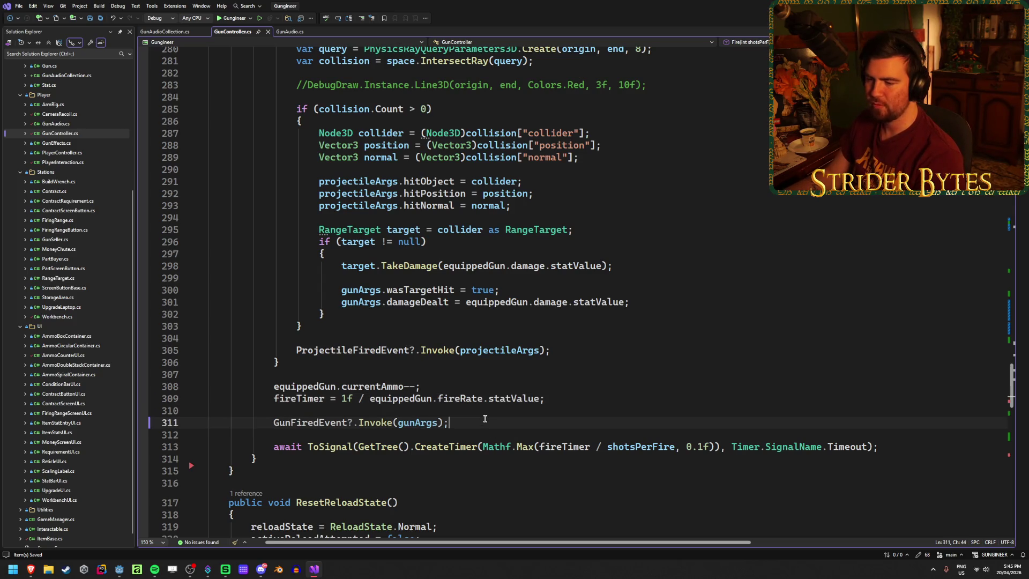
click(569, 400)
click(478, 423)
click(567, 400)
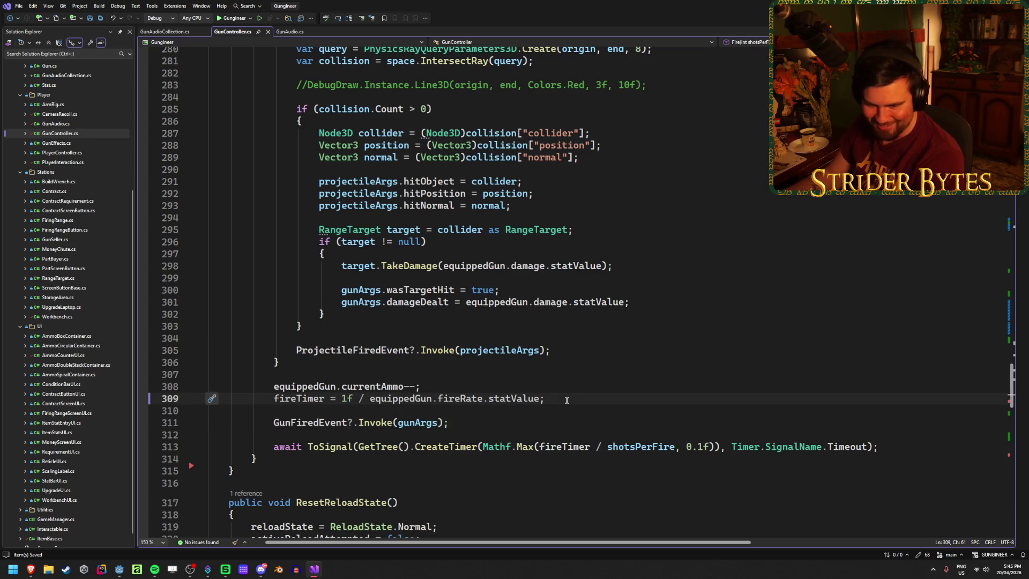
click(461, 422)
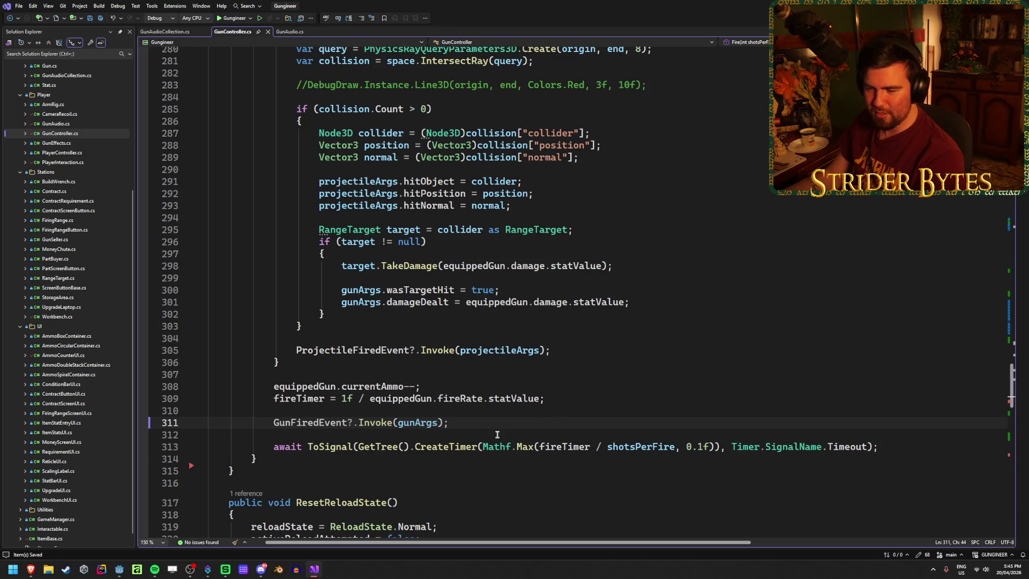
Step: Check the Godot editor, then compare the decrement, fireTimer and GunFiredEvent invoke lines
click(122, 568)
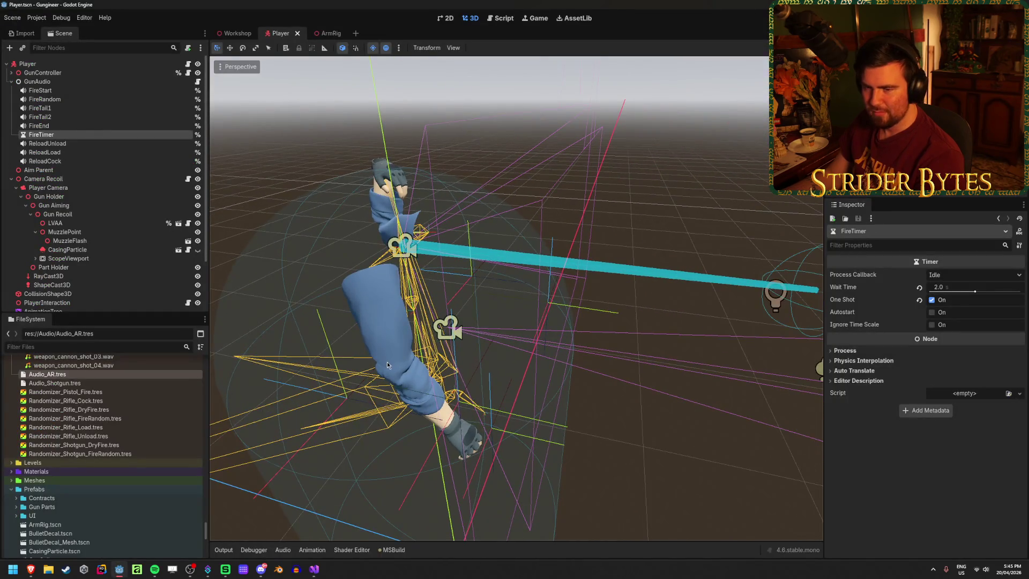
click(314, 568)
click(557, 398)
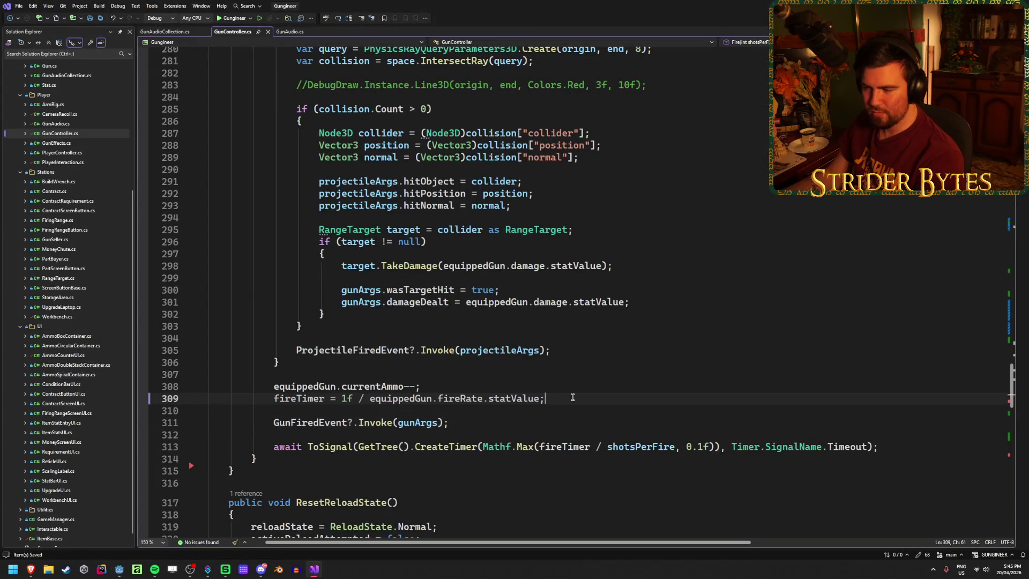
click(492, 421)
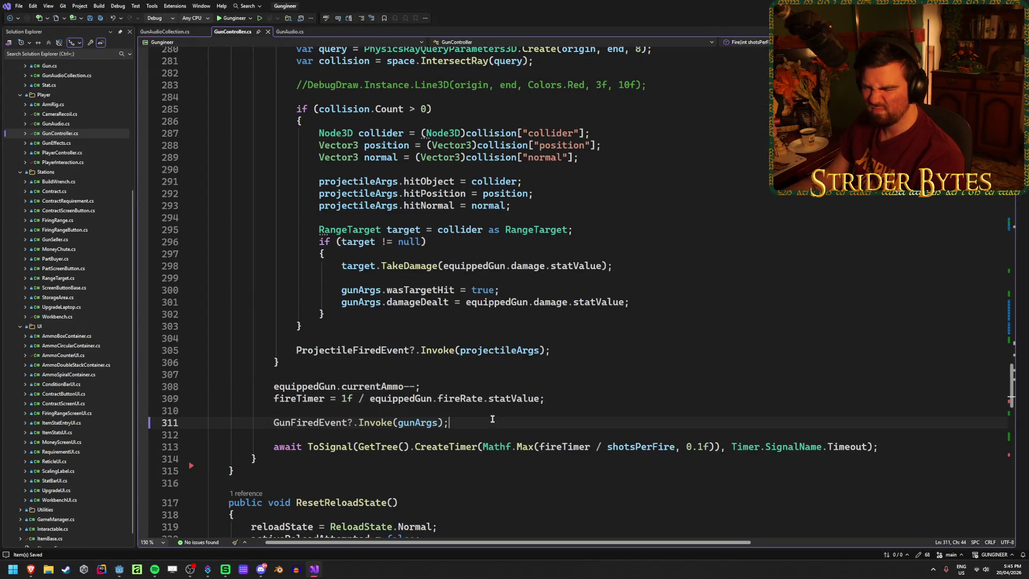
click(443, 386)
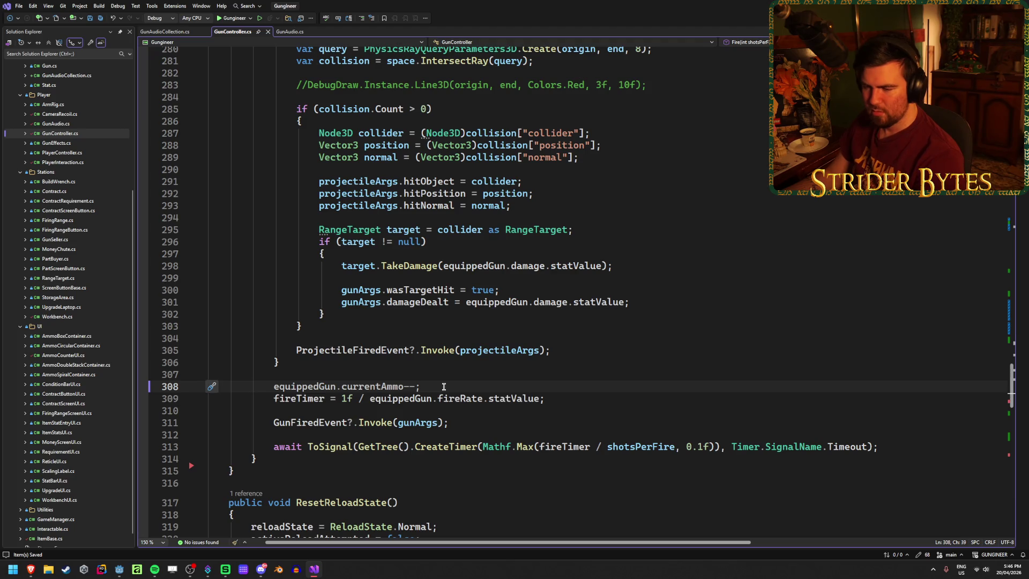
click(461, 423)
click(452, 390)
click(459, 423)
click(444, 387)
click(456, 423)
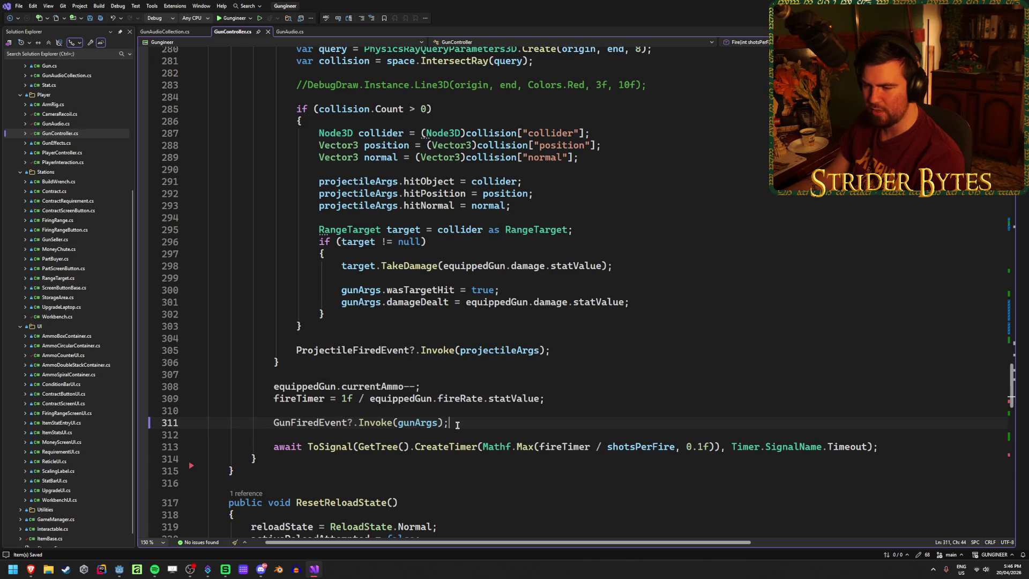
right_click(323, 423)
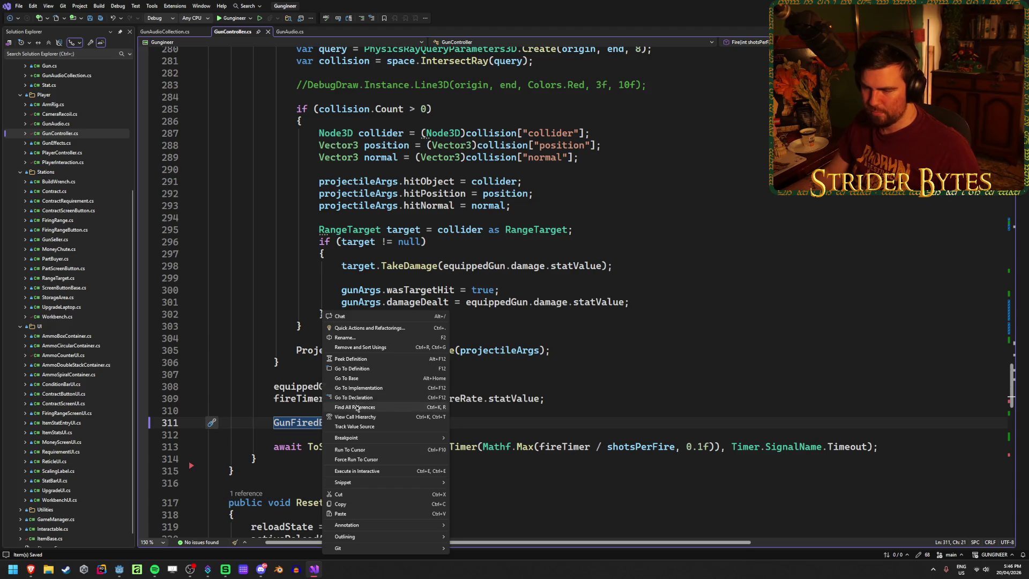
Step: Find all references to GunFiredEvent and open its use in AmmoCounterUI
click(354, 407)
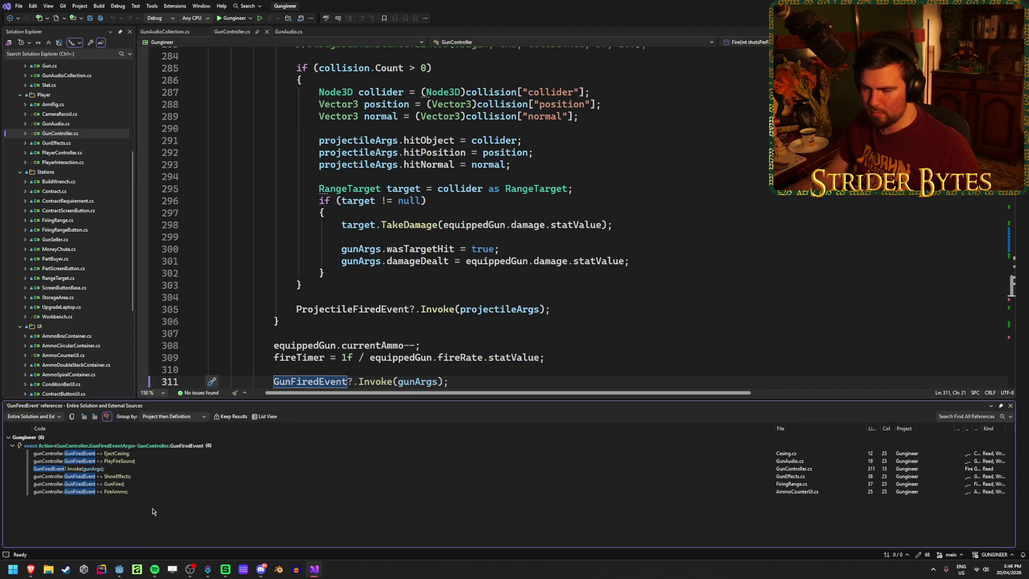
double_click(749, 491)
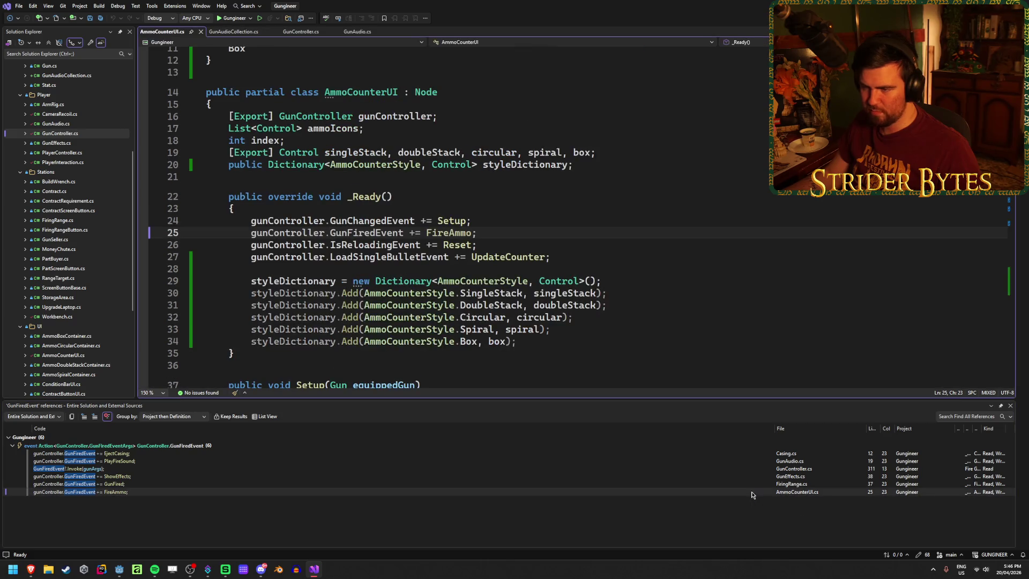
scroll(595, 358, down, 15)
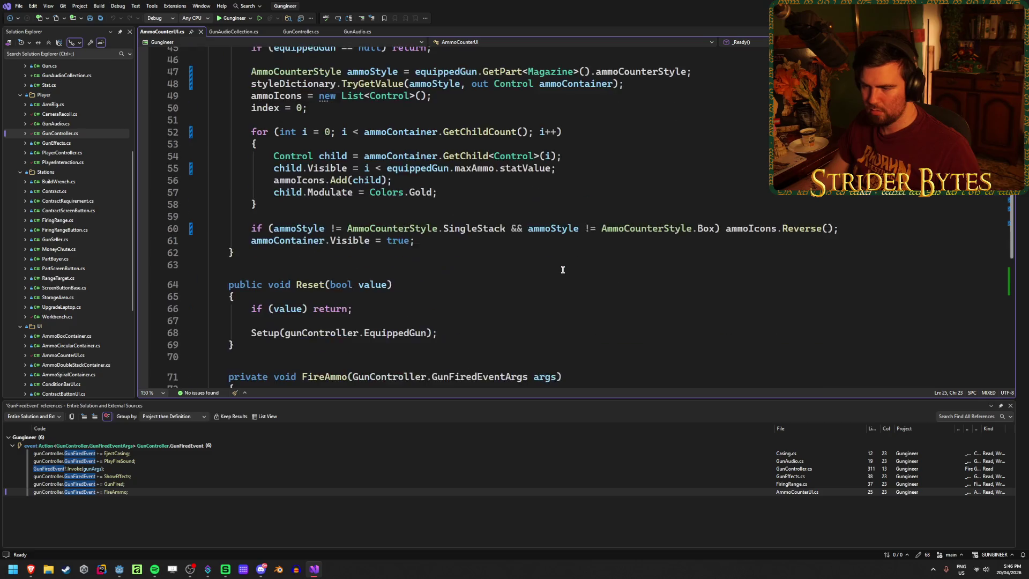
scroll(563, 269, down, 5)
scroll(562, 269, up, 4)
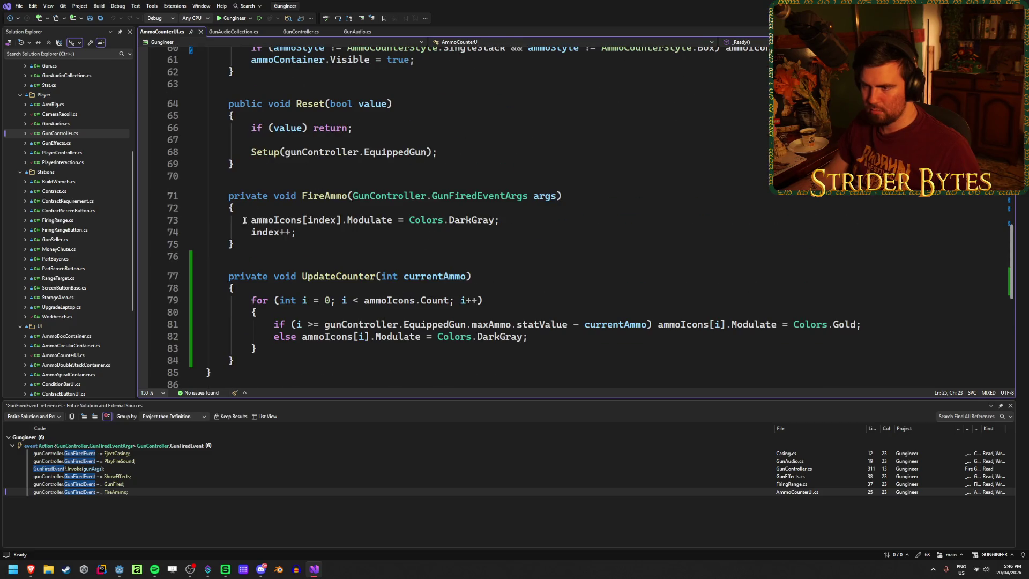
scroll(459, 281, up, 10)
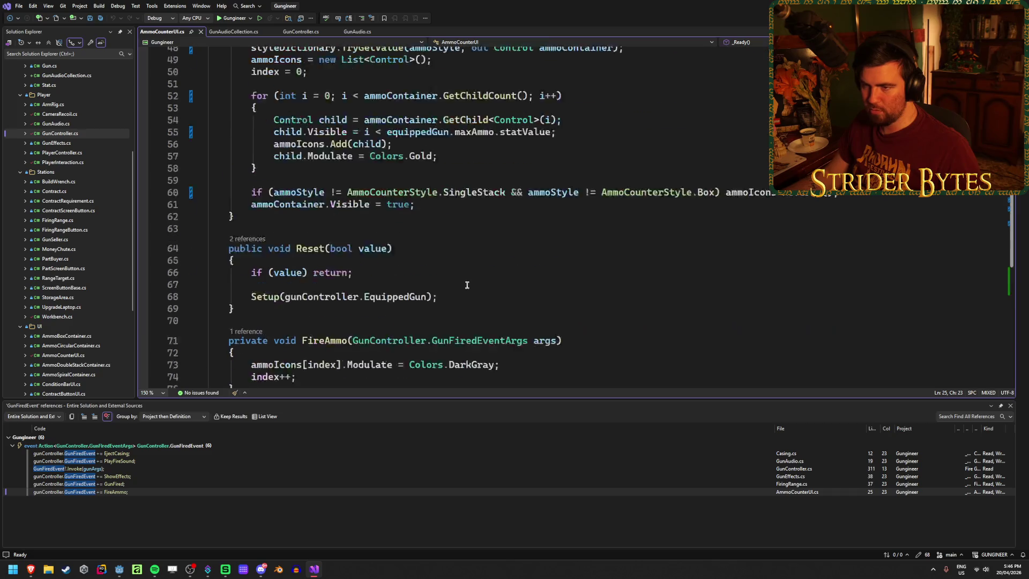
scroll(459, 281, up, 9)
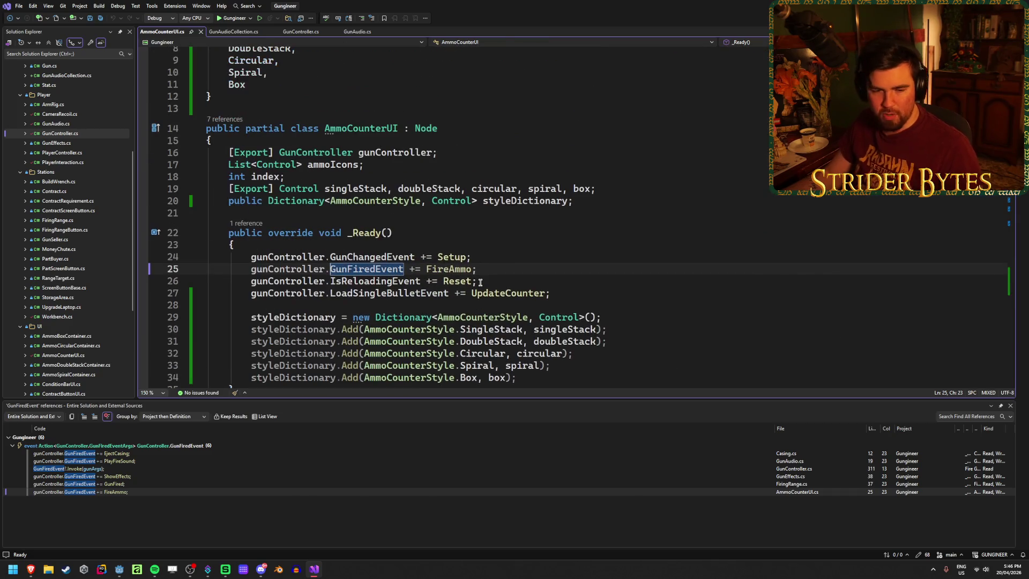
scroll(480, 282, up, 2)
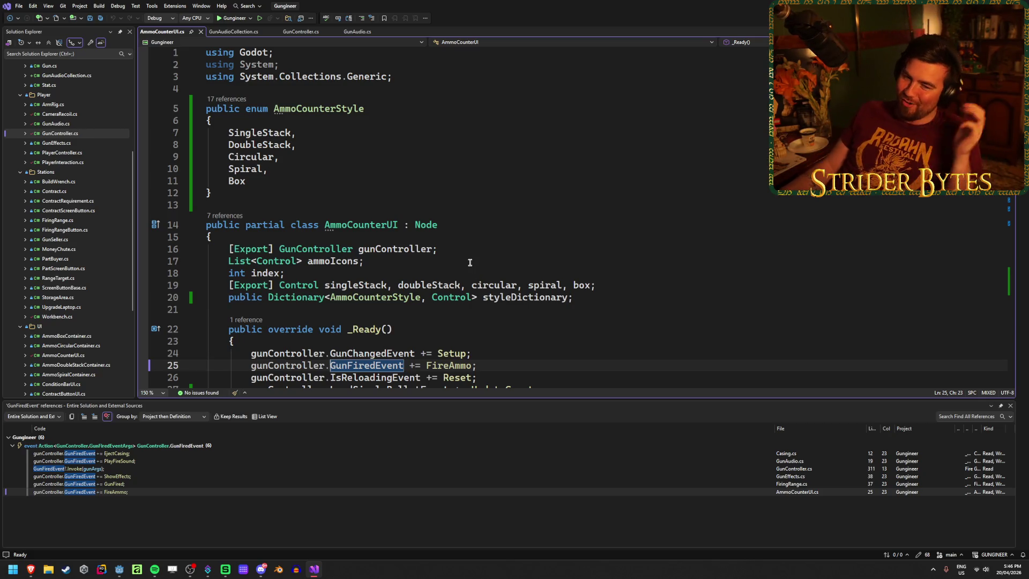
scroll(482, 336, down, 3)
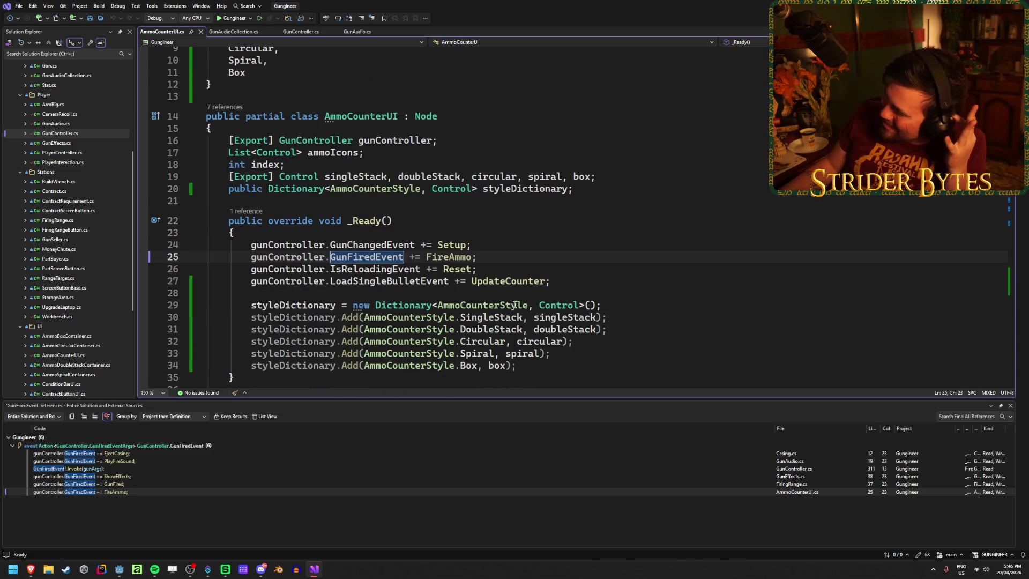
Step: Review AmmoCounterUI's GunFiredEvent subscription to FireAmmo, then return to GunController and close the references
click(571, 285)
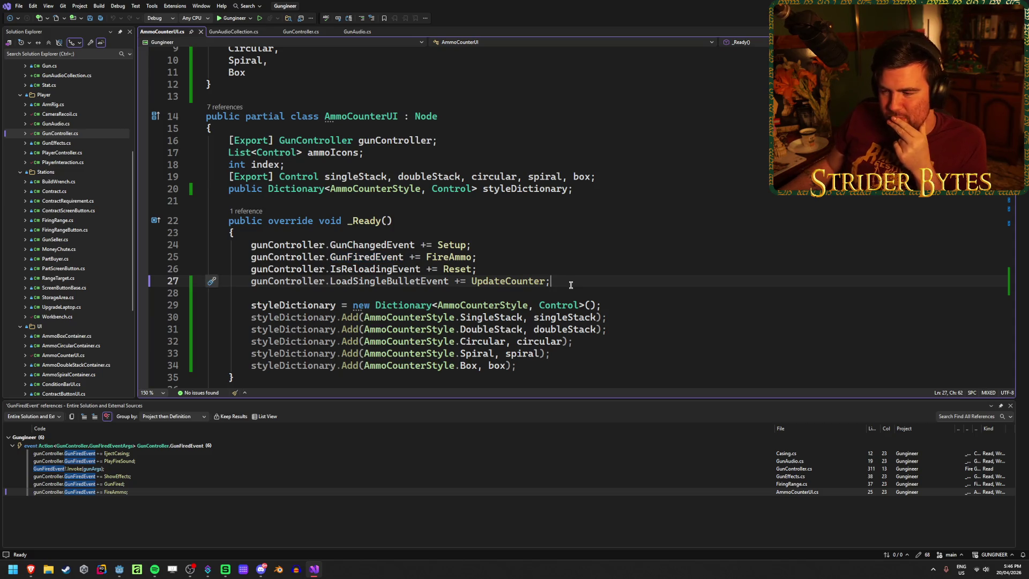
click(574, 268)
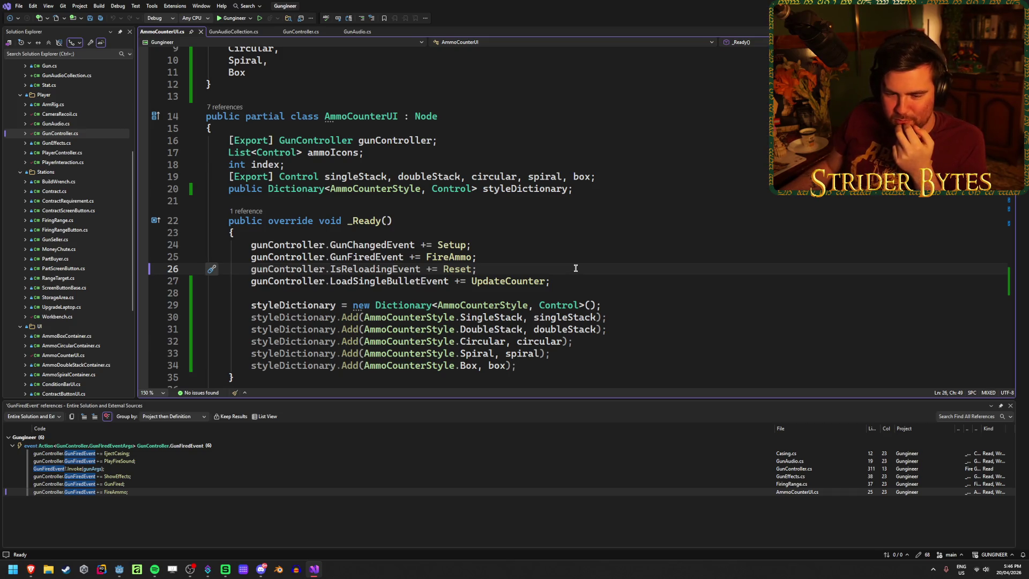
click(571, 257)
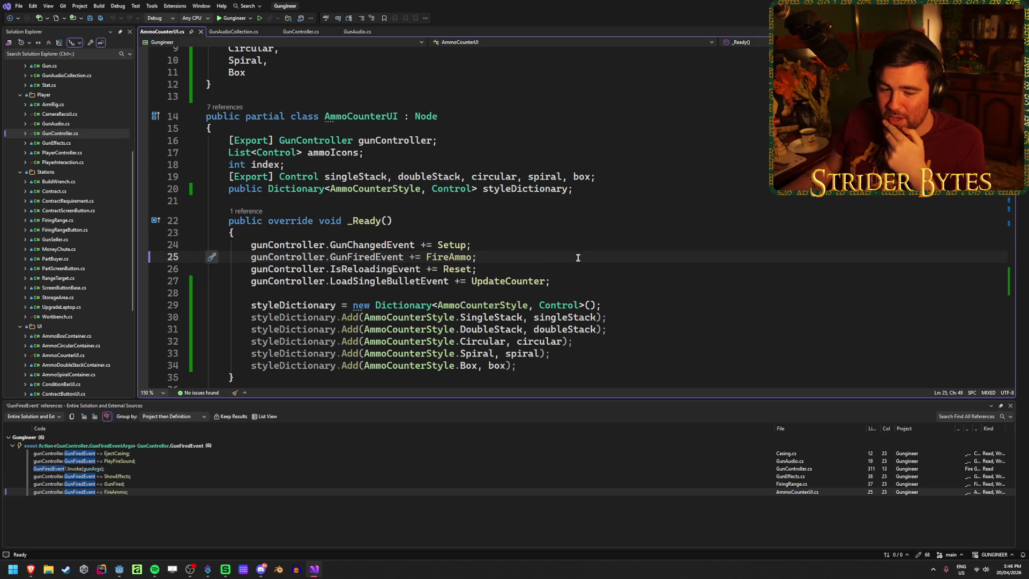
click(420, 216)
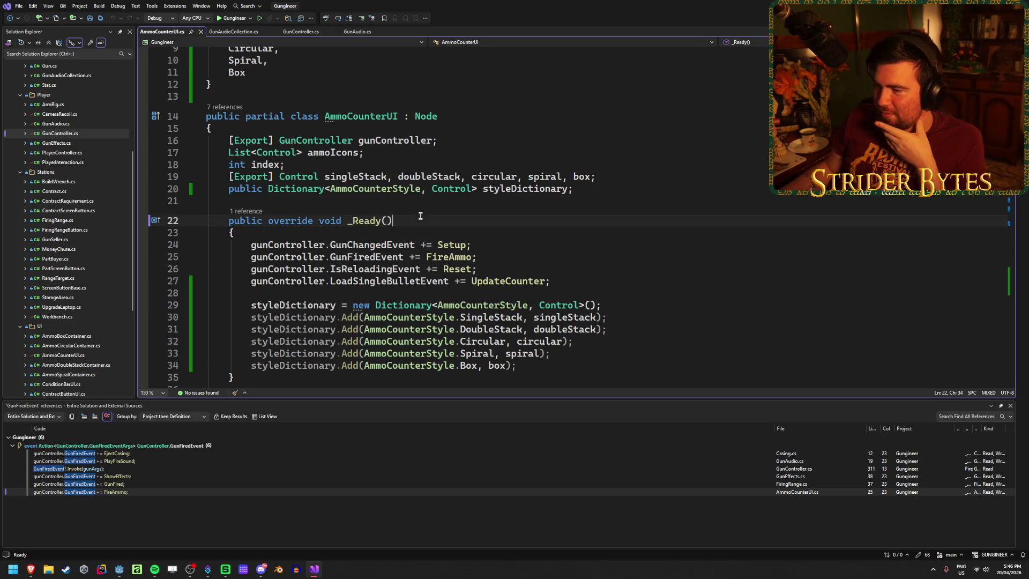
click(490, 248)
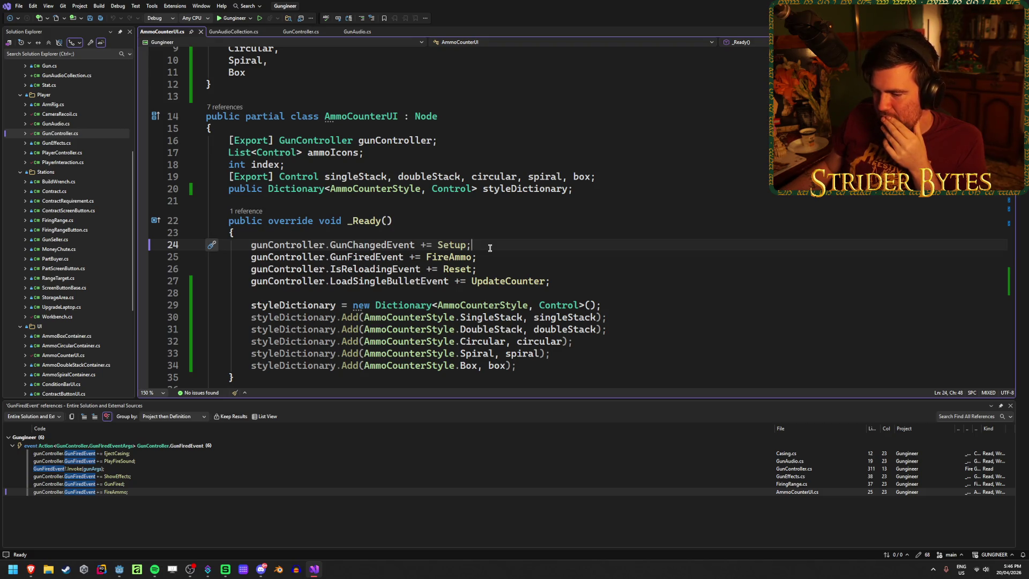
click(300, 31)
click(1010, 406)
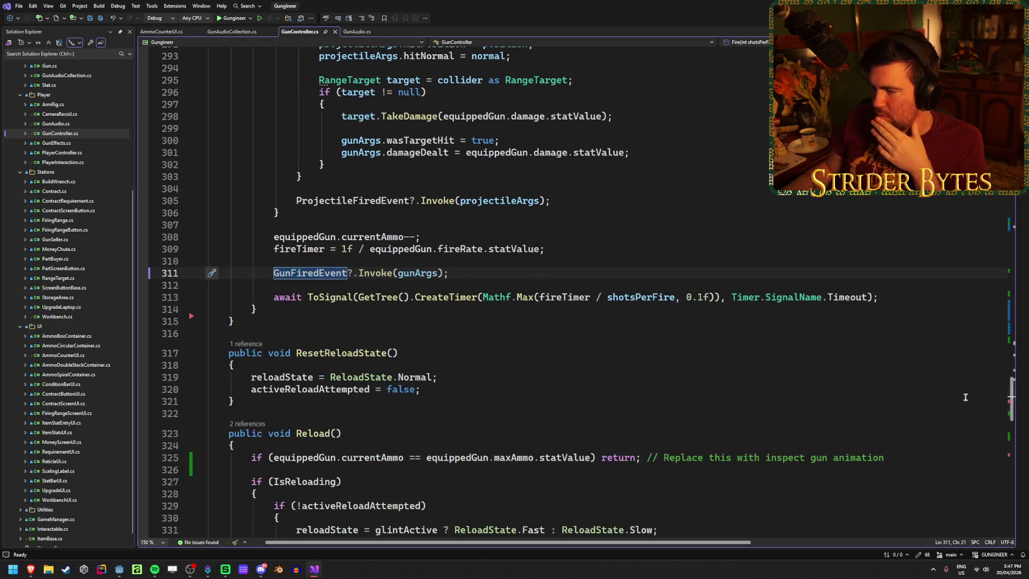
Step: Move the GunFiredEvent invoke above equippedGun.currentAmmo-- and save GunController.cs
click(481, 275)
key(ctrl+x)
click(357, 220)
key(Return)
key(Return)
key(Up)
key(ctrl+v)
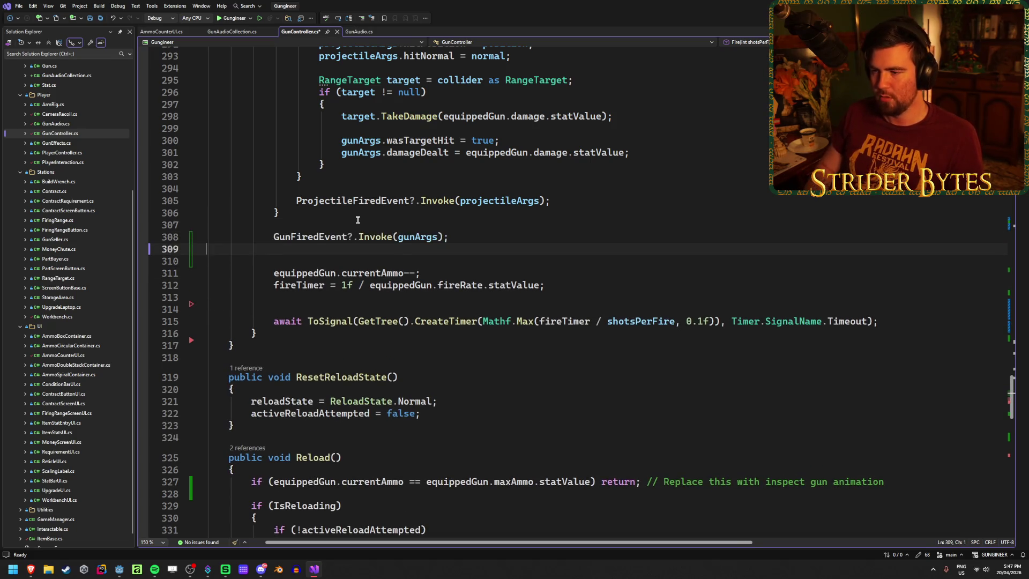
key(BackSpace)
key(ctrl+s)
click(303, 286)
key(BackSpace)
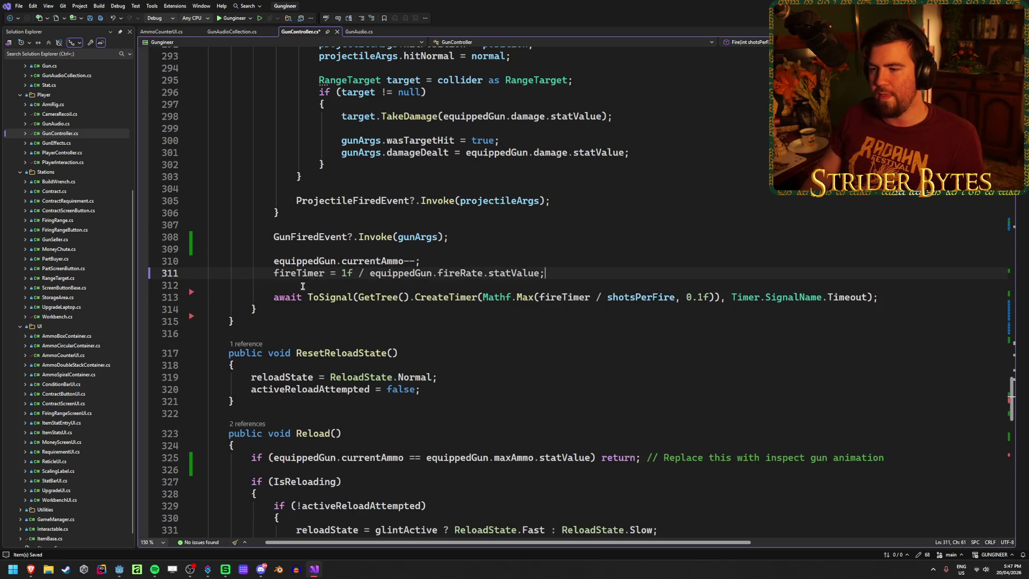
click(486, 237)
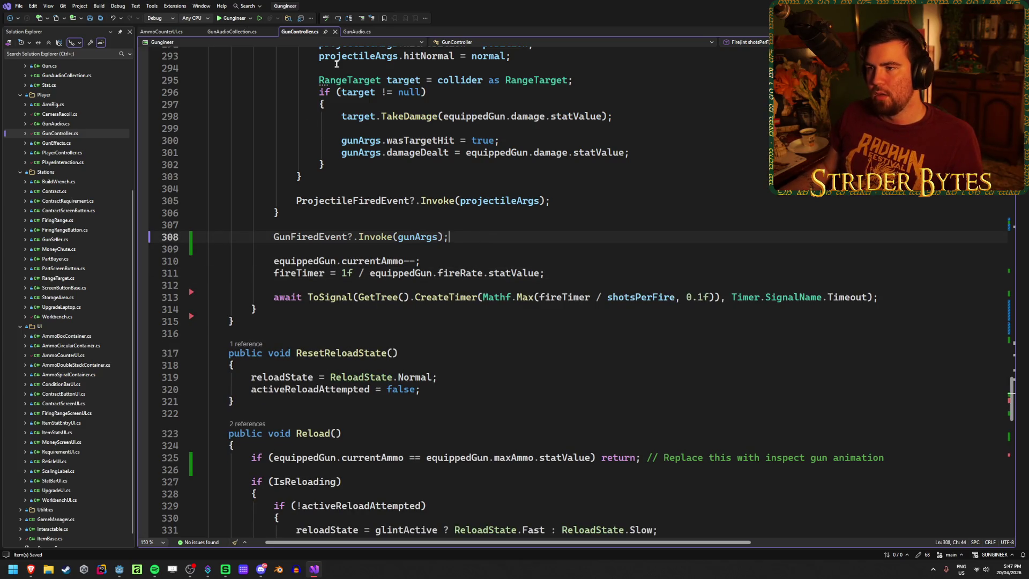
Step: Start PlayFireSound in GunAudio.cs with an empty 'if ()' and save
click(357, 32)
click(219, 33)
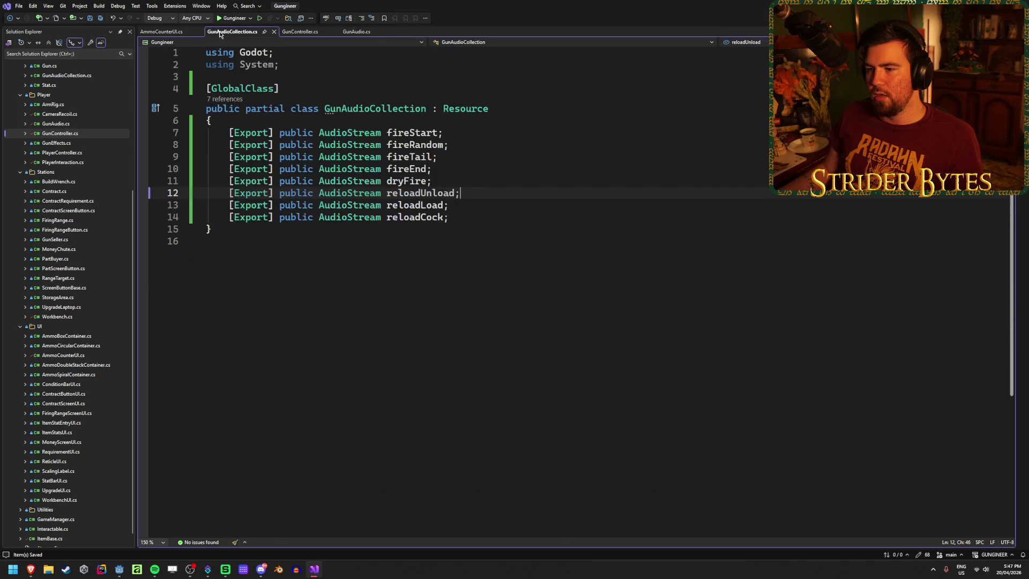
click(300, 31)
click(356, 32)
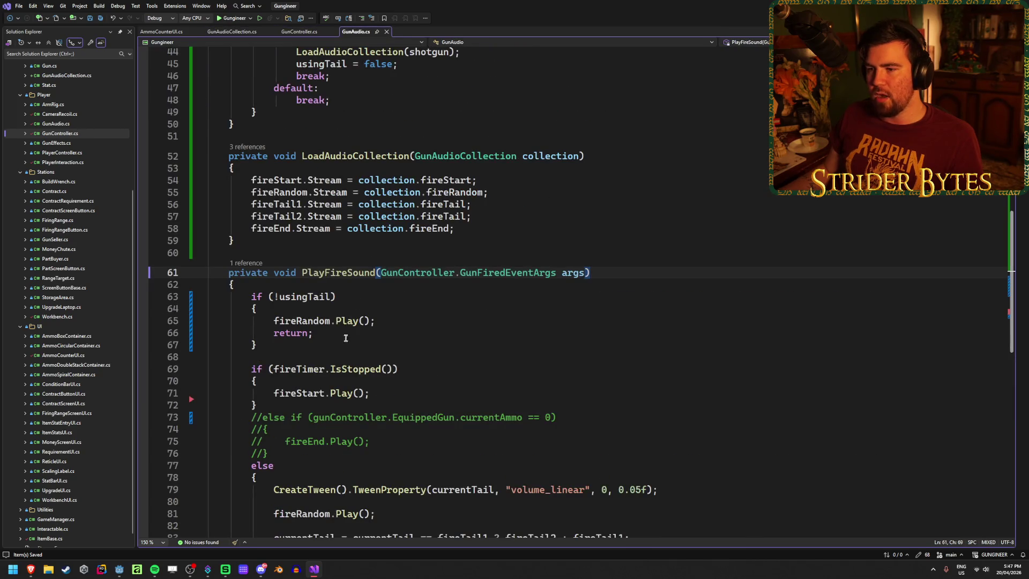
click(395, 292)
key(ctrl+Return)
key(ctrl+Return)
text(if (curr)
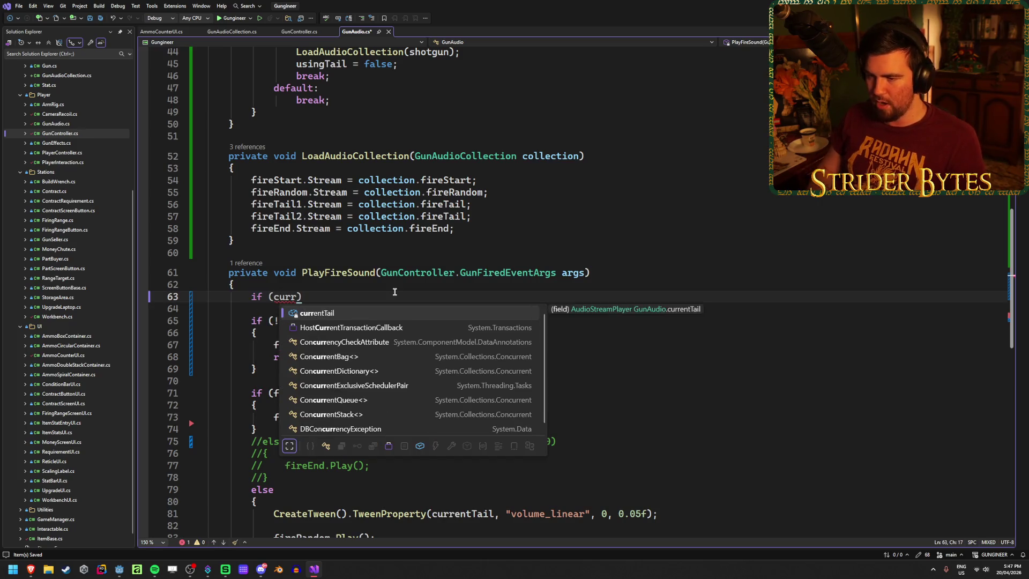
key(BackSpace)
key(BackSpace)
key(BackSpace)
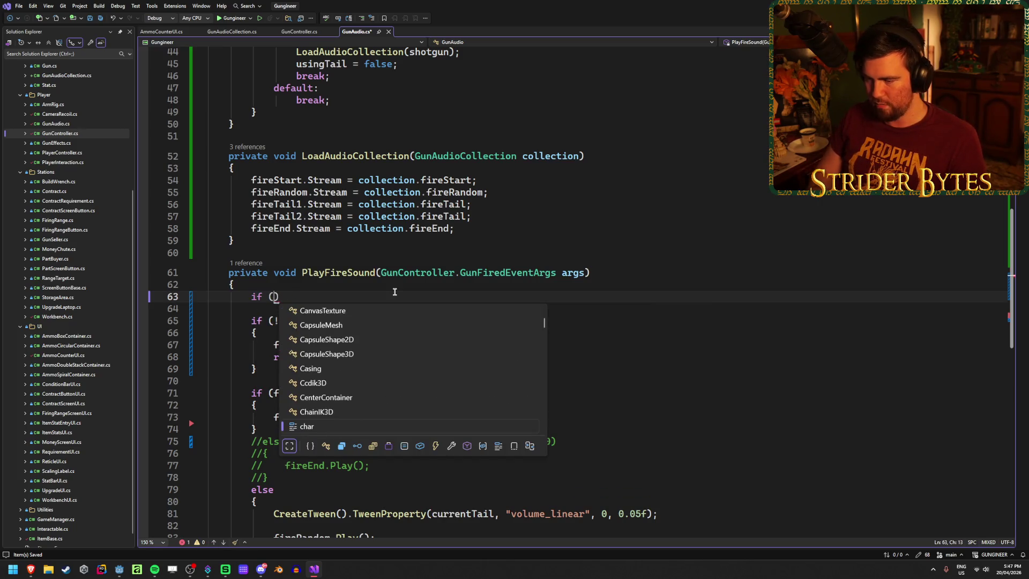
key(Escape)
key(ctrl+s)
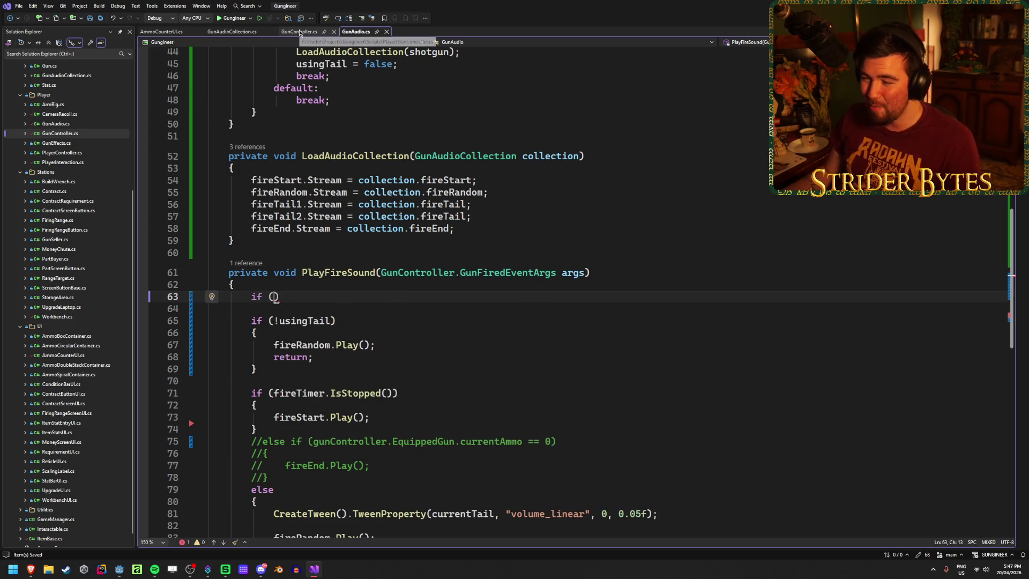
Step: Add a blank line above the GunFiredEvent invoke in GunController.cs
click(220, 34)
click(303, 36)
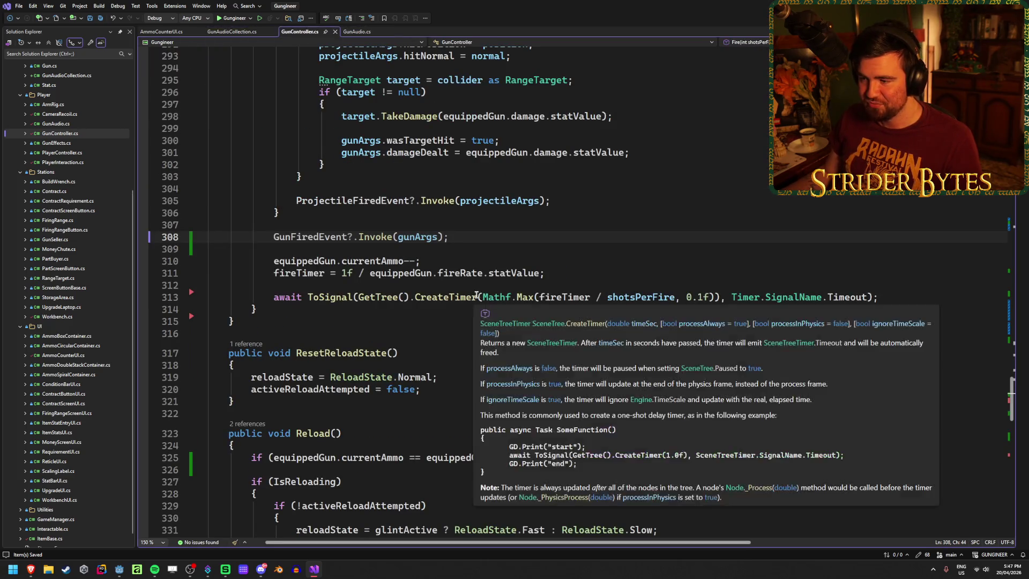
scroll(413, 236, up, 4)
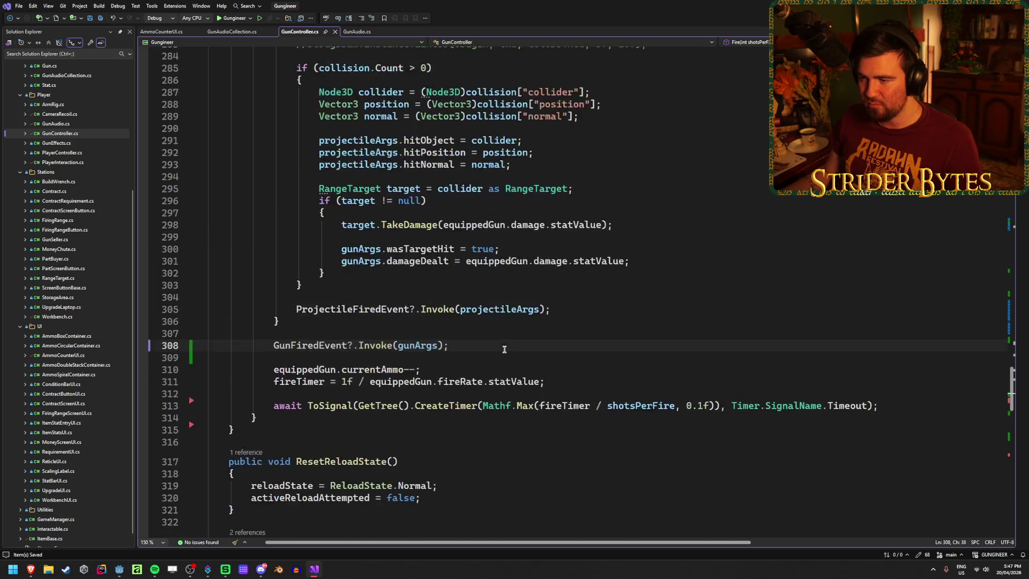
click(275, 371)
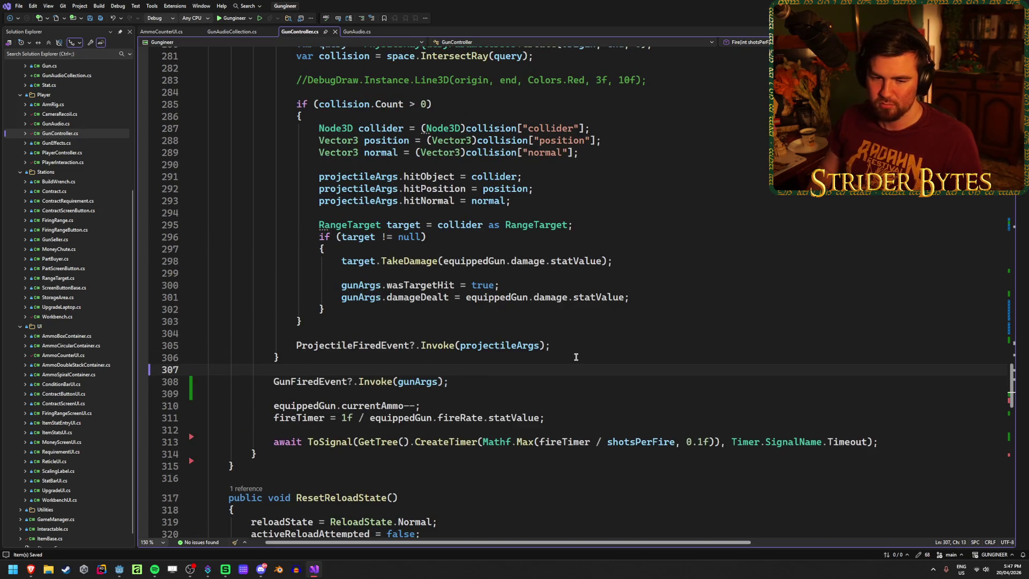
key(Return)
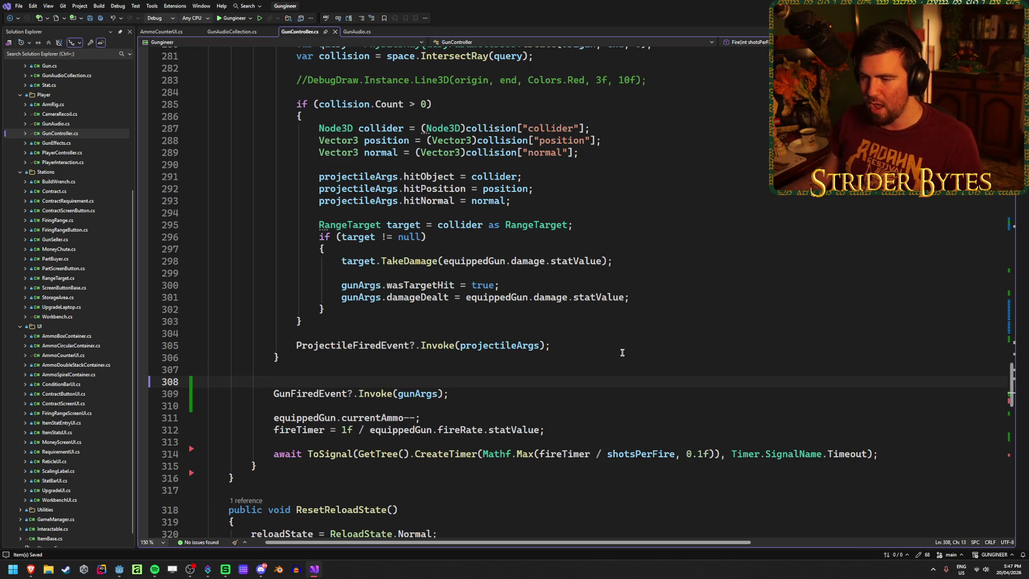
scroll(578, 354, up, 20)
scroll(584, 352, up, 7)
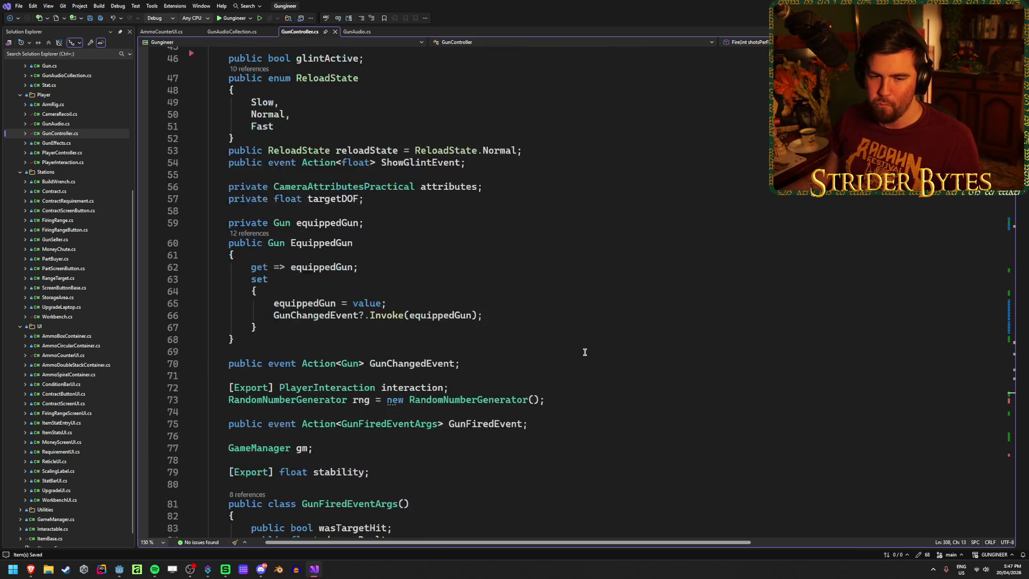
scroll(585, 352, up, 11)
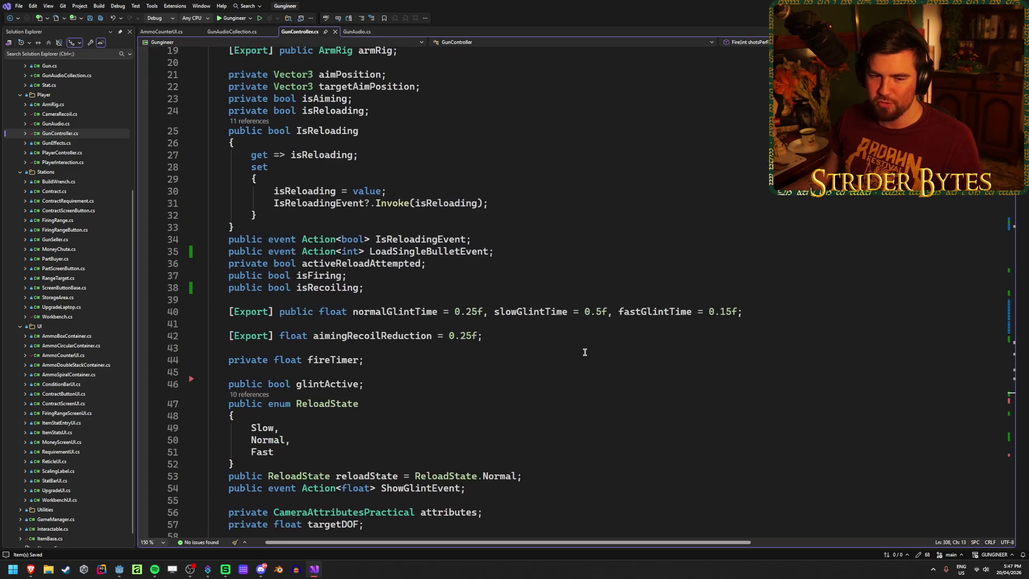
Step: Add 'public int remainingAmmo;' on a new line after damageDealt in GunFiredEventArgs
scroll(584, 352, up, 1)
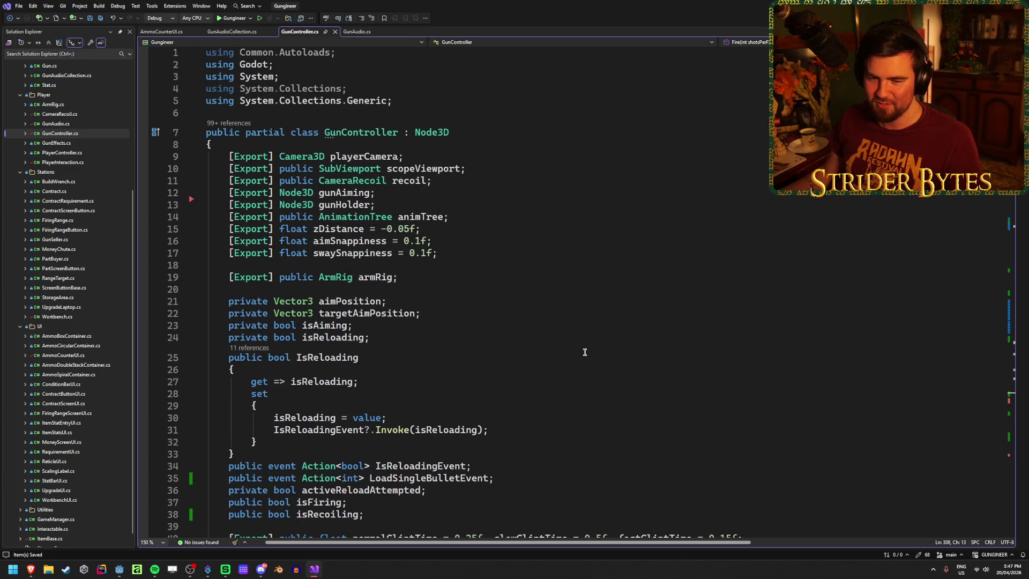
scroll(585, 352, down, 2)
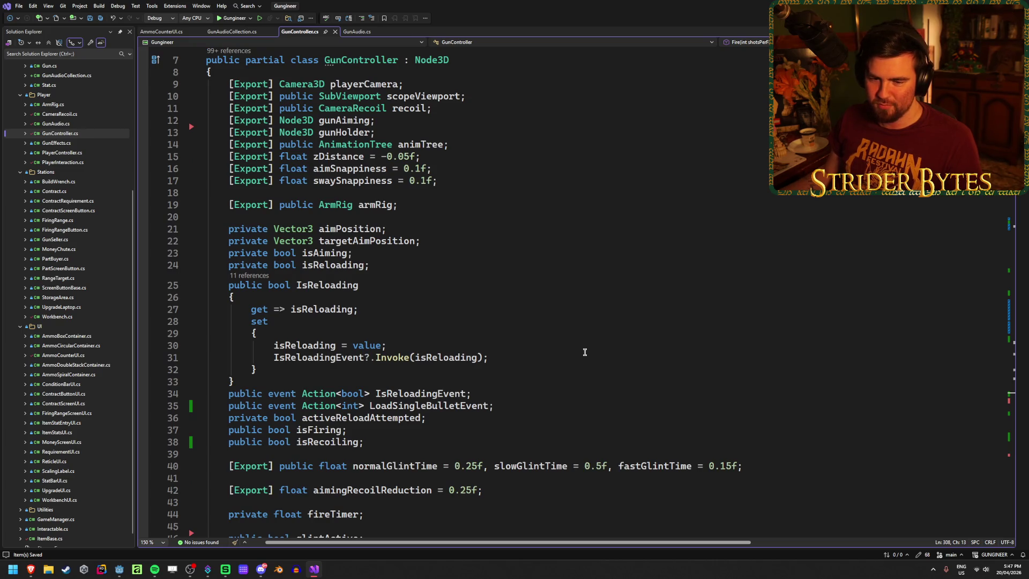
scroll(582, 353, down, 13)
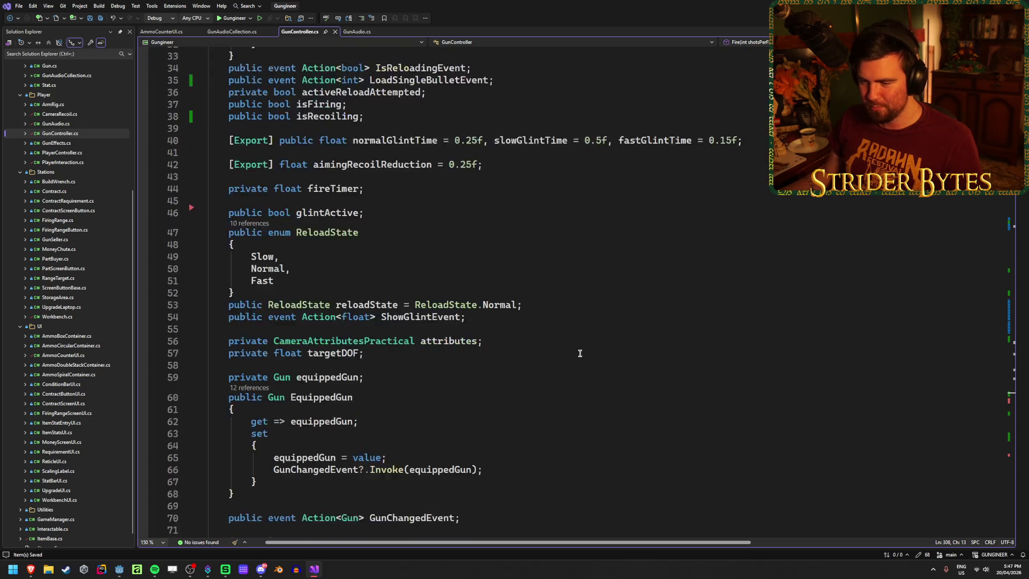
scroll(536, 348, down, 6)
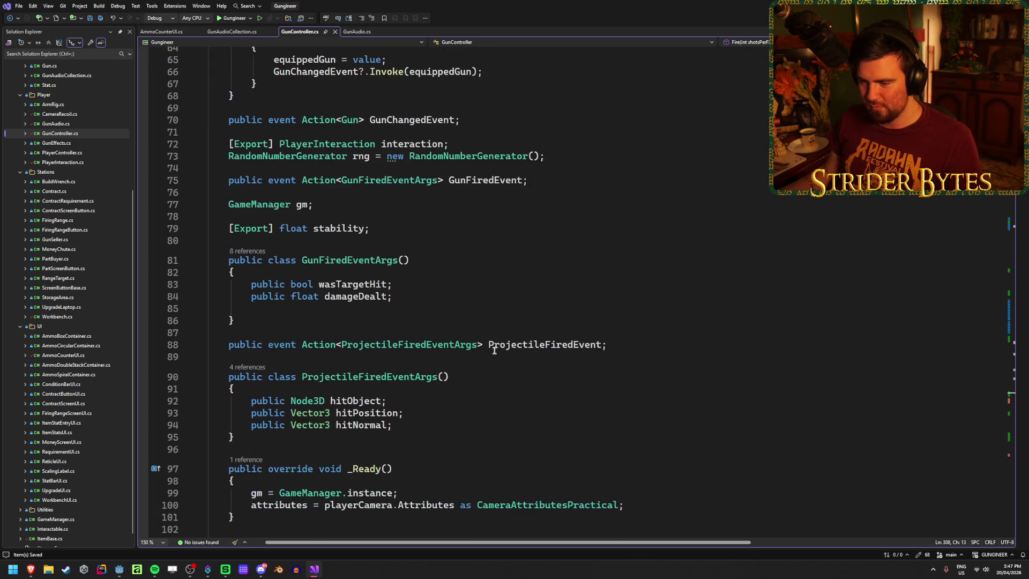
click(433, 297)
key(Return)
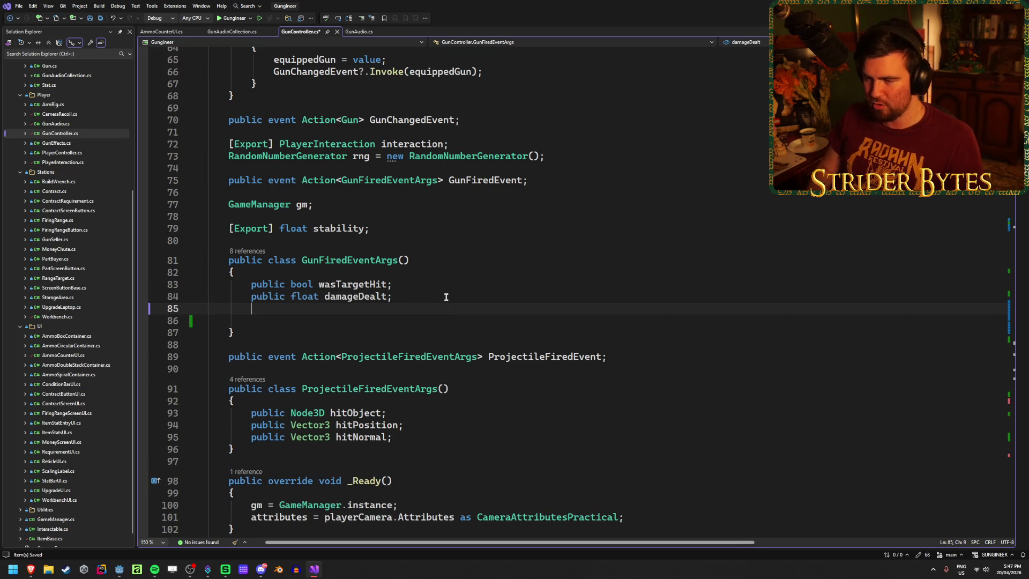
key(ctrl+z)
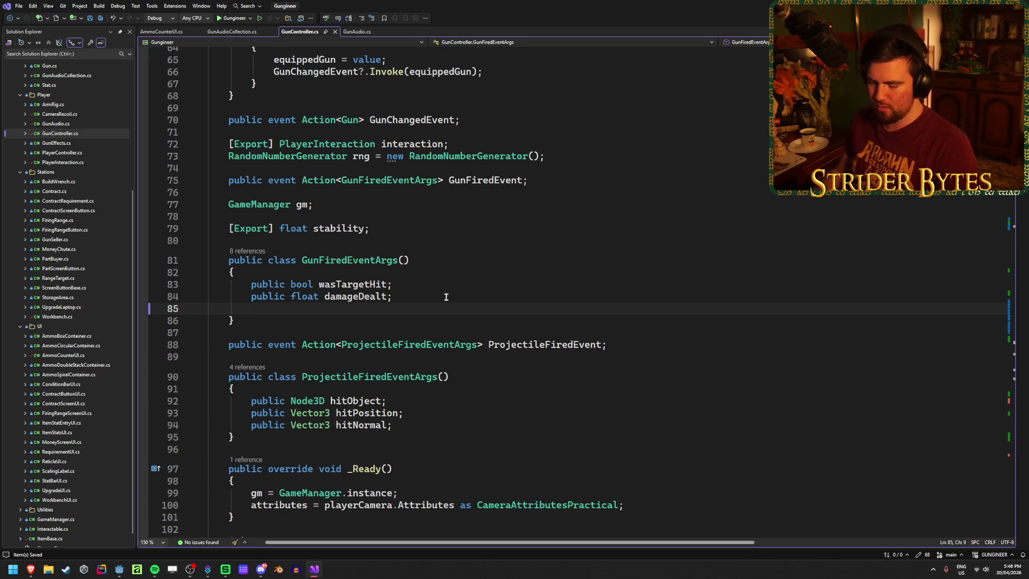
text(publ)
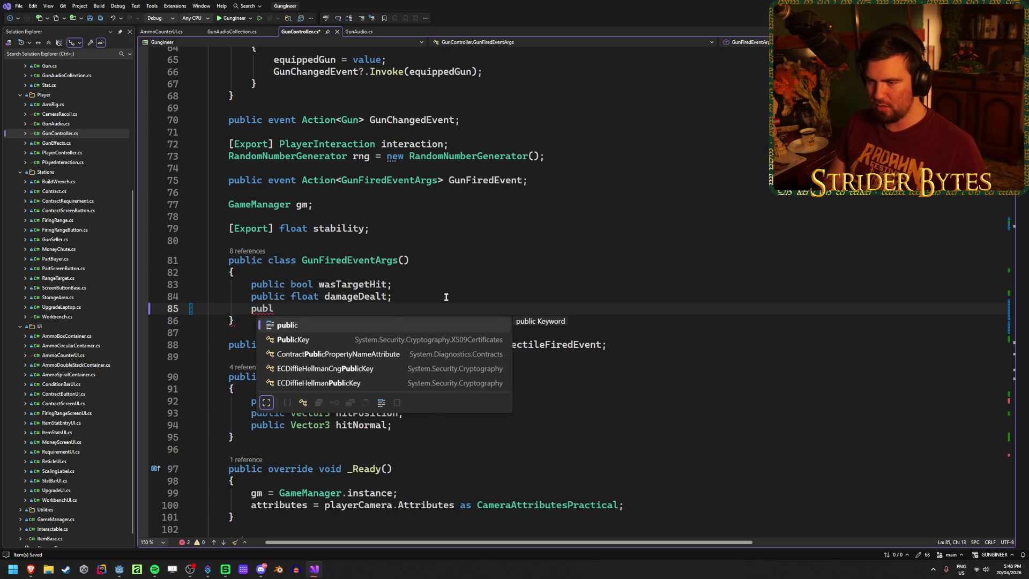
text(ic int remai)
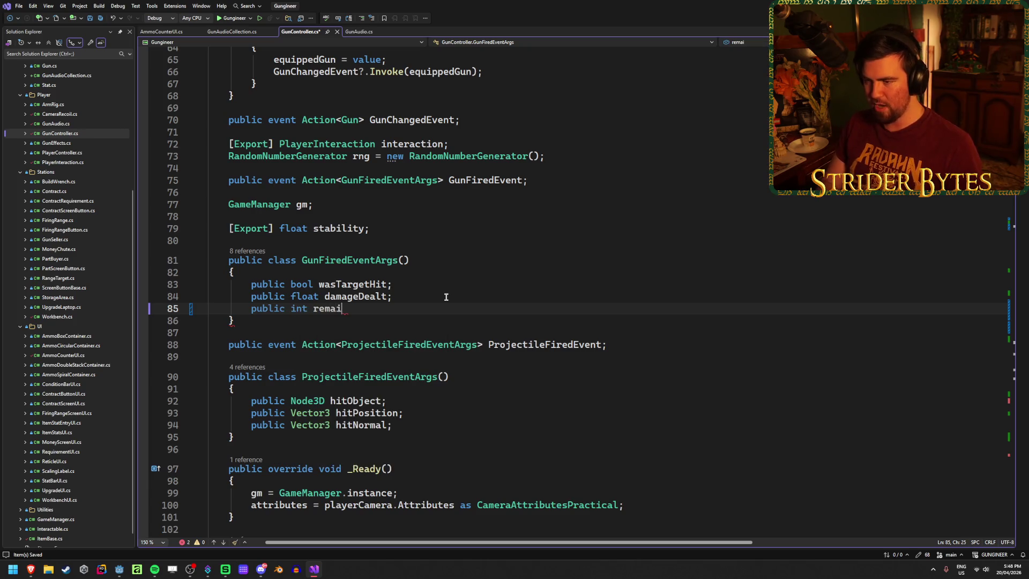
text(ningAmmo;)
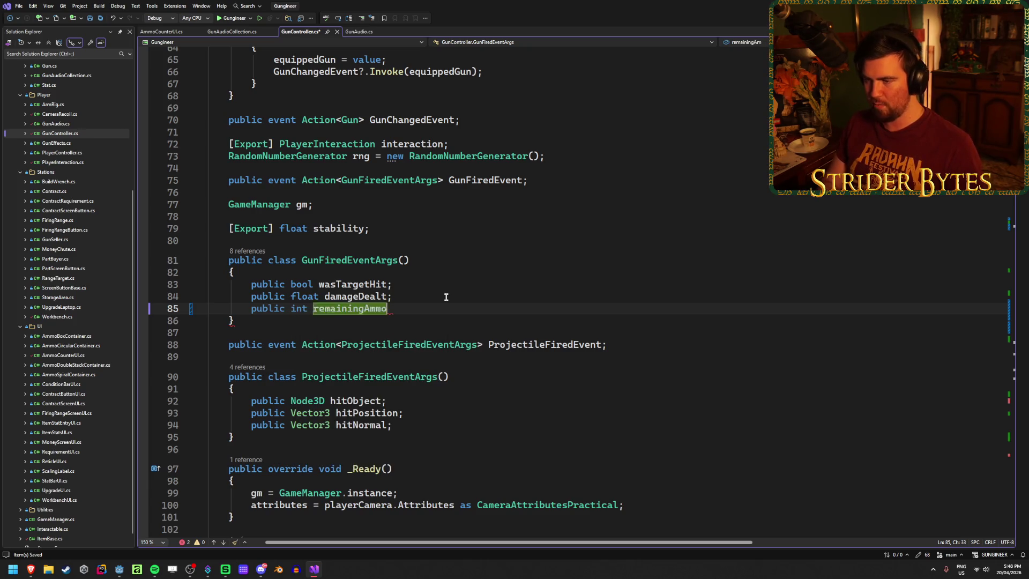
Step: Scroll GunController.cs down to the GunFiredEvent?.Invoke(gunArgs) line at the end of Fire
scroll(445, 291, down, 19)
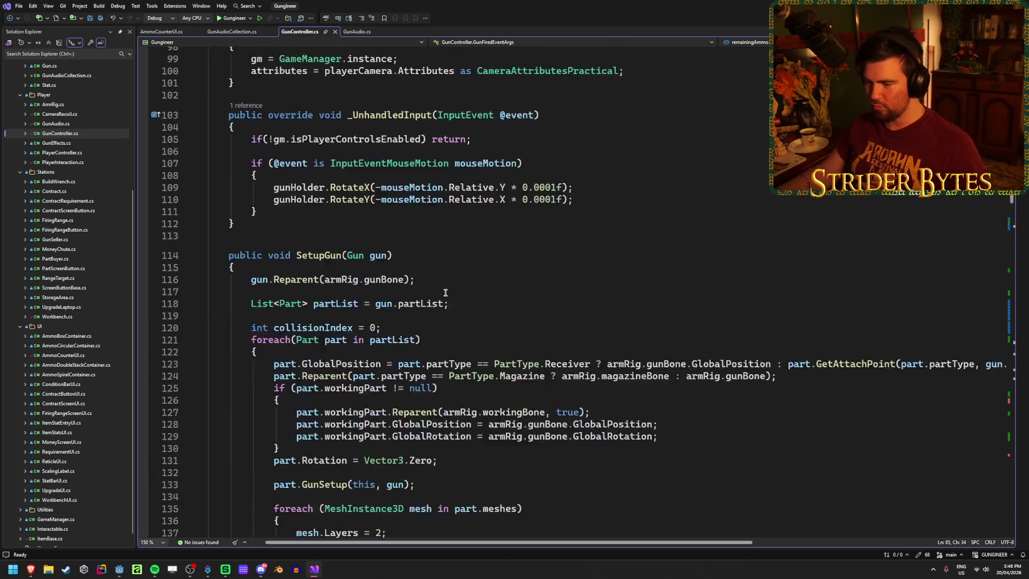
scroll(445, 292, down, 20)
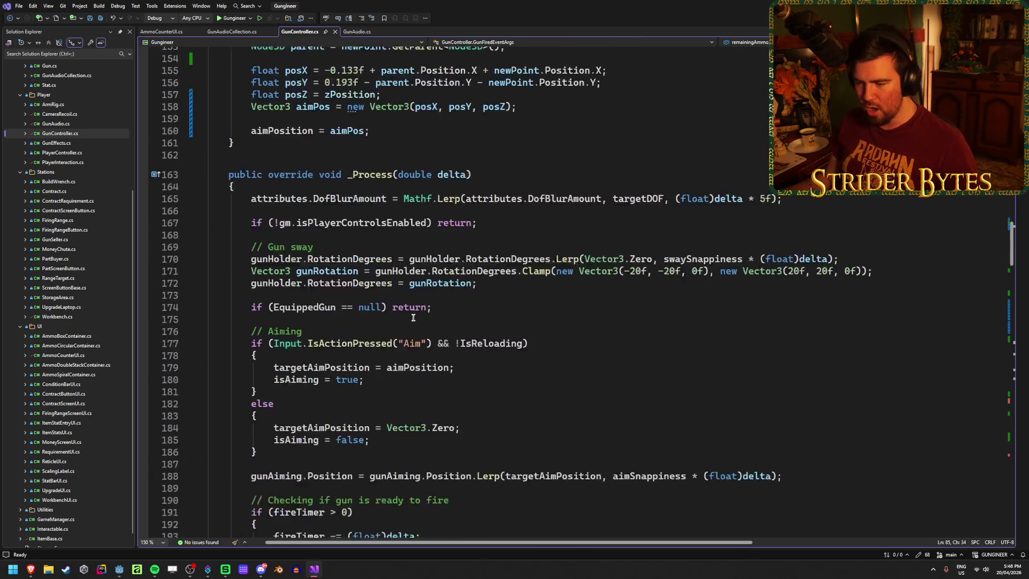
scroll(407, 307, down, 20)
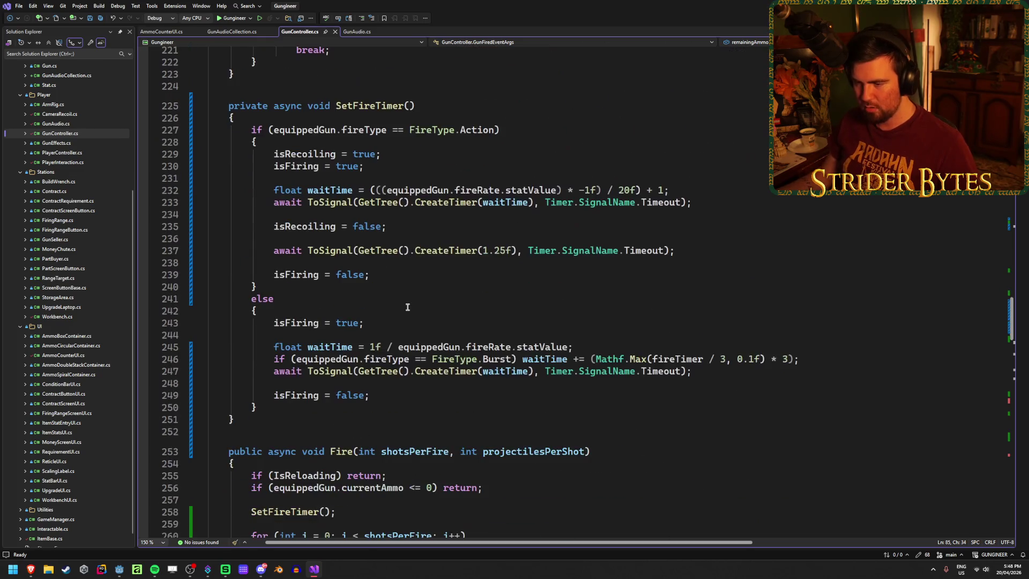
scroll(406, 307, down, 7)
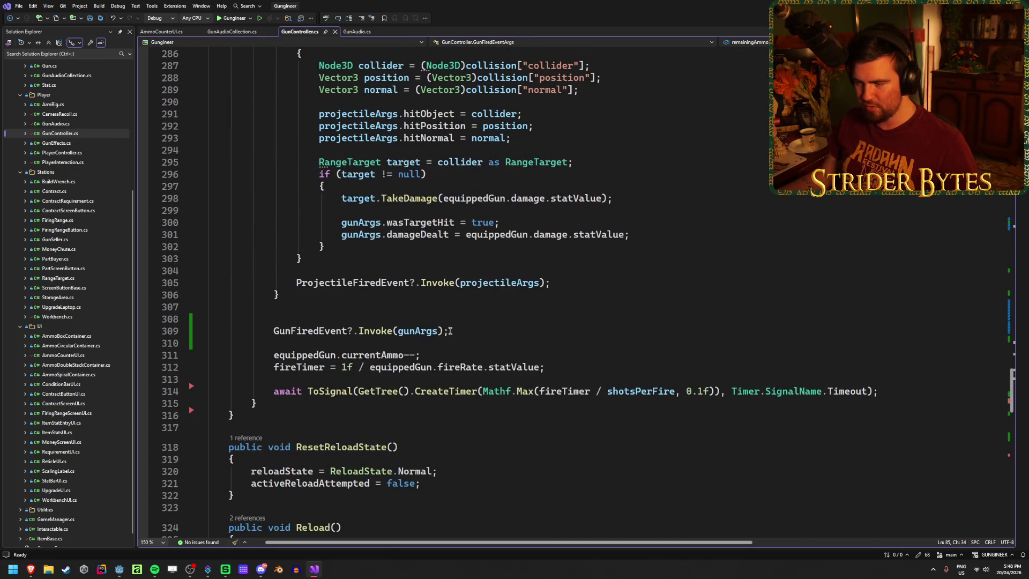
Step: Move the GunFiredEvent invoke below the fireTimer line and save, tidying blank lines
click(375, 331)
key(ctrl+x)
click(578, 353)
key(Return)
key(Return)
key(ctrl+v)
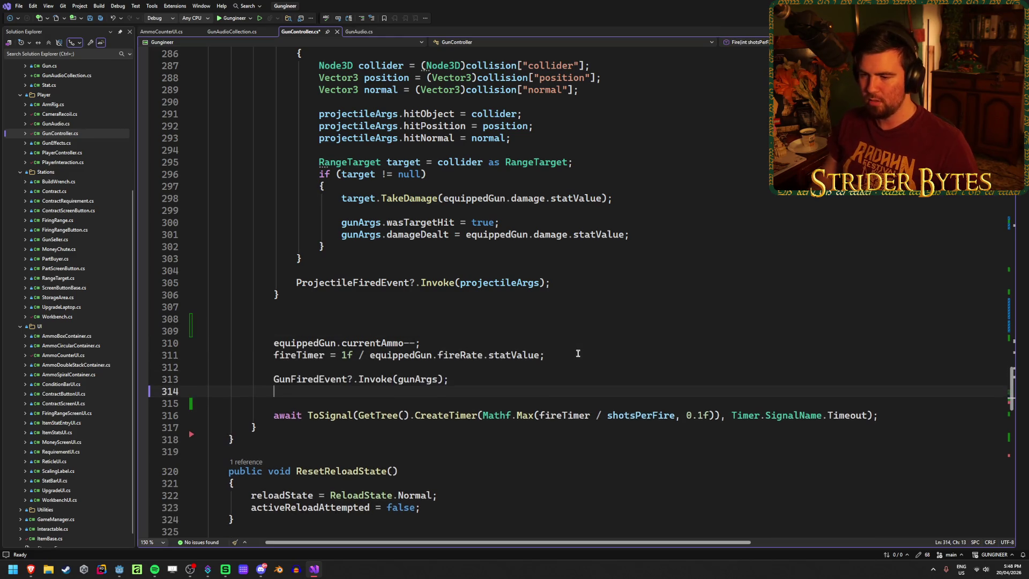
key(BackSpace)
click(370, 330)
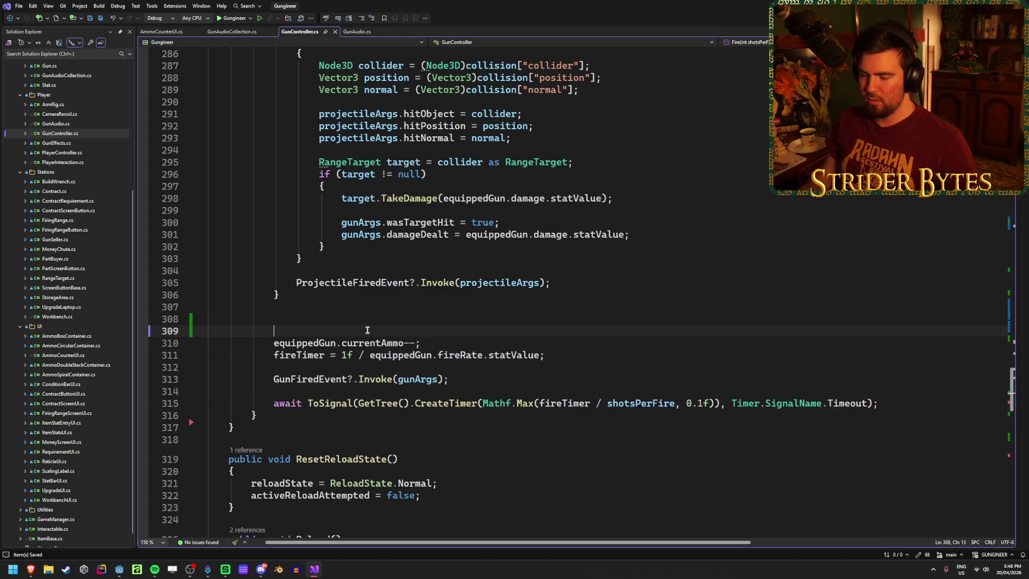
key(BackSpace)
key(ctrl+s)
key(BackSpace)
key(ctrl+s)
Step: Add 'gunArgs.remainingAmmo = equippedGun.currentAmmo;' just before the GunFiredEvent invoke
click(429, 321)
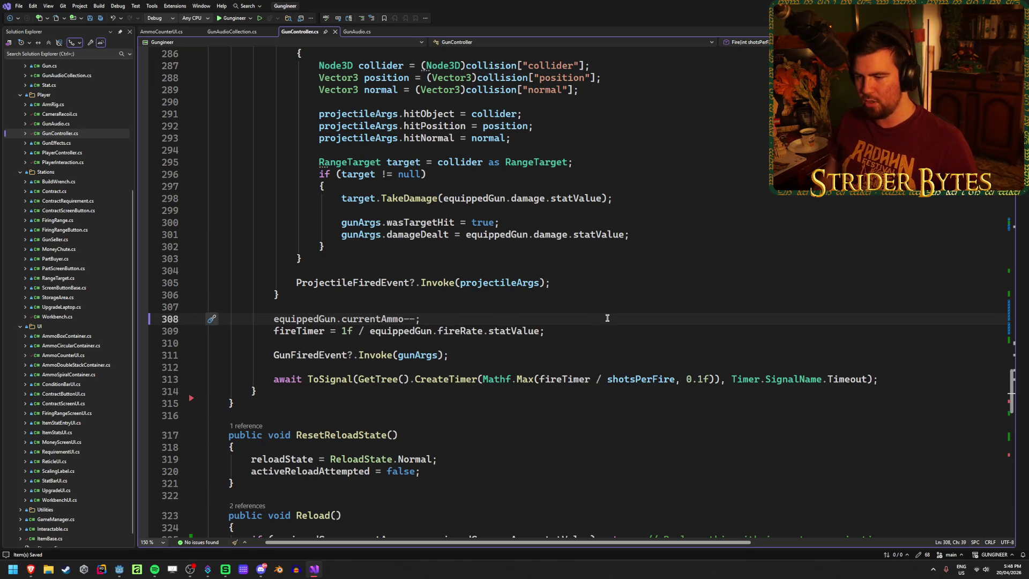
click(592, 331)
key(Return)
key(Return)
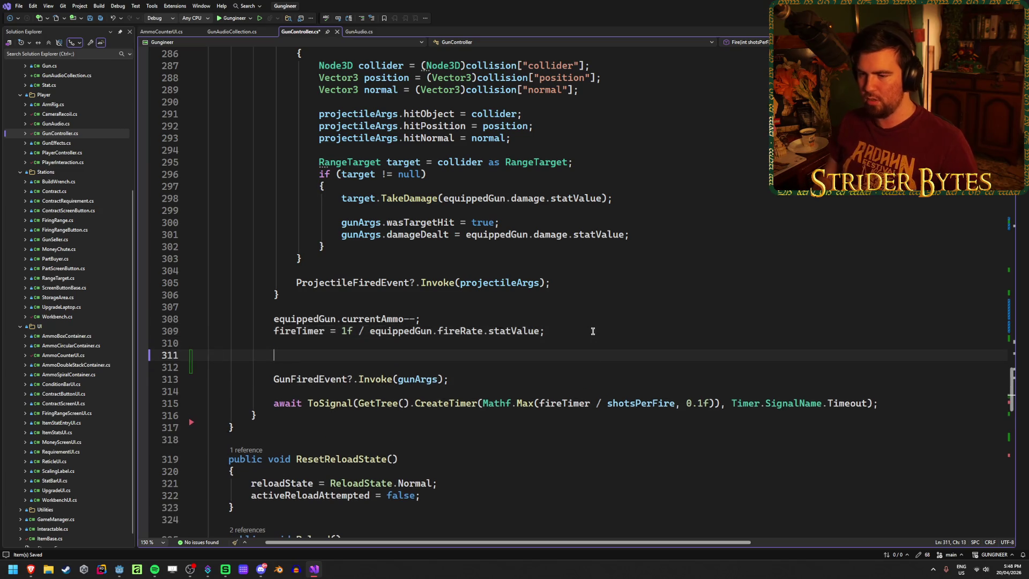
text(gunAr)
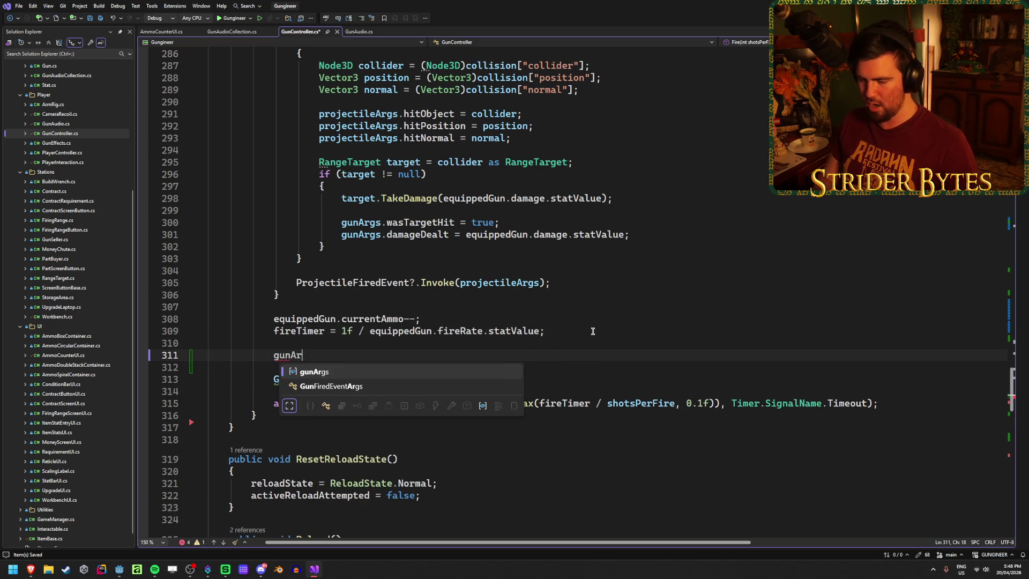
text(gs.re)
key(Tab)
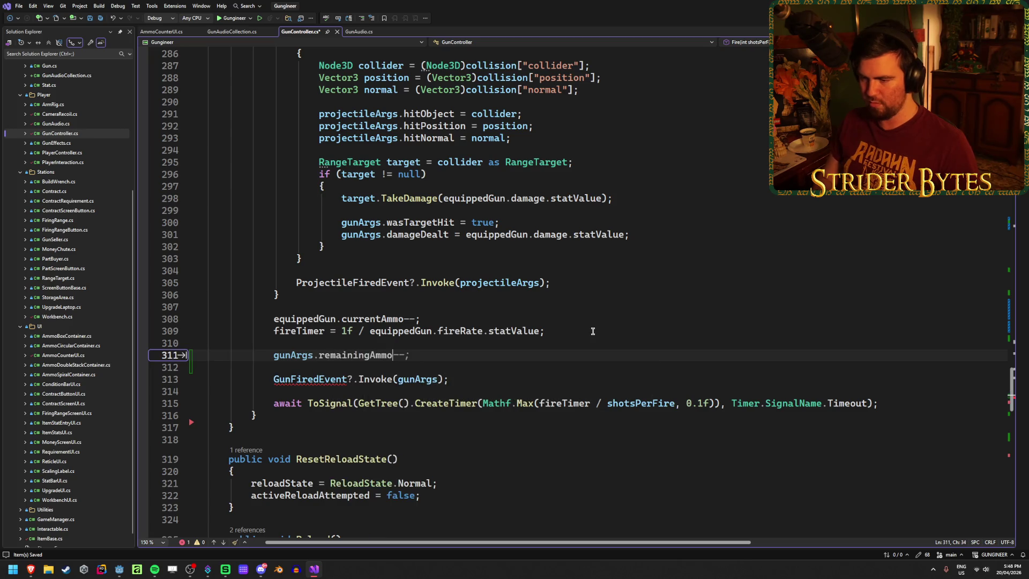
text( = )
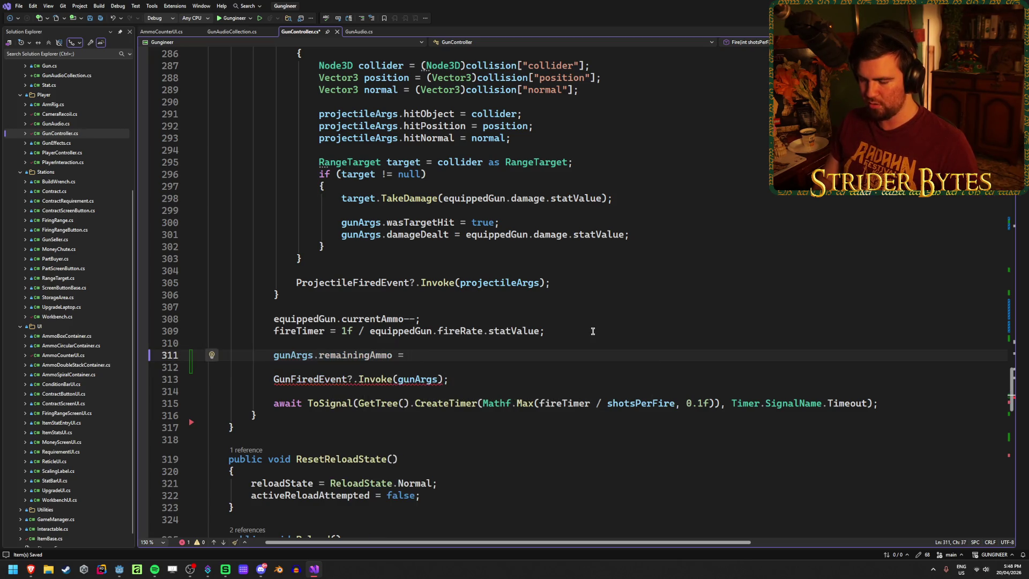
text(equippedGun.c)
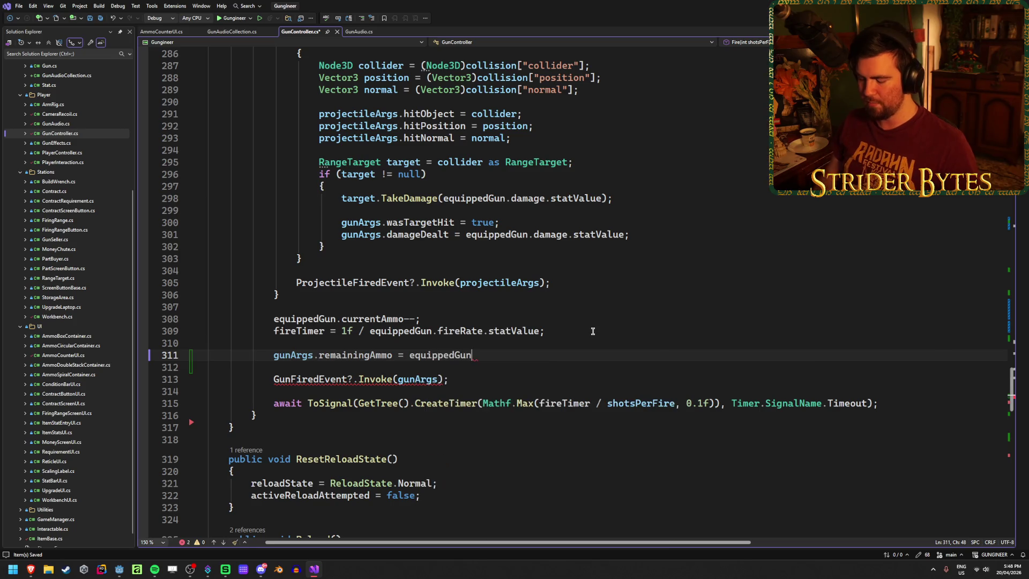
key(Tab)
text(;)
click(464, 385)
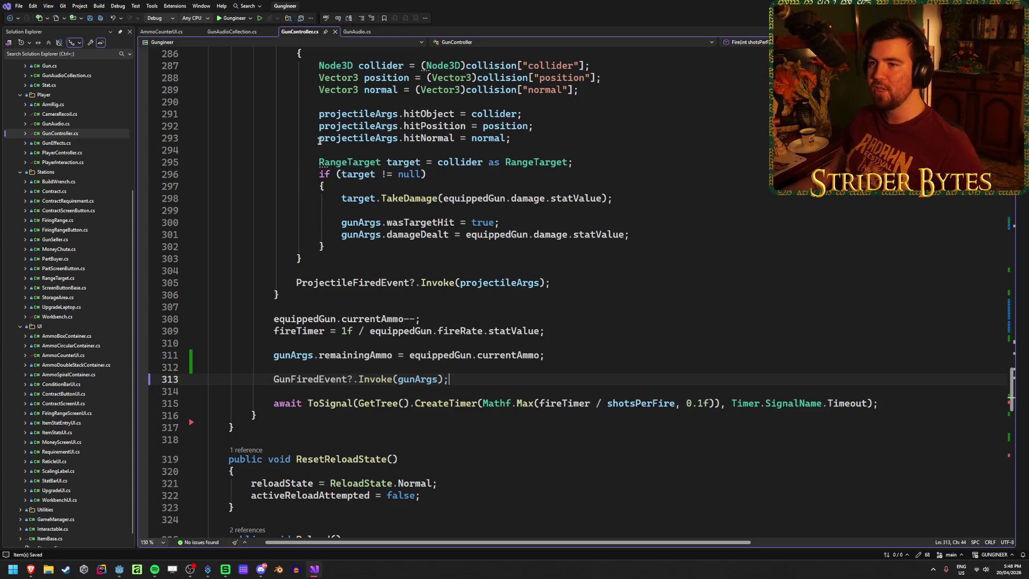
click(234, 31)
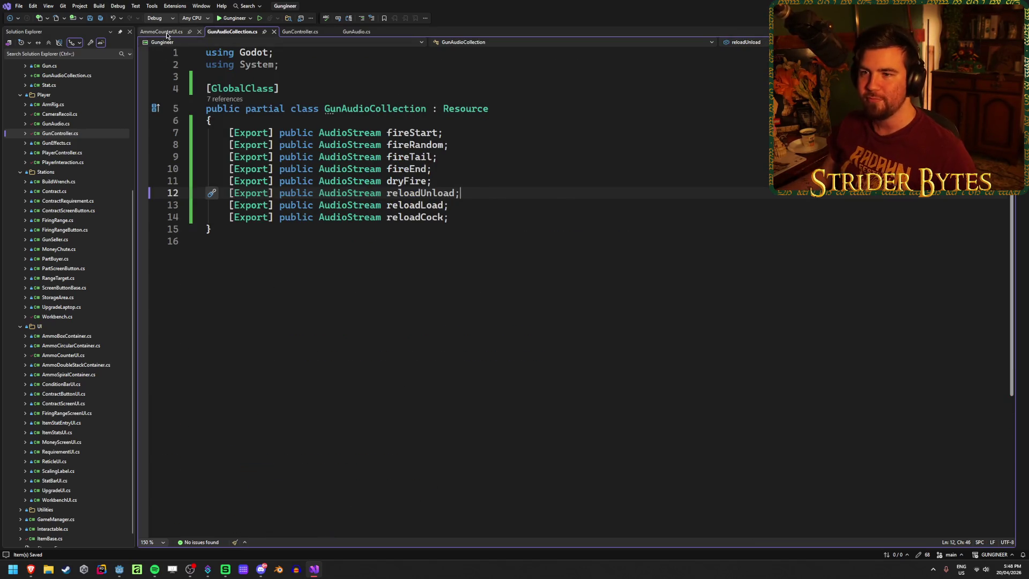
Step: Close the AmmoCounterUI.cs tab
click(163, 31)
scroll(463, 217, down, 7)
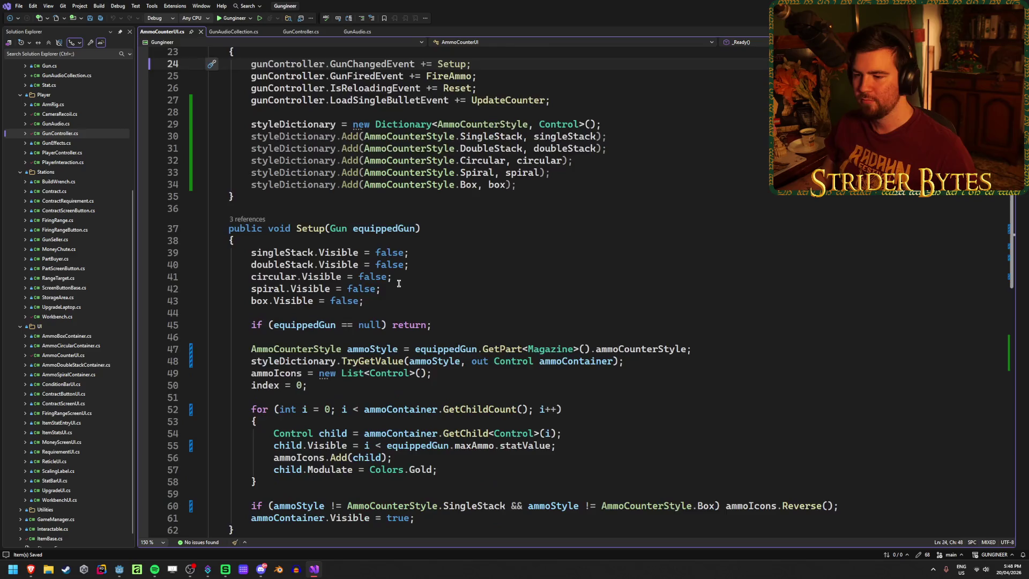
scroll(322, 160, up, 3)
middle_click(159, 31)
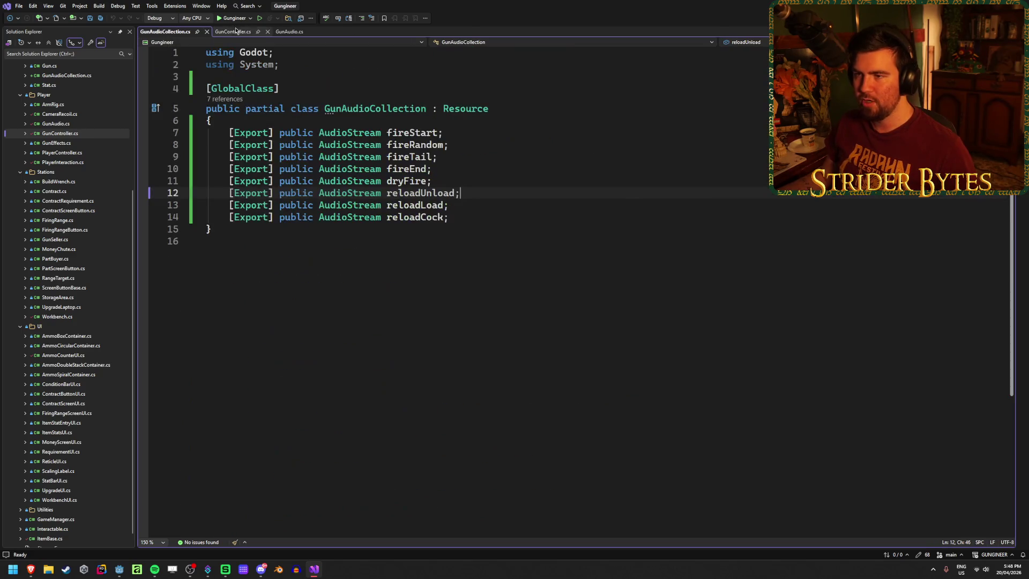
Step: Change PlayFireSound's first check in GunAudio.cs to if (args.remainingAmmo == 0) and save
click(285, 32)
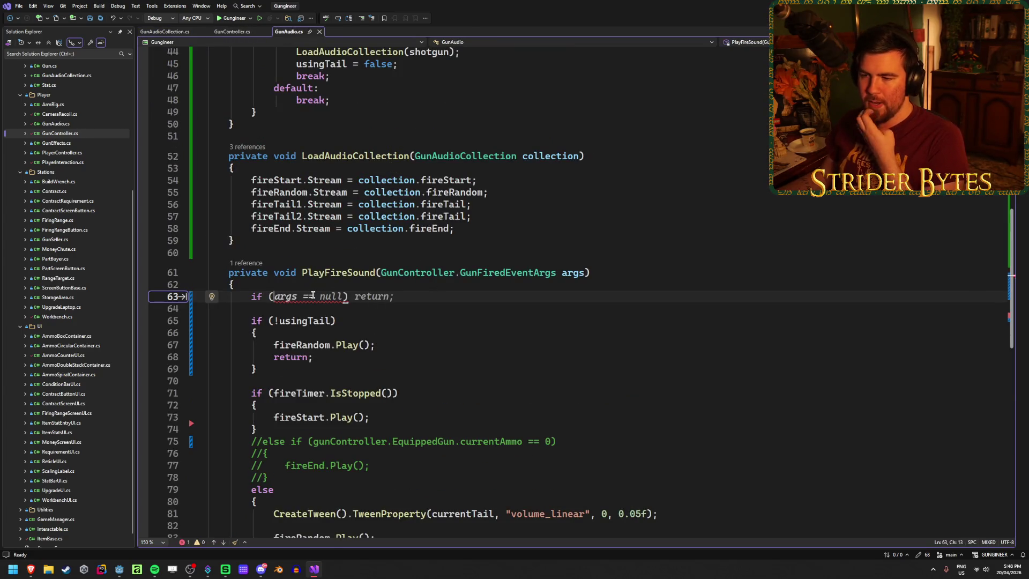
key(ctrl+shift+Right)
text(arg)
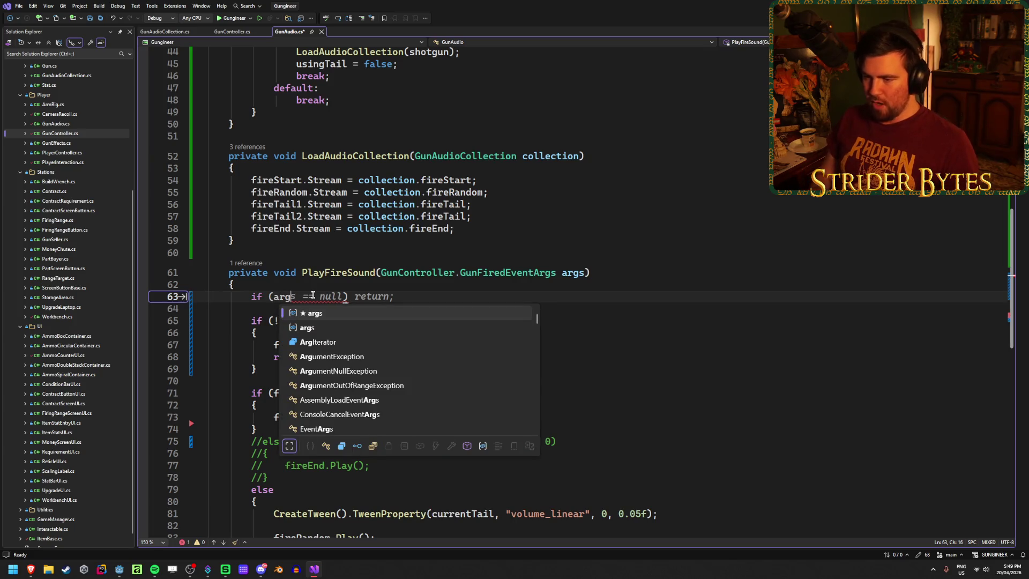
key(Tab)
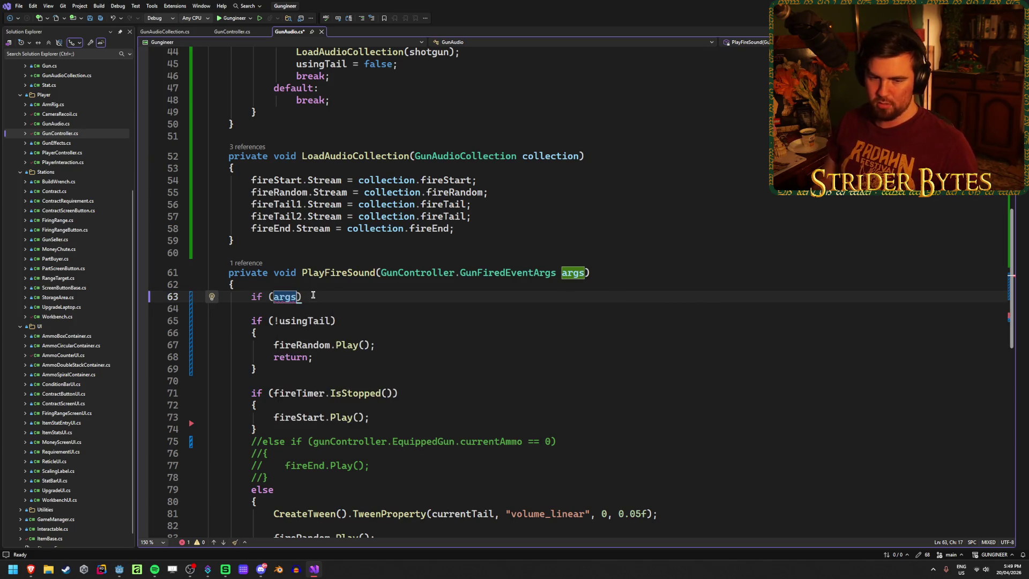
text(.)
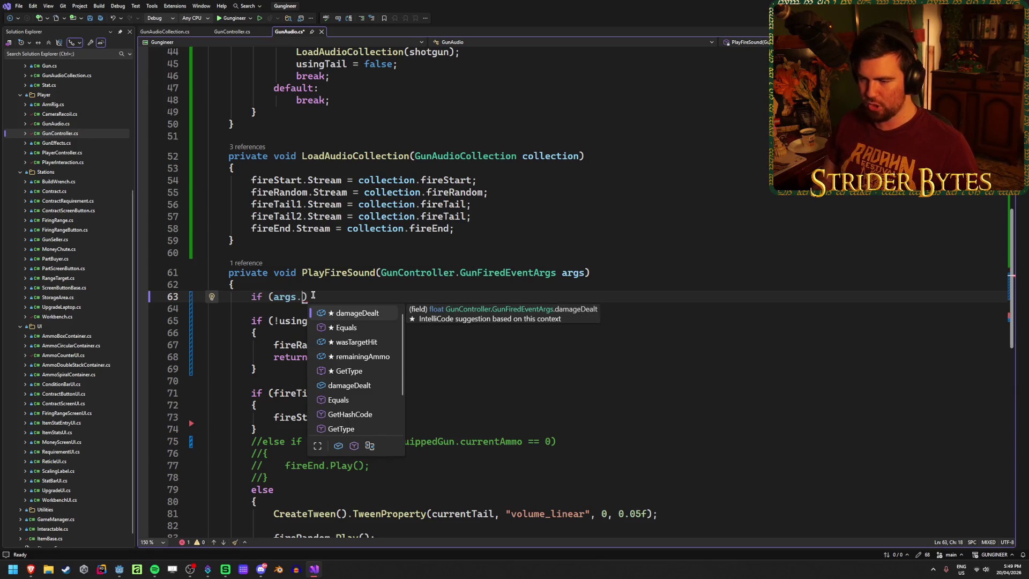
key(Down)
key(Tab)
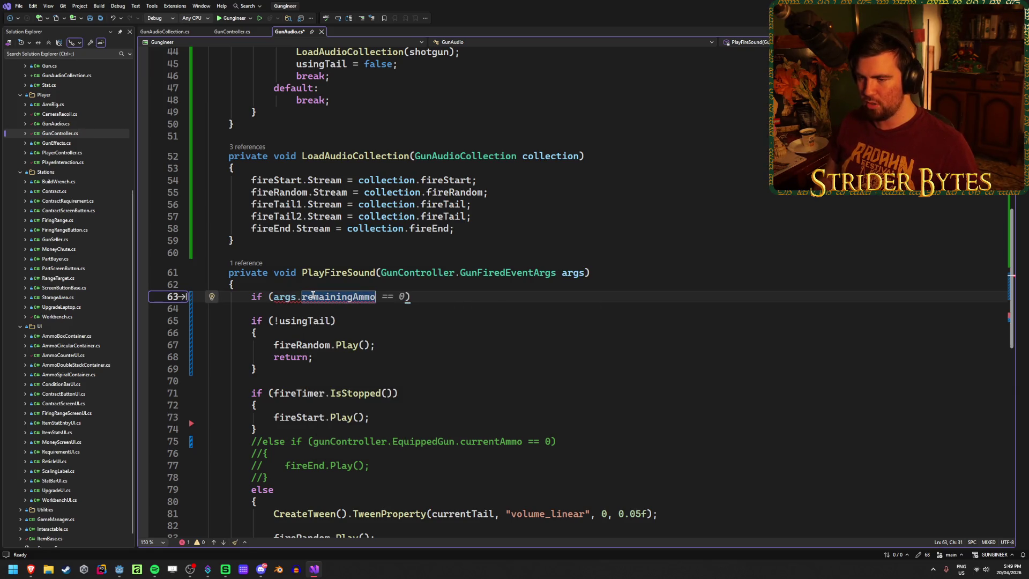
text(==)
key(Tab)
key(ctrl+s)
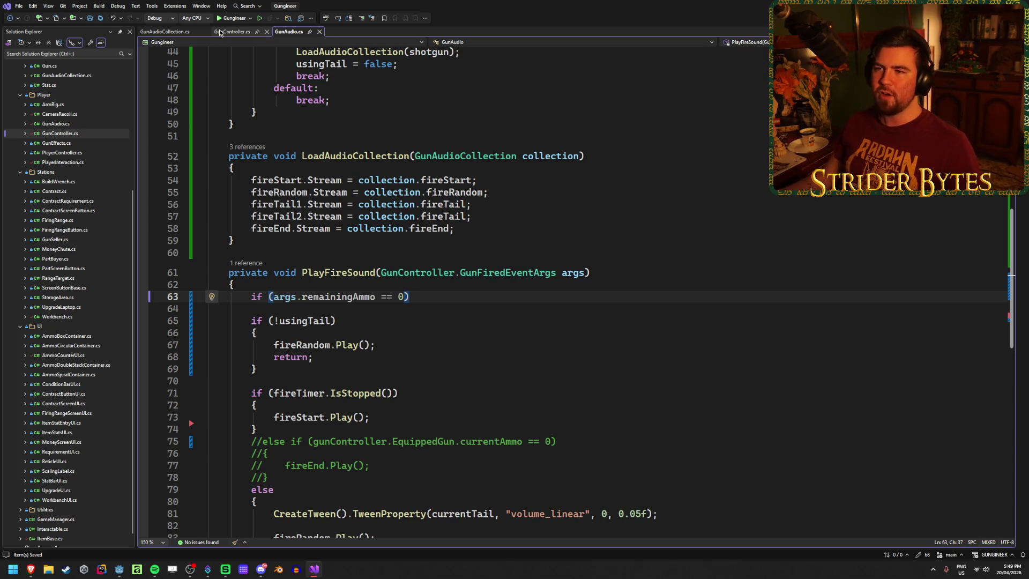
Step: Switch from GunAudioCollection.cs to the GunController.cs tab and locate the Fire code
click(175, 33)
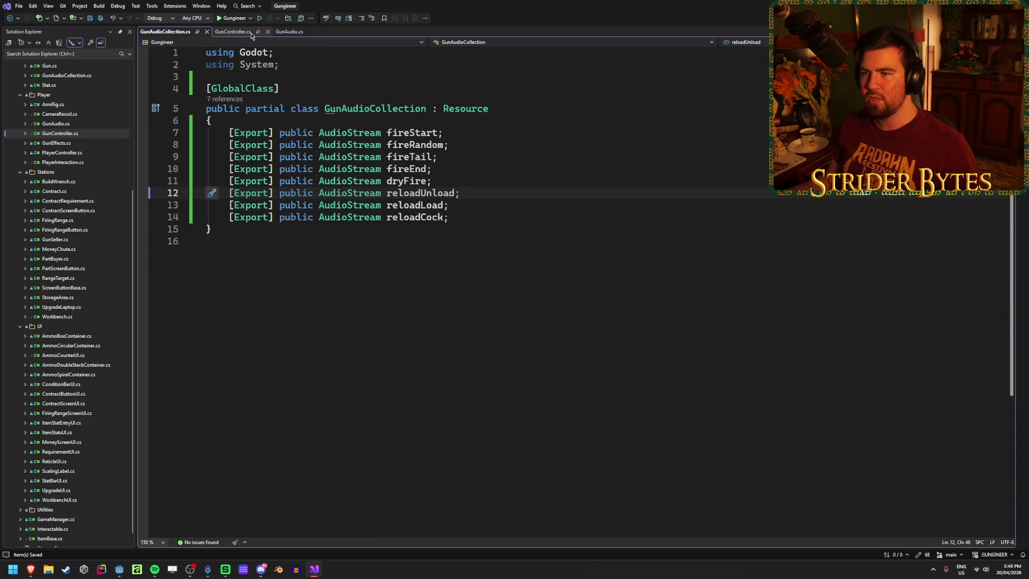
click(241, 33)
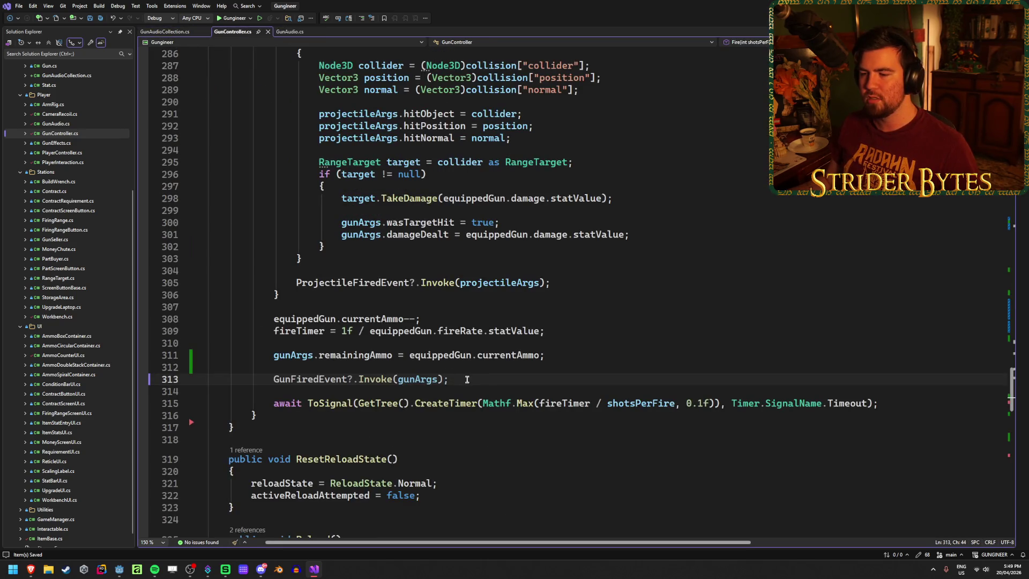
scroll(290, 90, up, 13)
scroll(289, 91, down, 14)
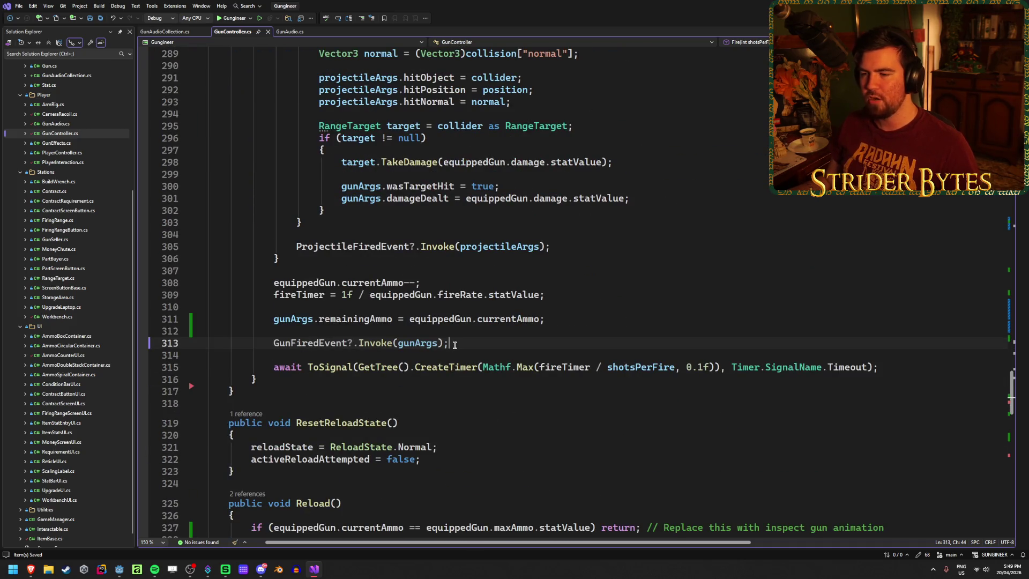
Step: Move the remainingAmmo assignment and GunFiredEvent invoke lines to just above the await line
drag(445, 343, 157, 321)
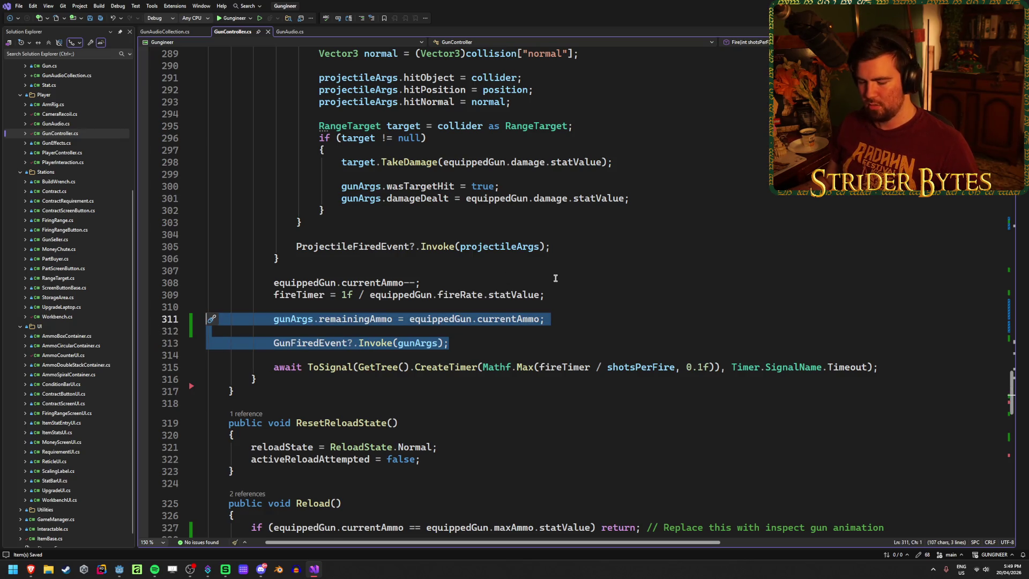
key(ctrl+x)
click(335, 271)
click(376, 319)
key(ctrl+v)
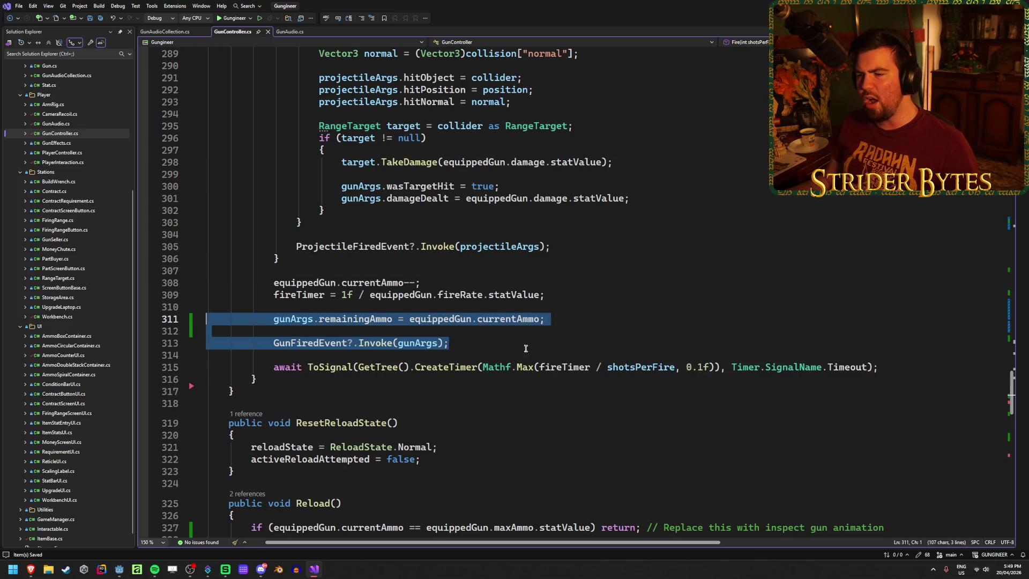
click(486, 346)
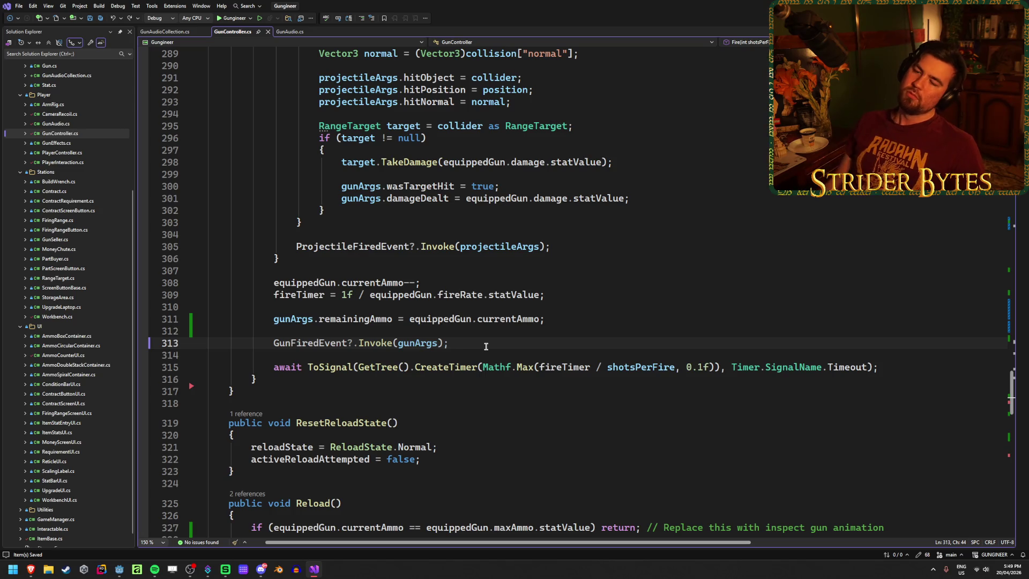
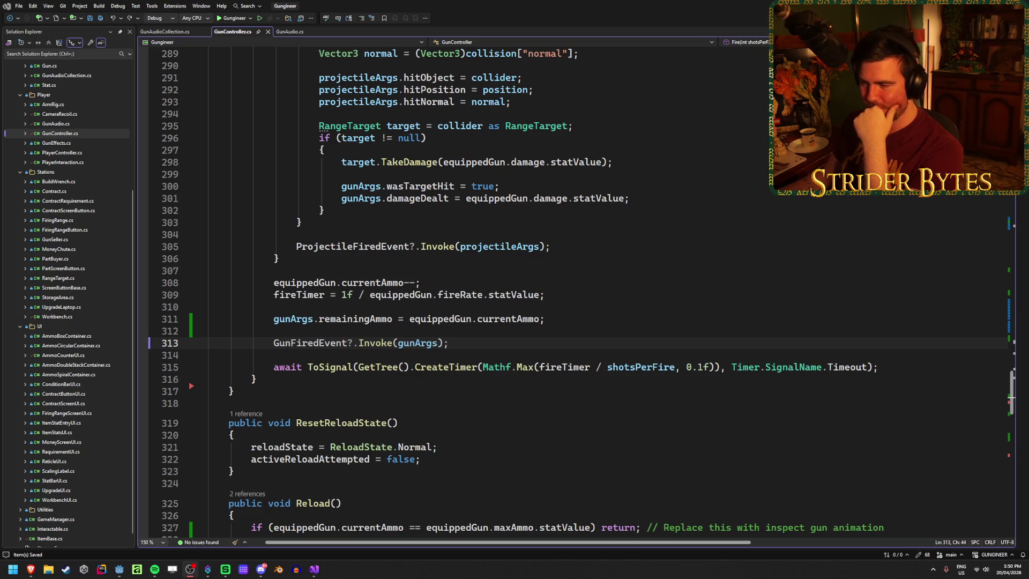
key(alt+Tab)
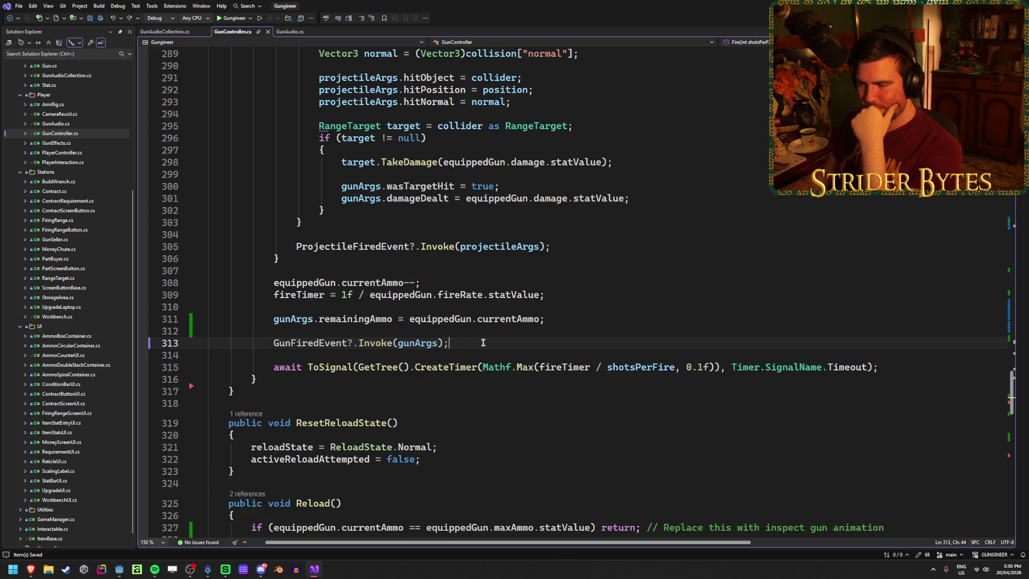
click(325, 319)
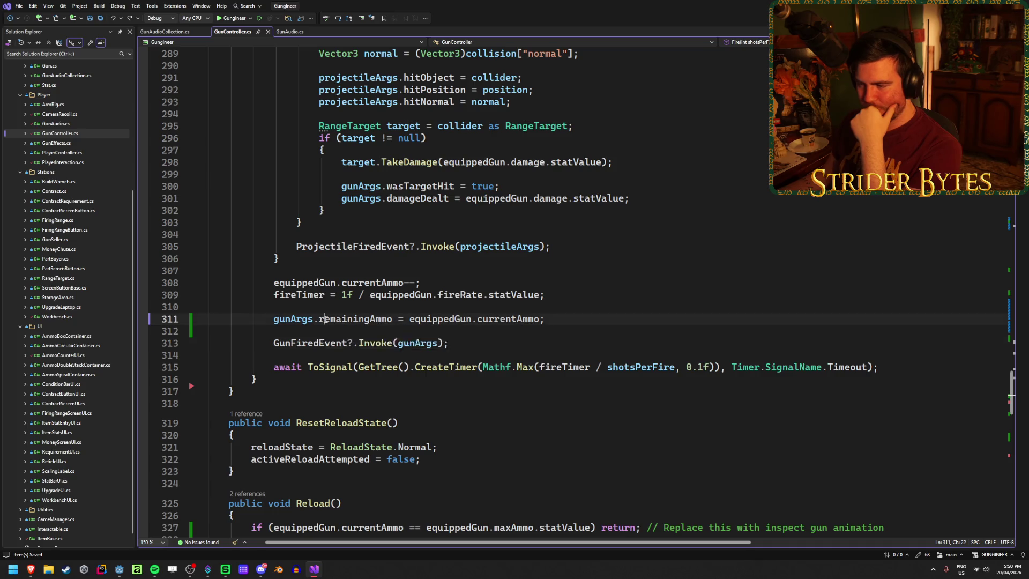
click(601, 321)
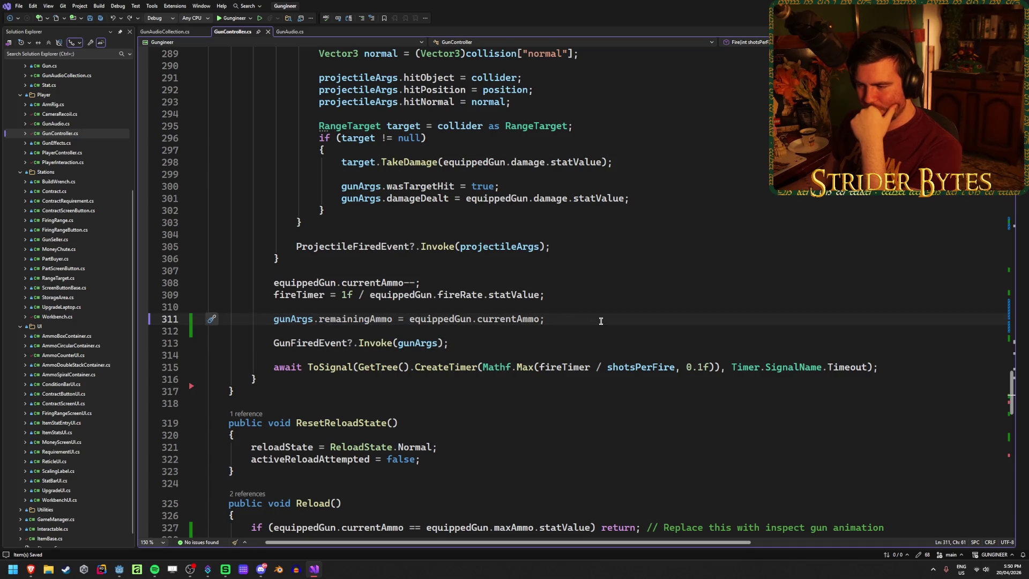
mouse_move(384, 186)
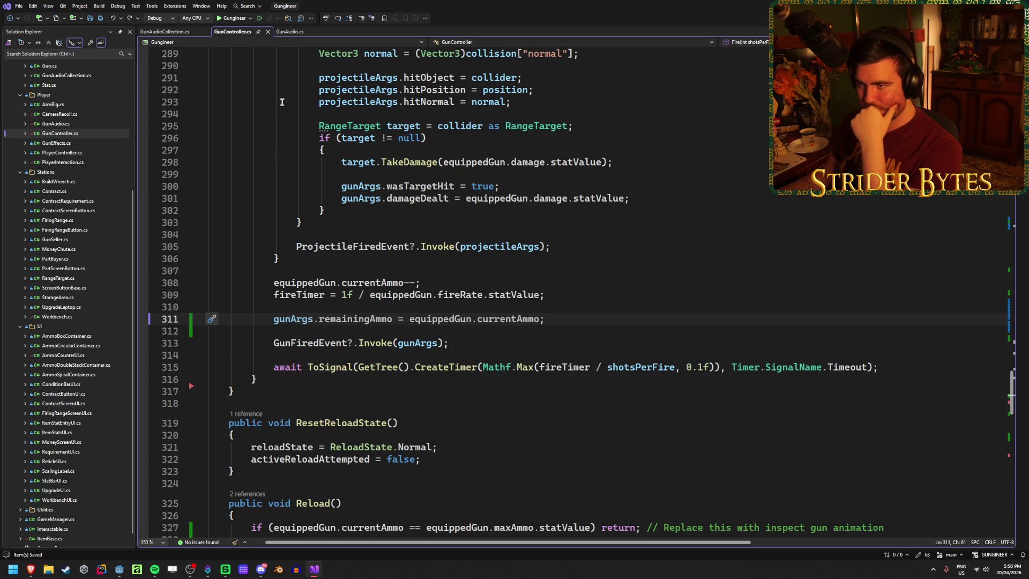
scroll(605, 415, up, 6)
scroll(605, 416, up, 12)
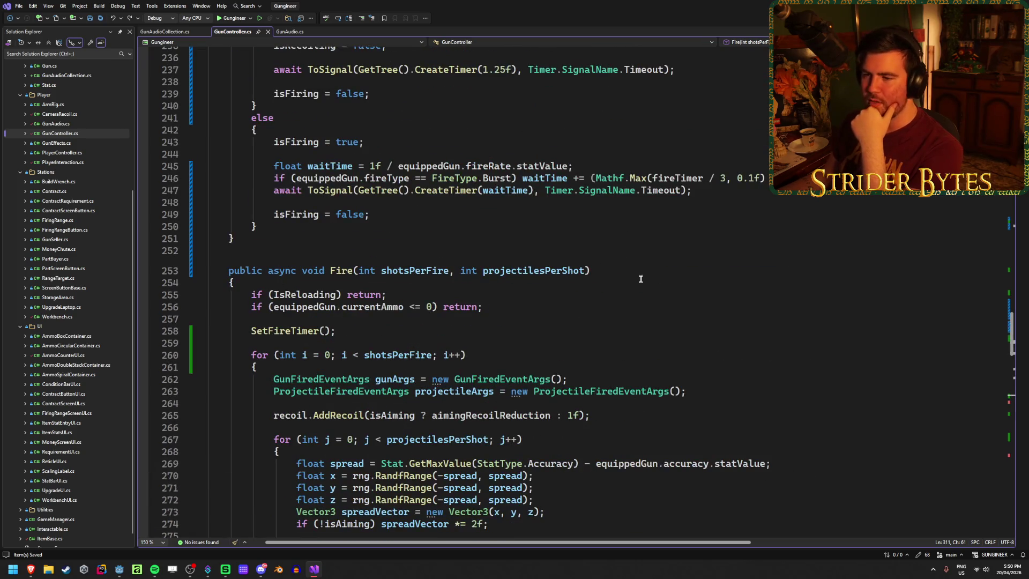
click(522, 310)
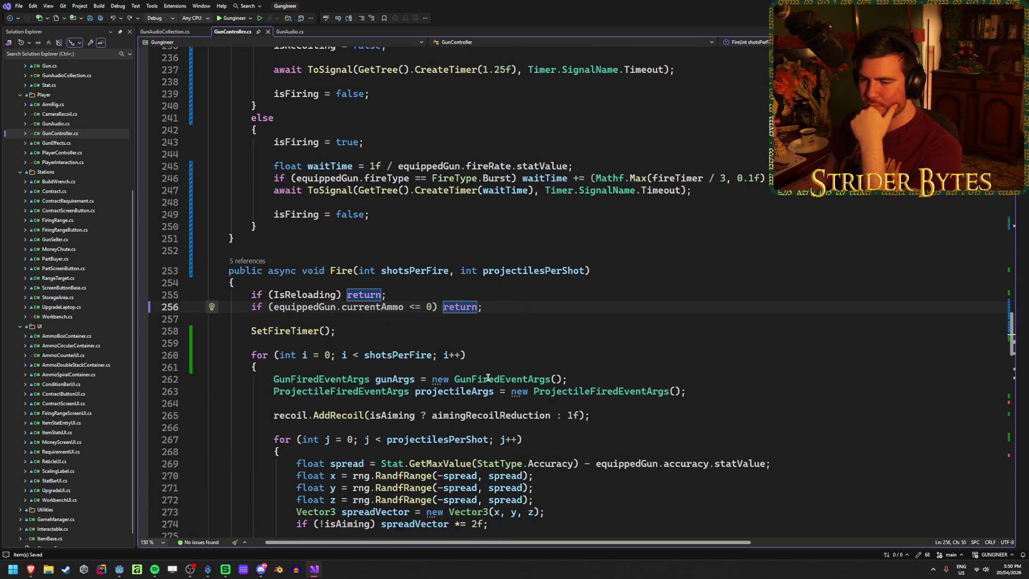
click(635, 379)
click(516, 304)
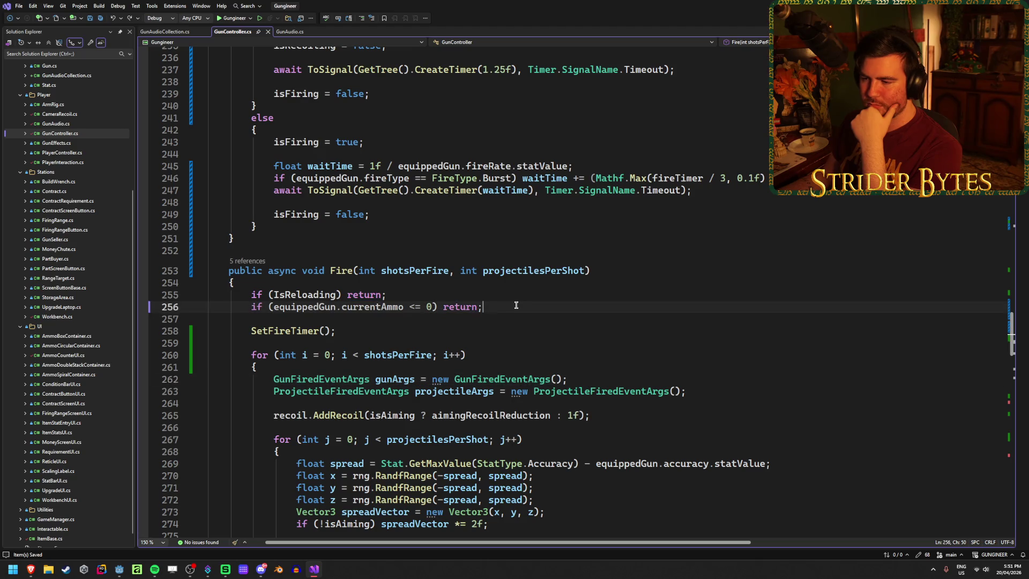
scroll(516, 305, up, 19)
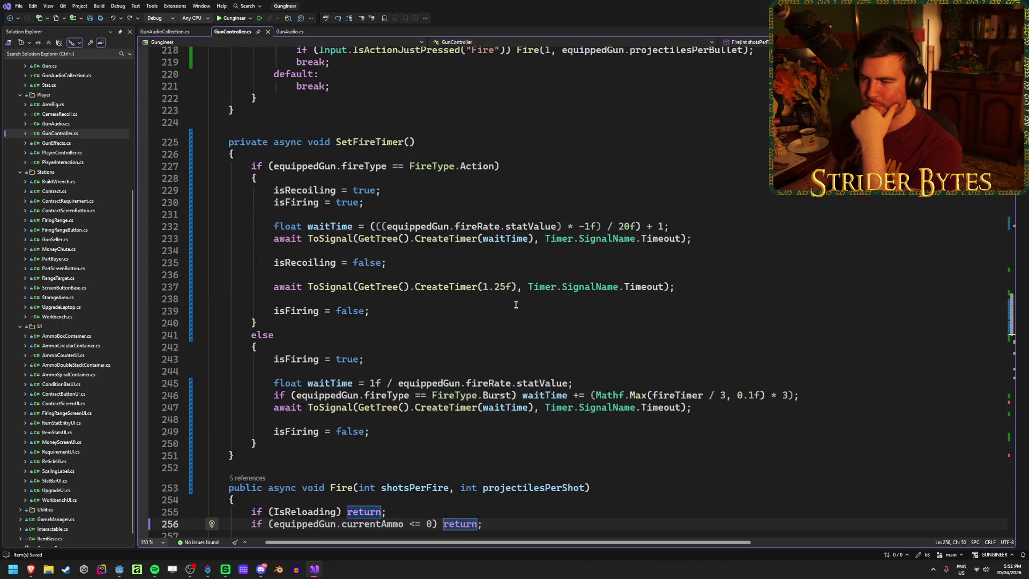
scroll(433, 382, up, 20)
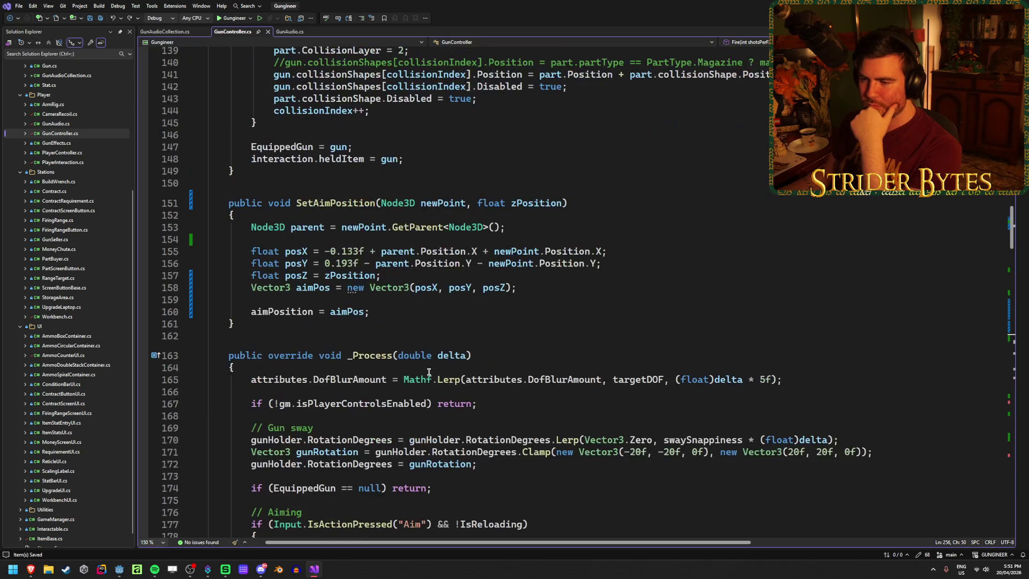
scroll(428, 367, down, 20)
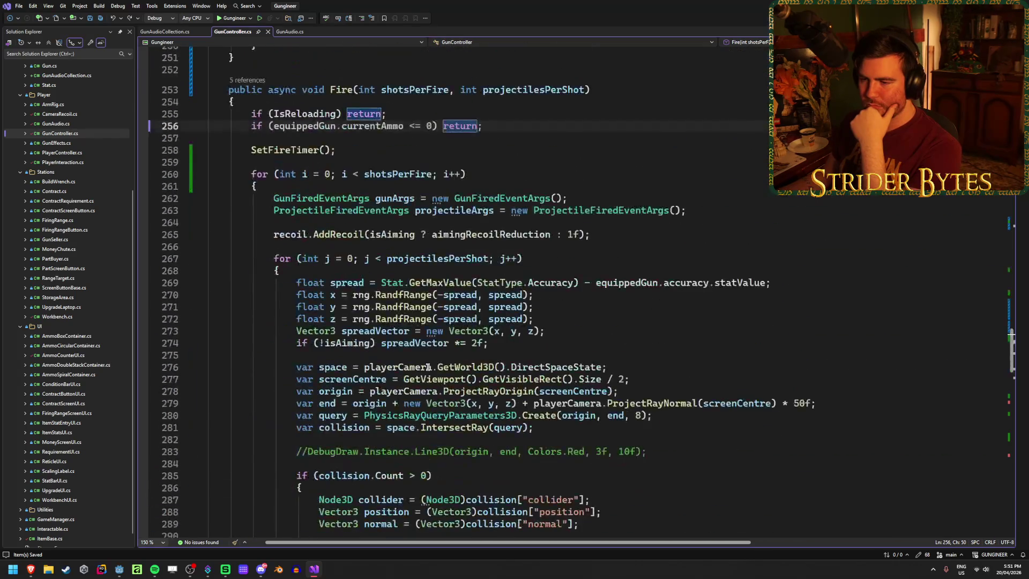
scroll(427, 367, up, 6)
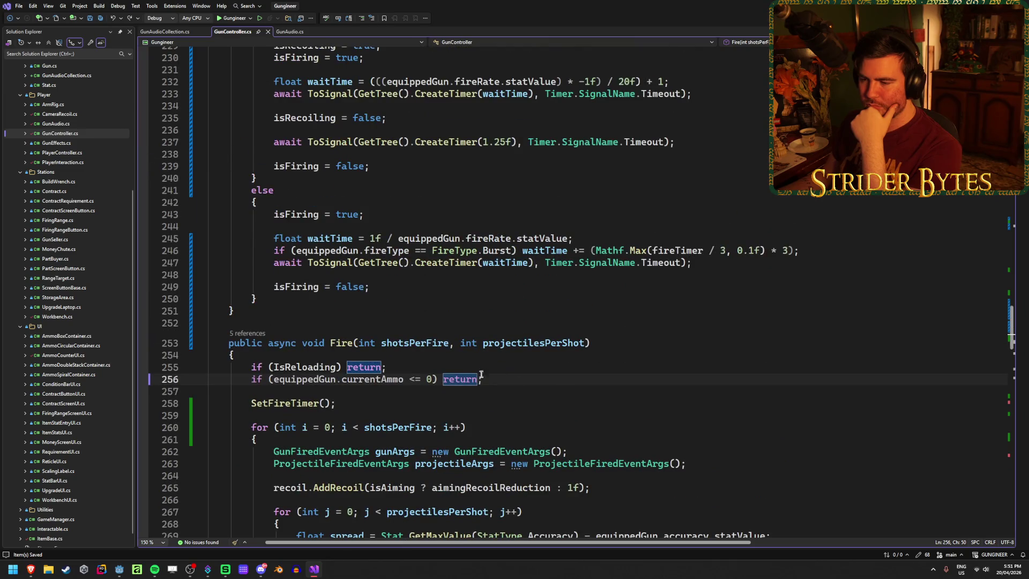
click(501, 368)
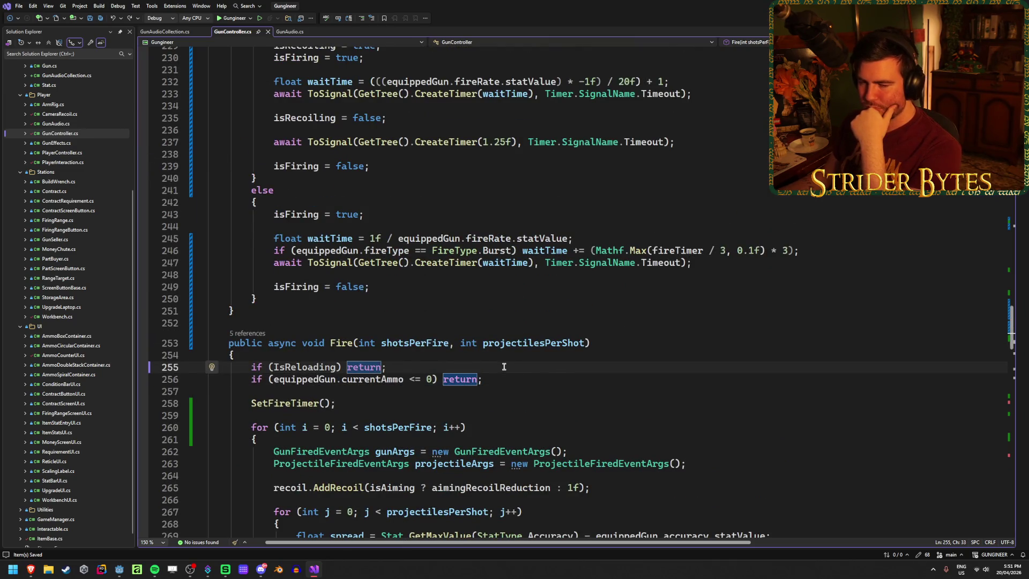
scroll(501, 367, down, 5)
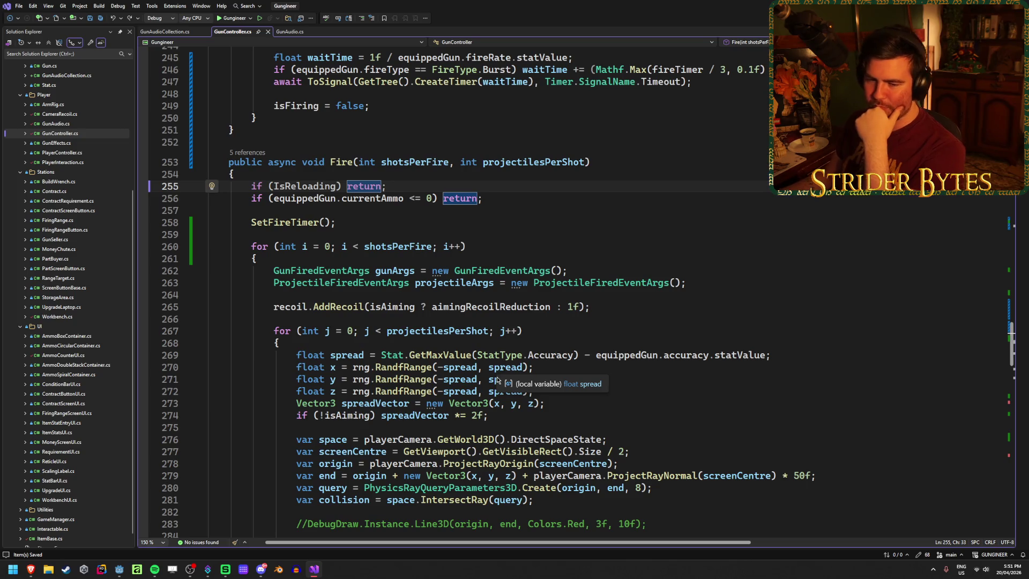
scroll(501, 367, down, 3)
scroll(474, 273, down, 6)
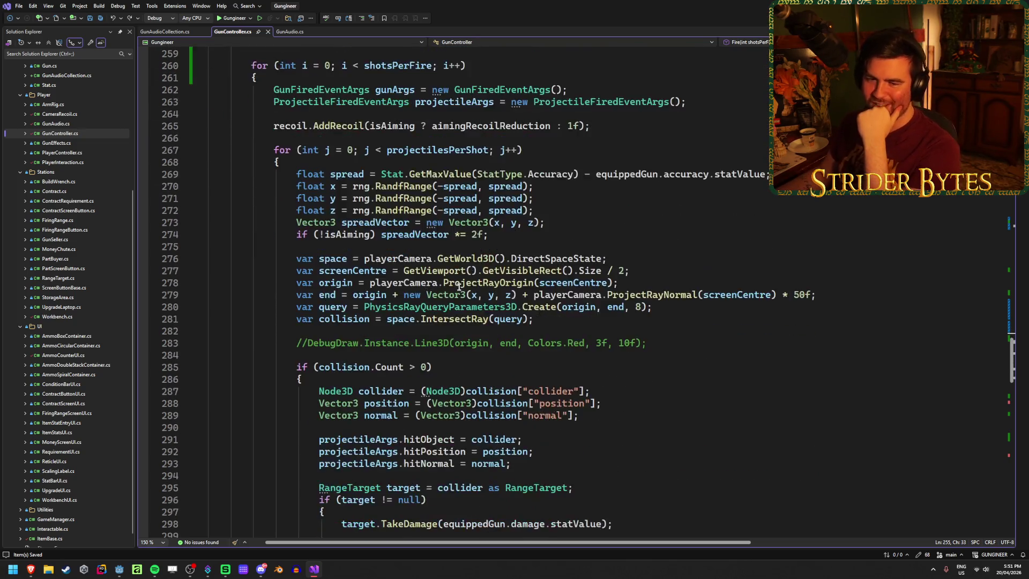
scroll(367, 320, up, 2)
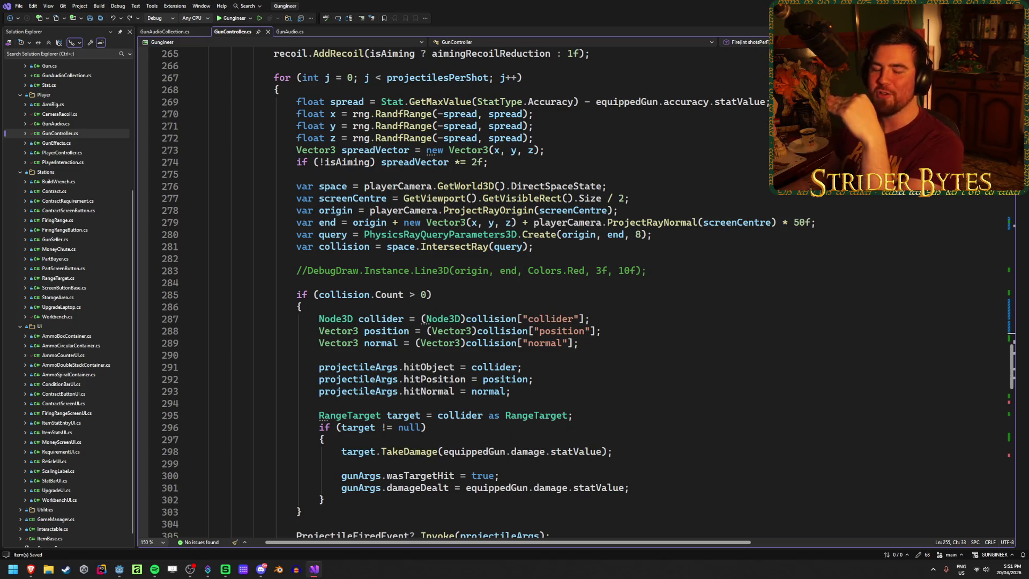
click(625, 323)
scroll(616, 340, down, 6)
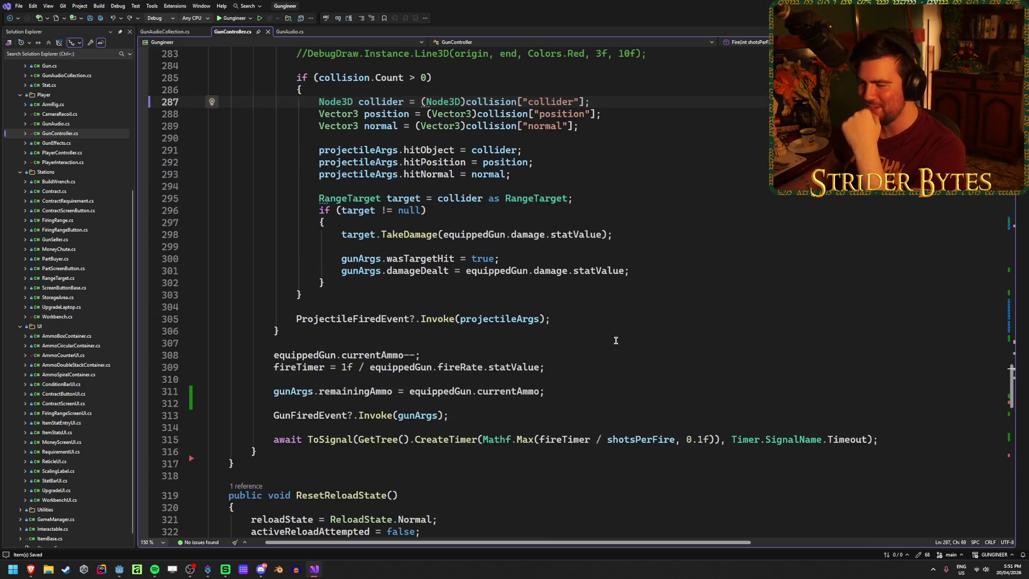
click(574, 395)
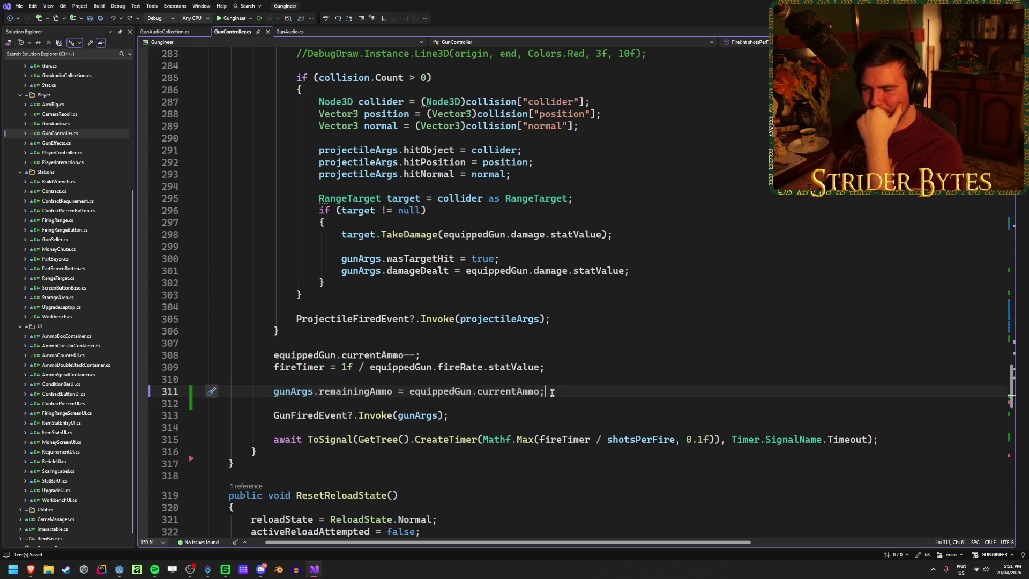
scroll(552, 393, up, 15)
click(495, 273)
click(496, 282)
click(508, 271)
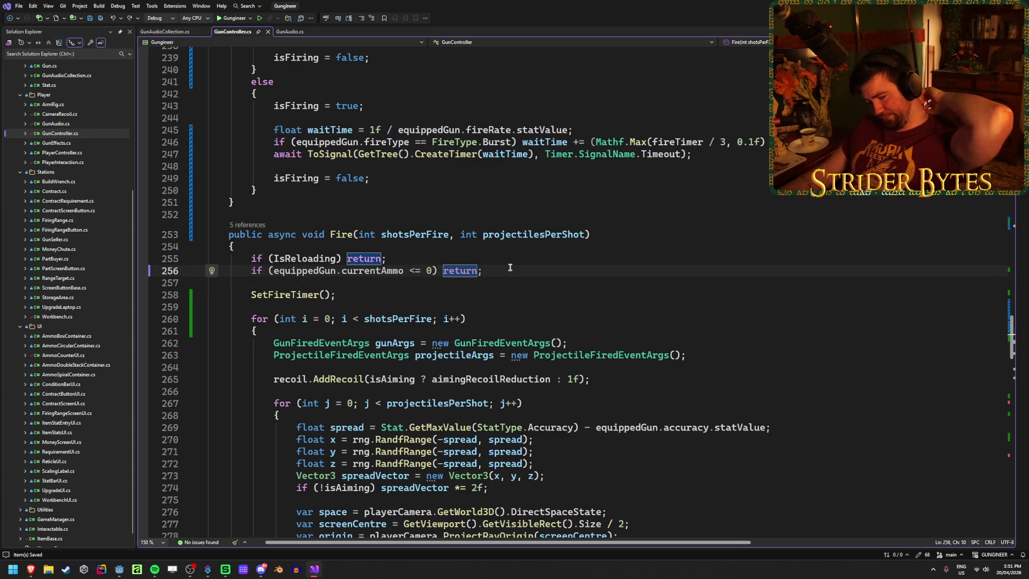